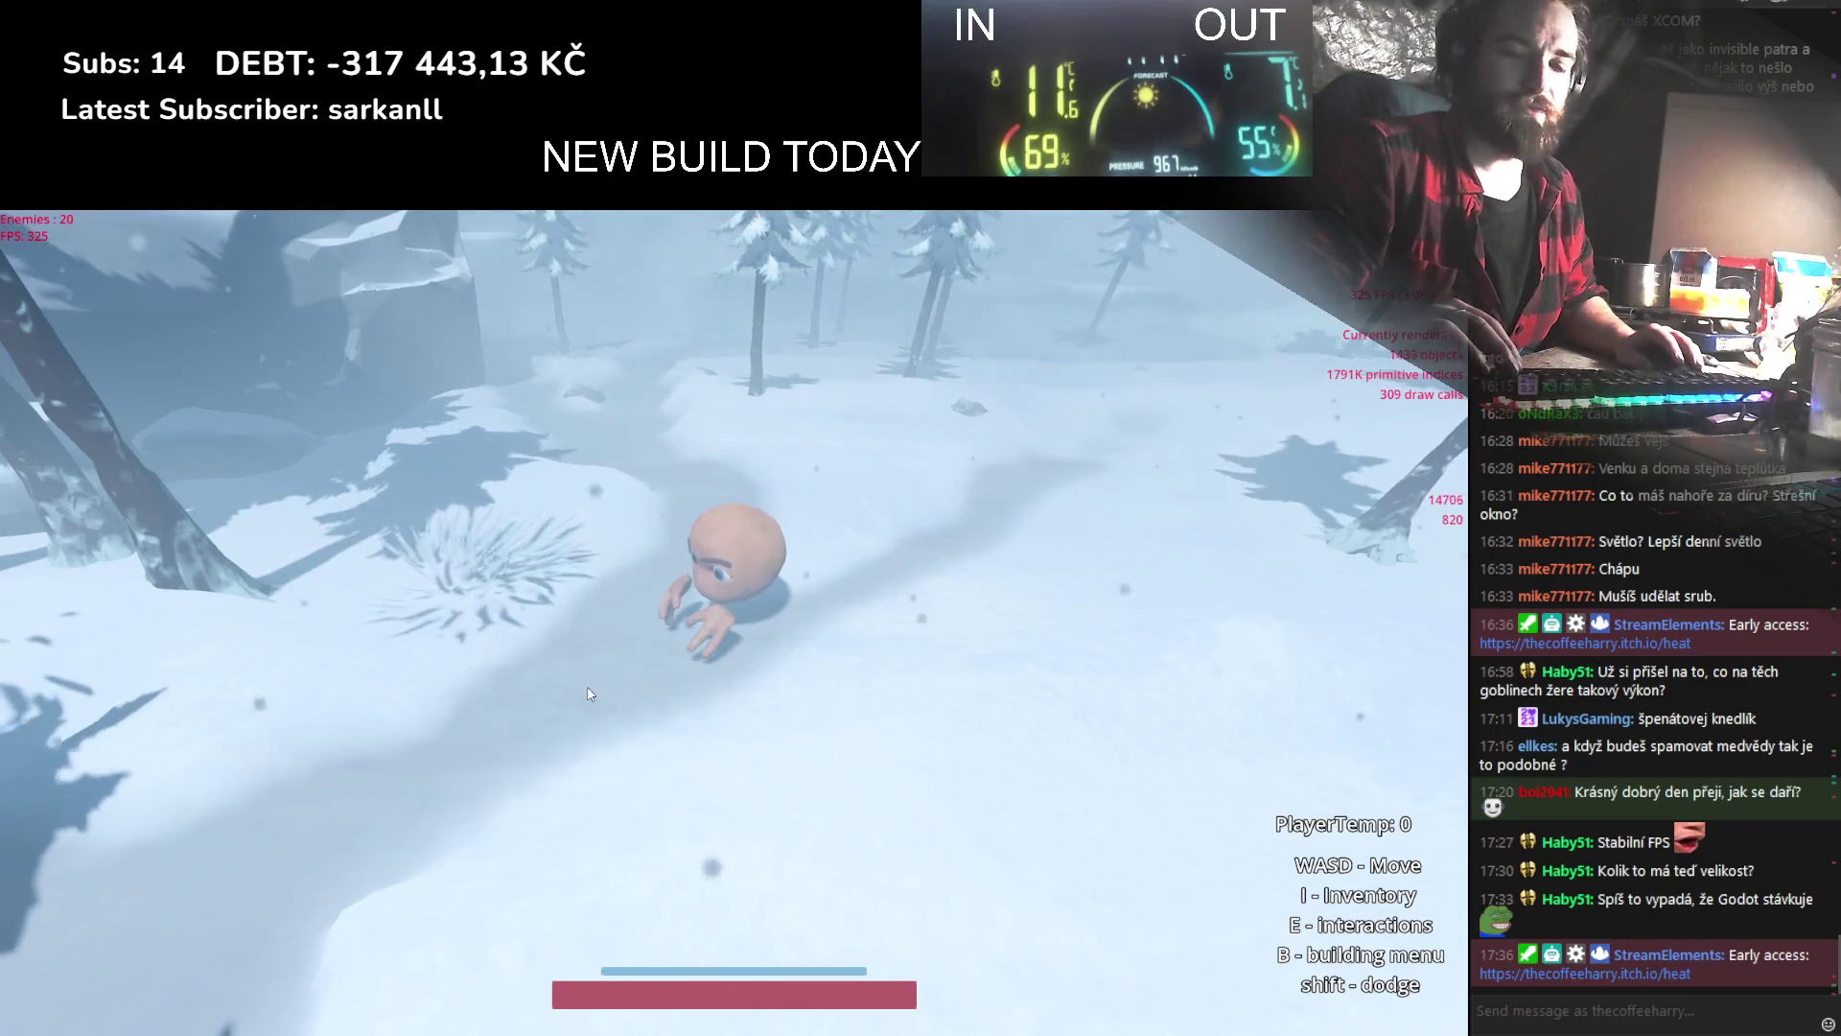
Stop the game, inspect the Character_Punch_Invert transitions in the animation tree, and save
key("F8")
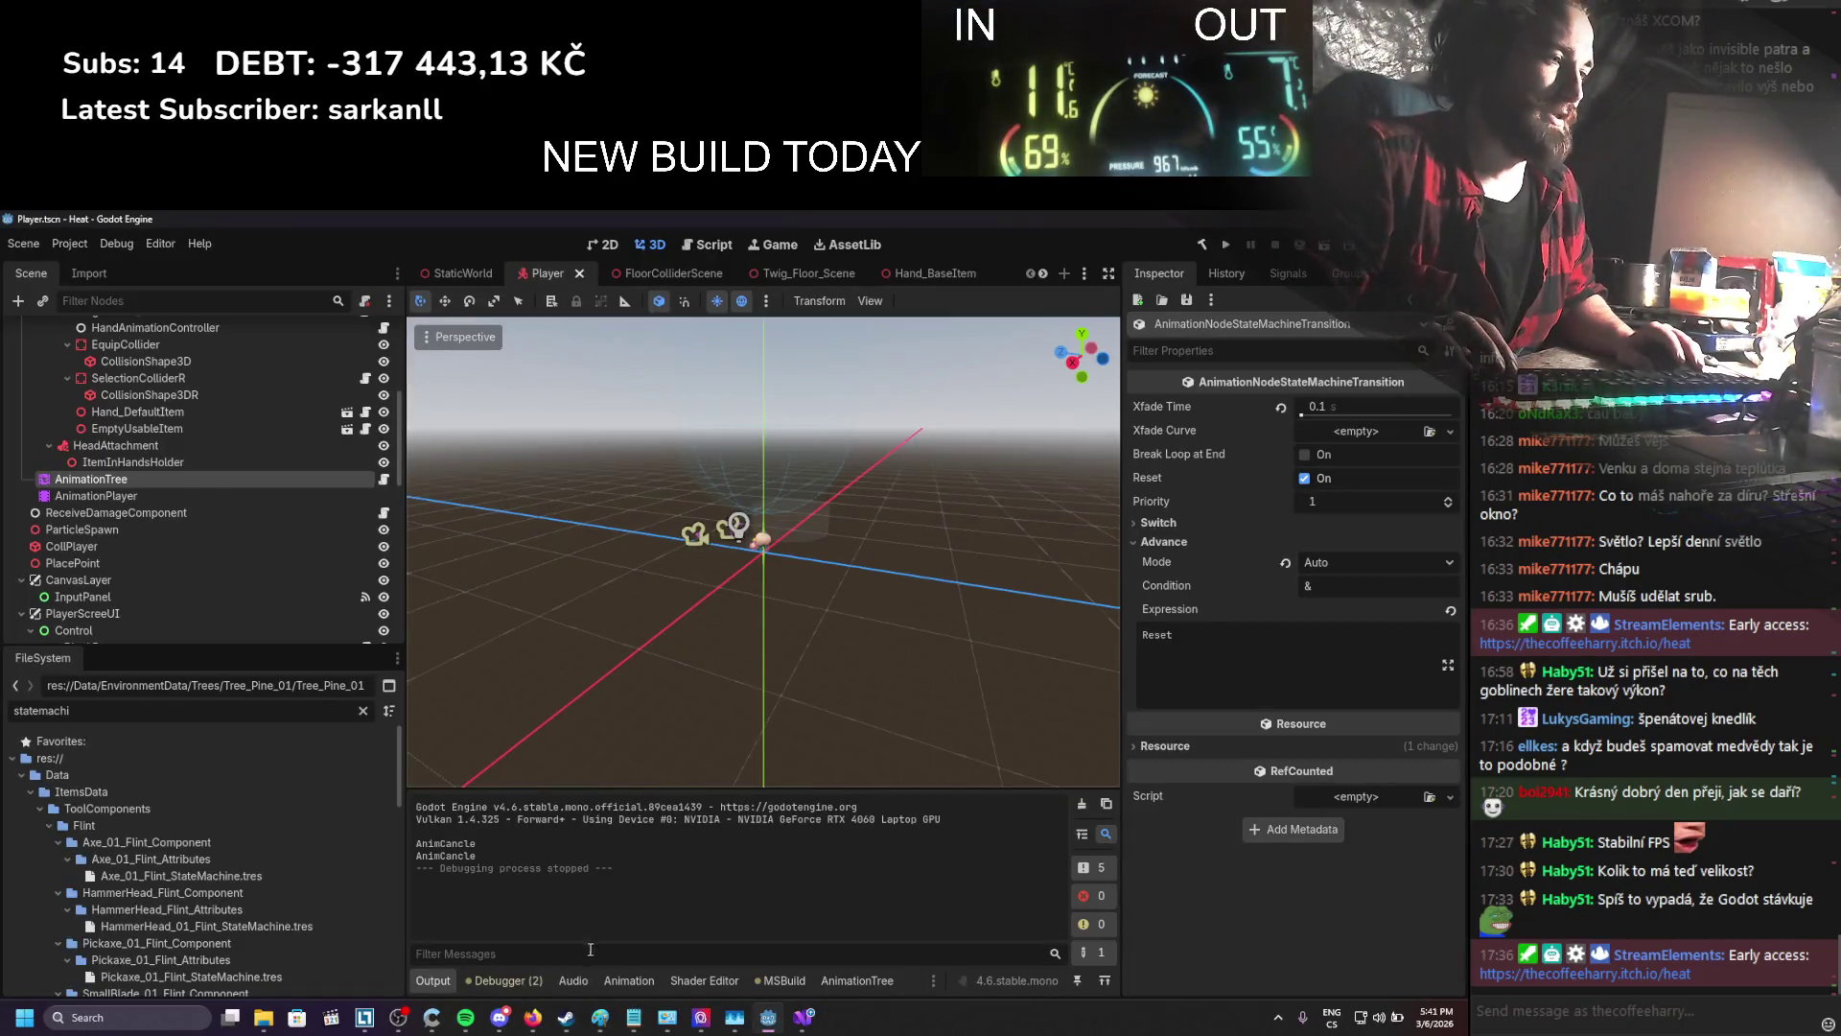
left_click(883, 980)
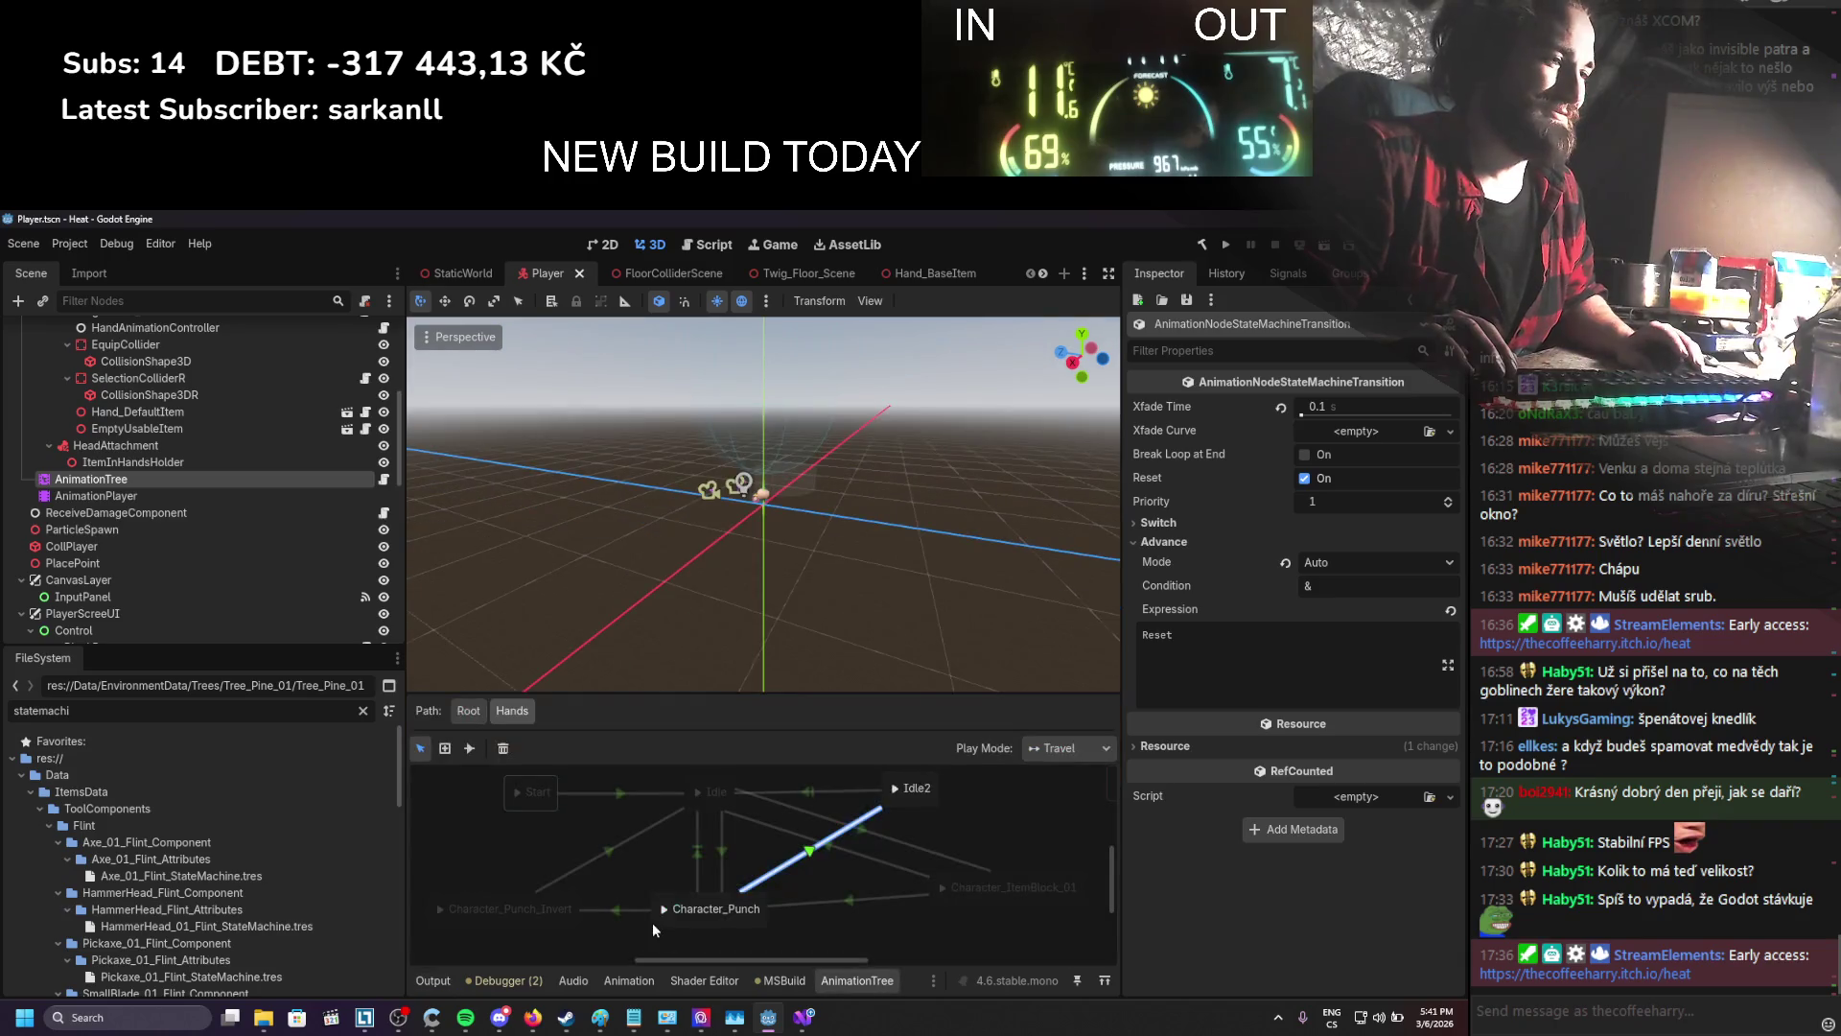
left_click(640, 904)
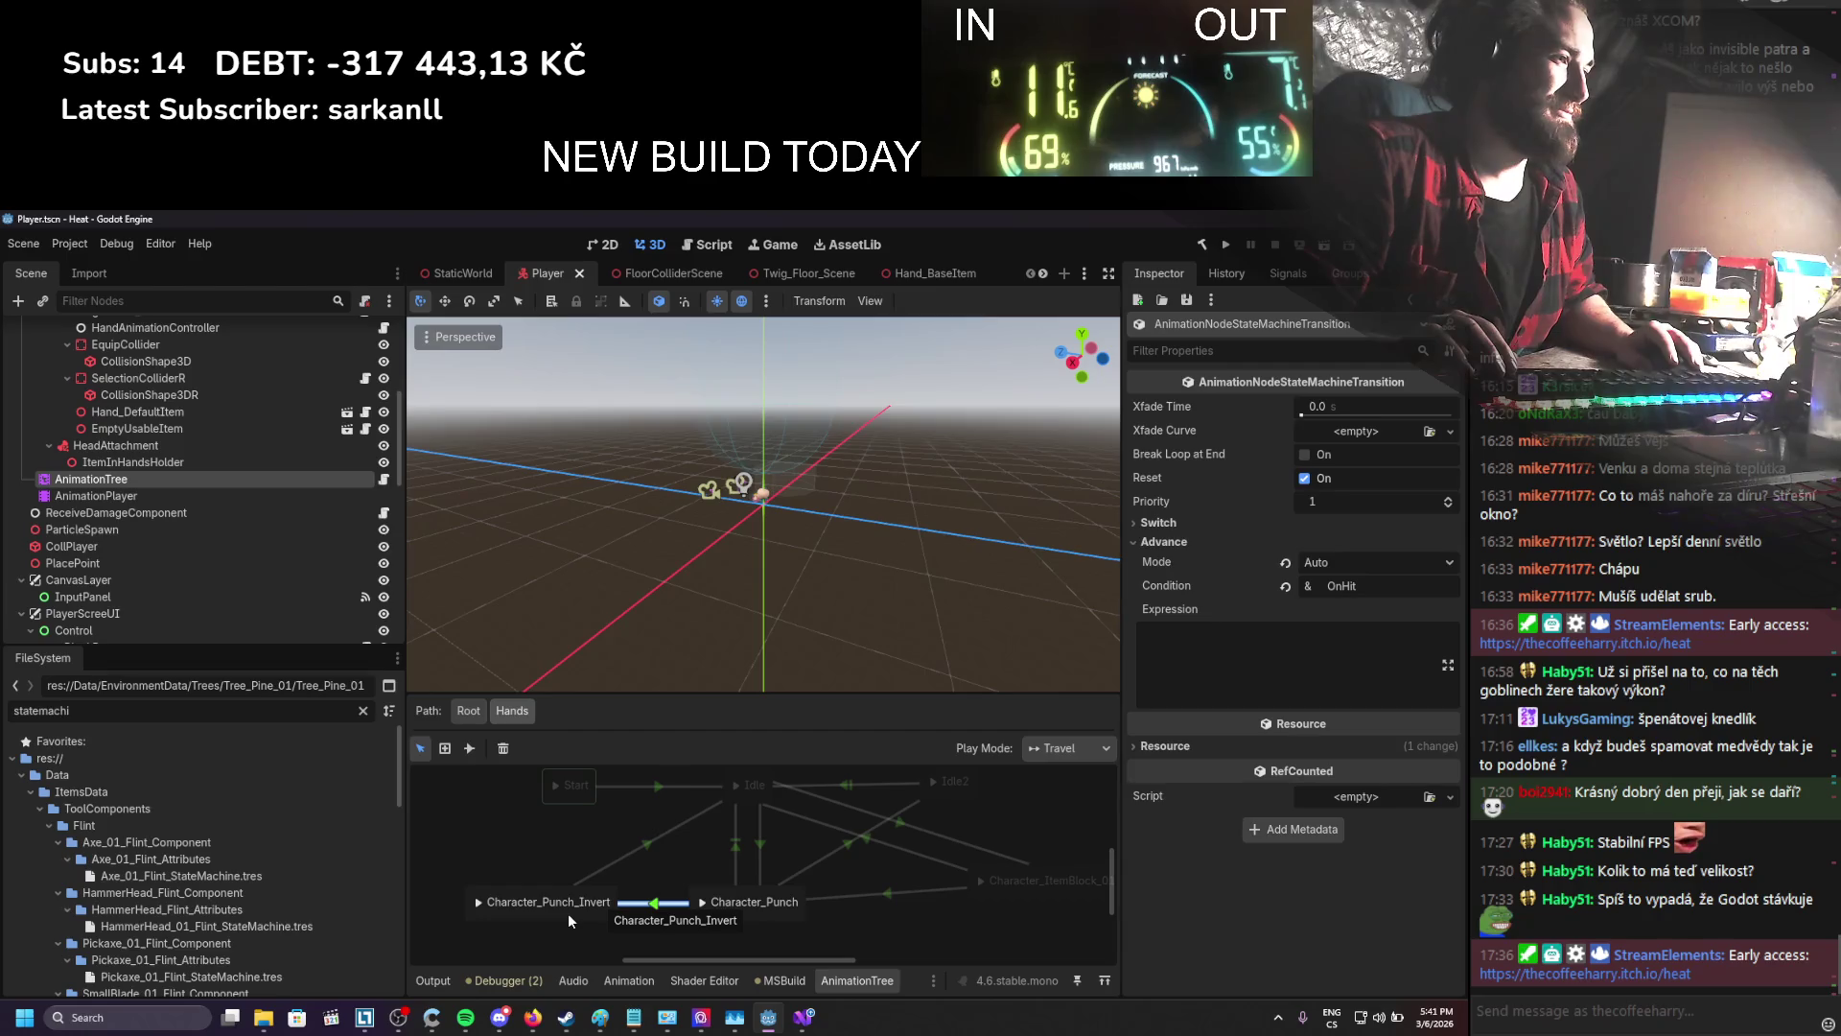
left_click(568, 913)
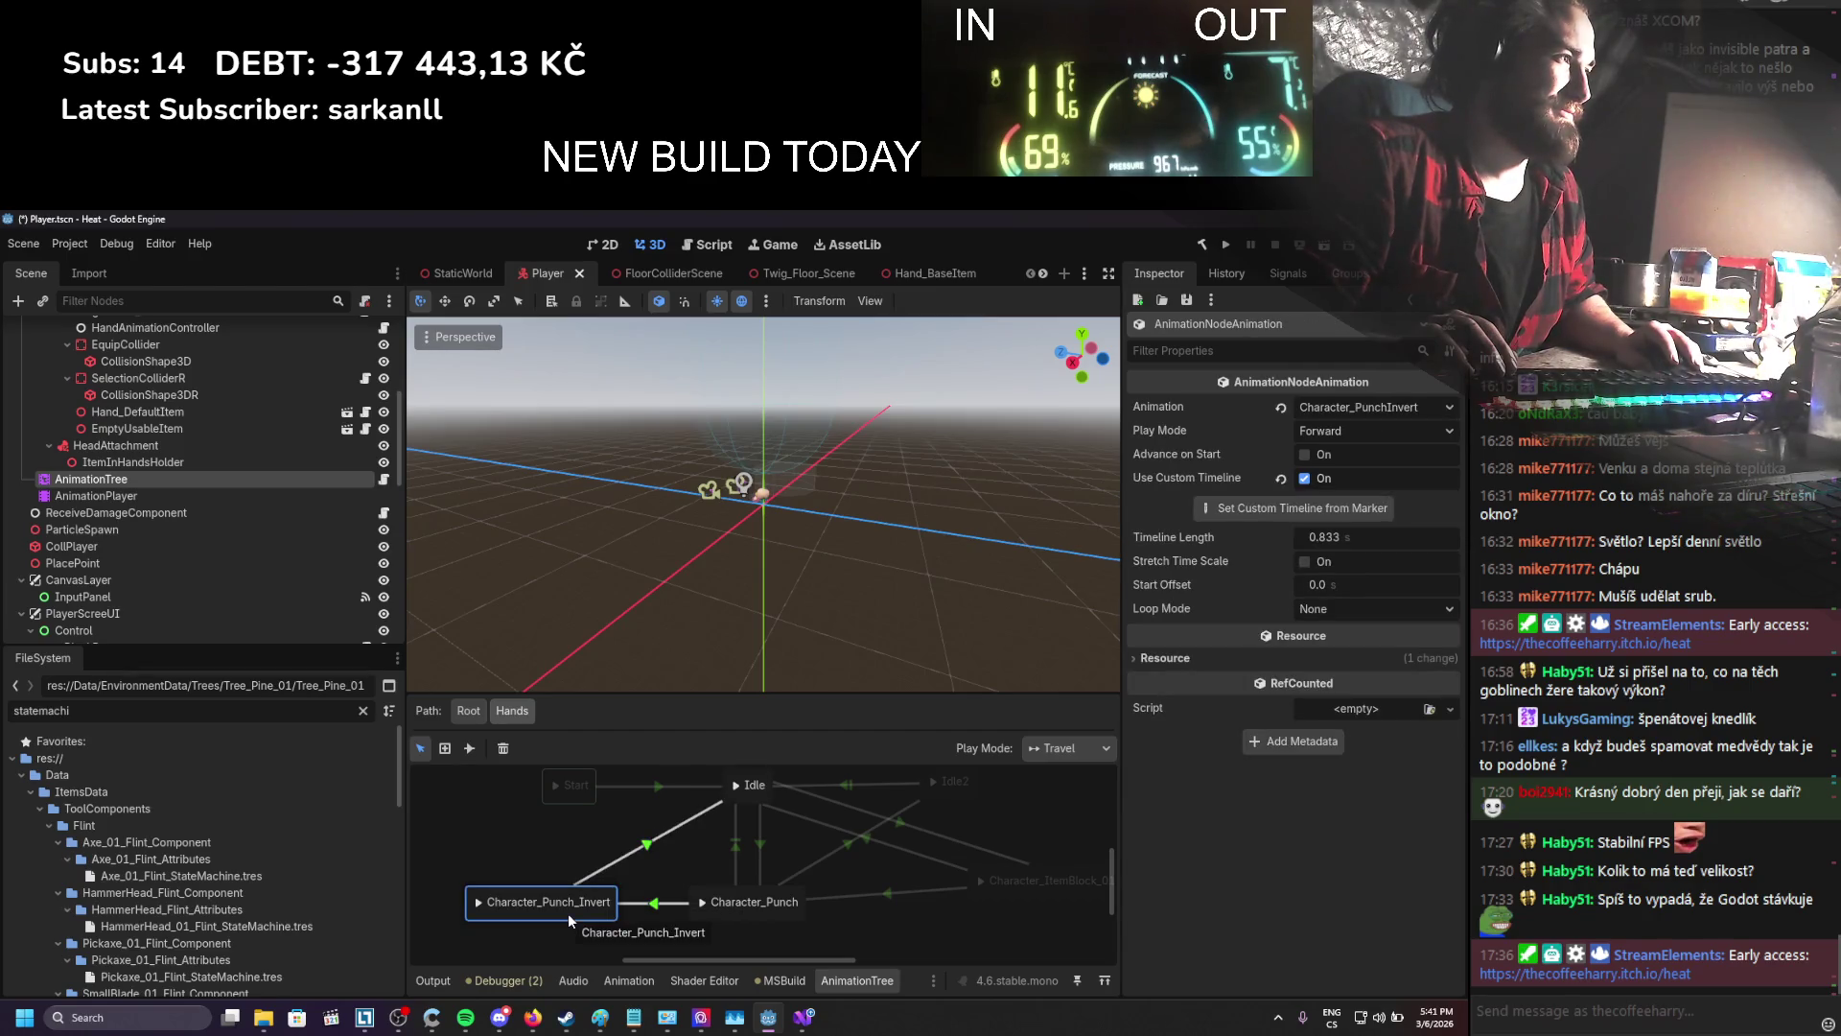
key("ctrl+s")
Clear the CancleFinish expression from the Character_Punch_Invert→Idle transition, save, and return to Root
left_click(641, 850)
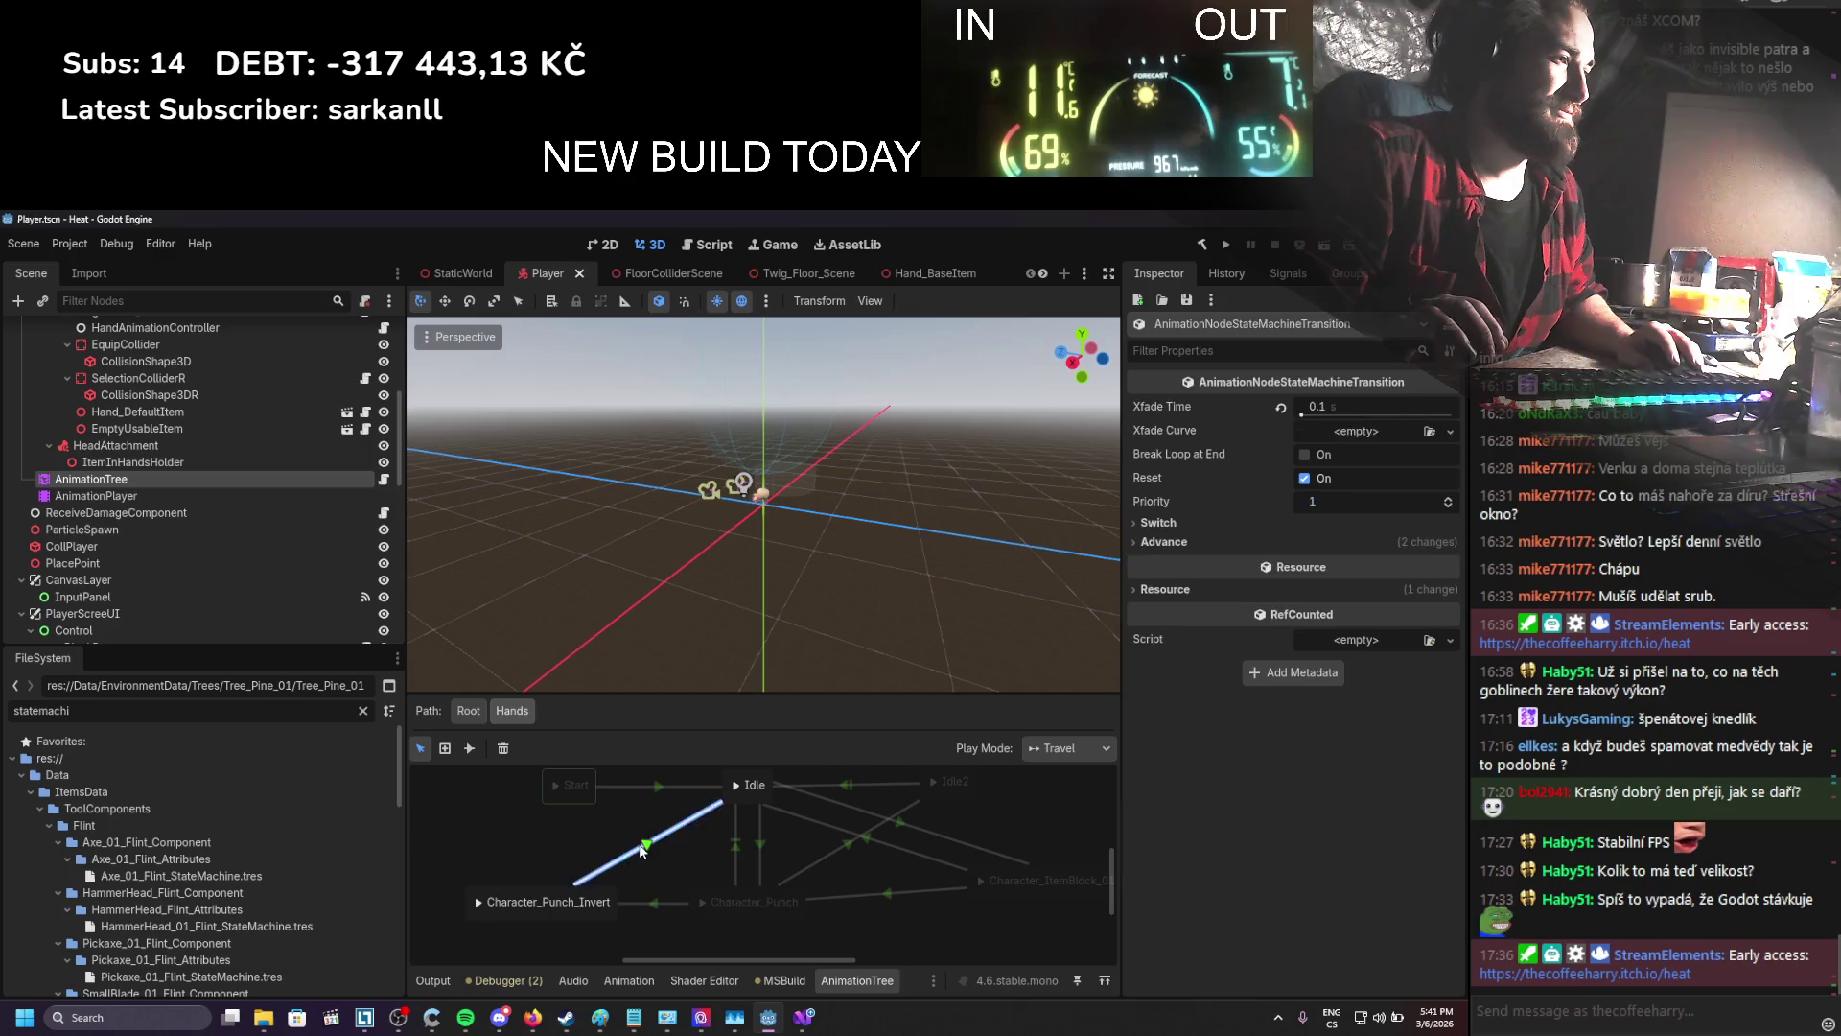
left_click(1271, 542)
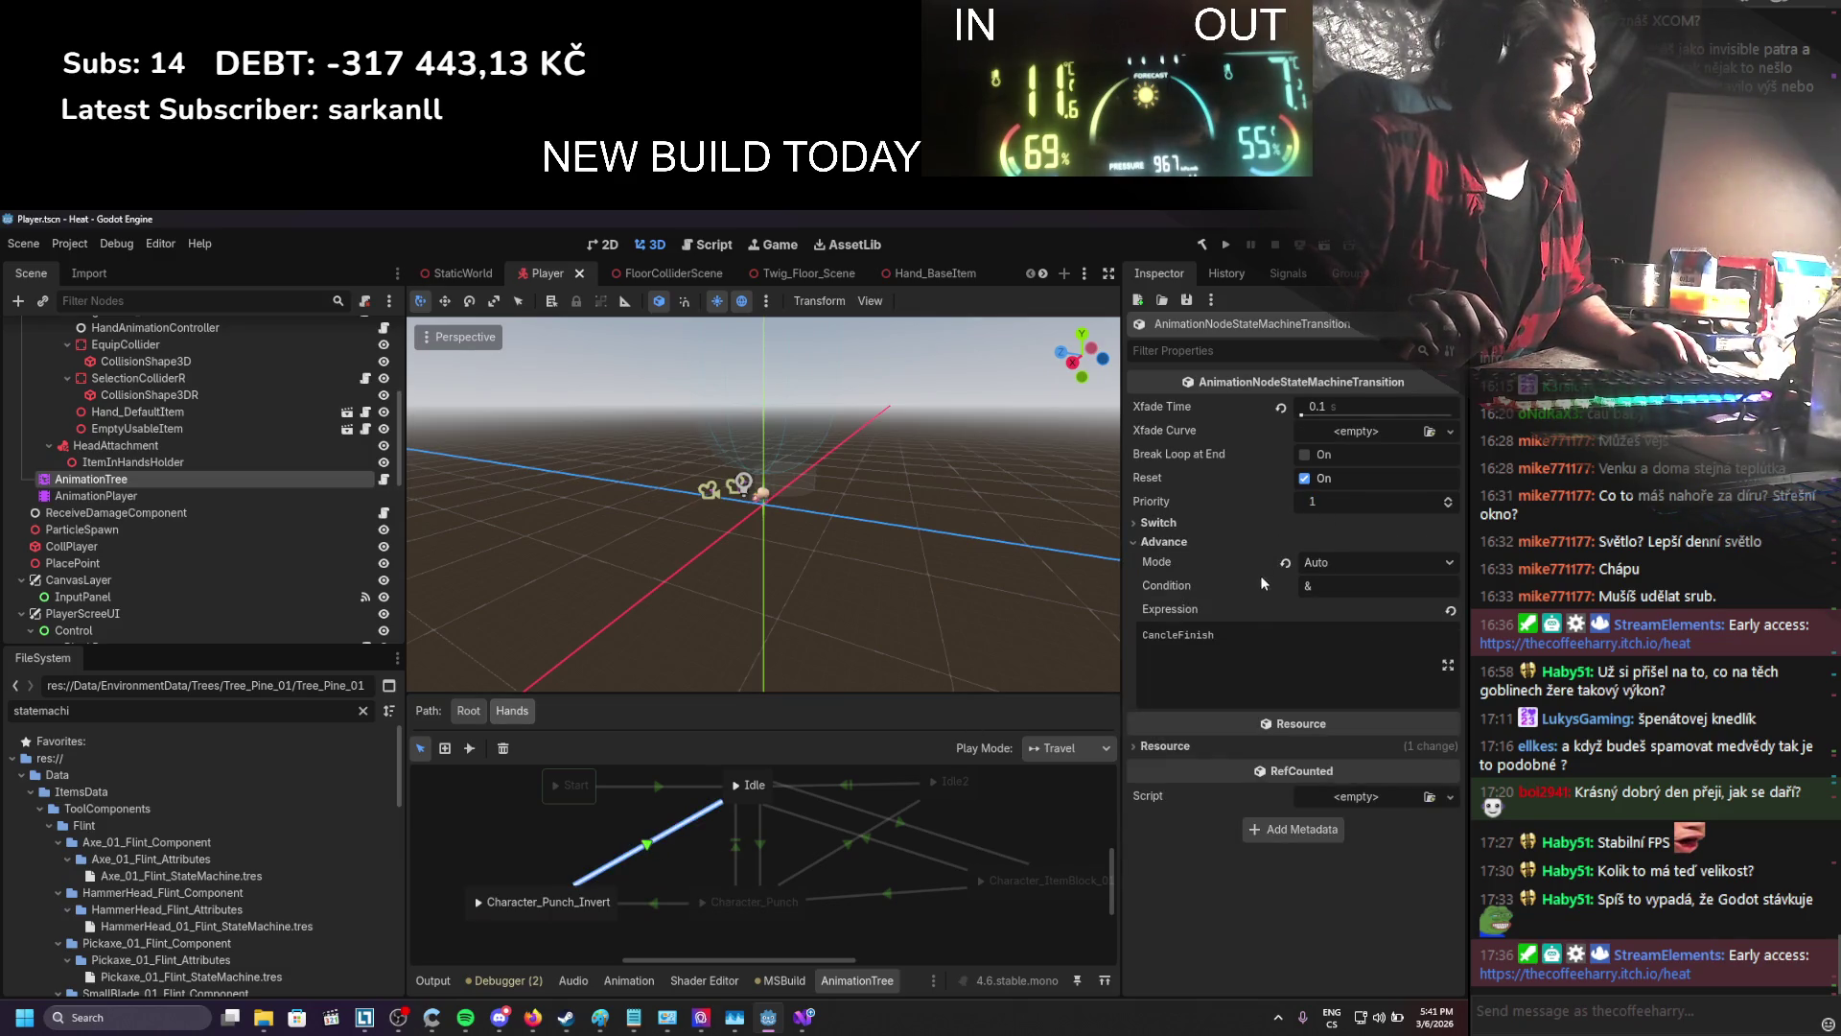
left_click_drag(1223, 635, 1103, 637)
key("Return")
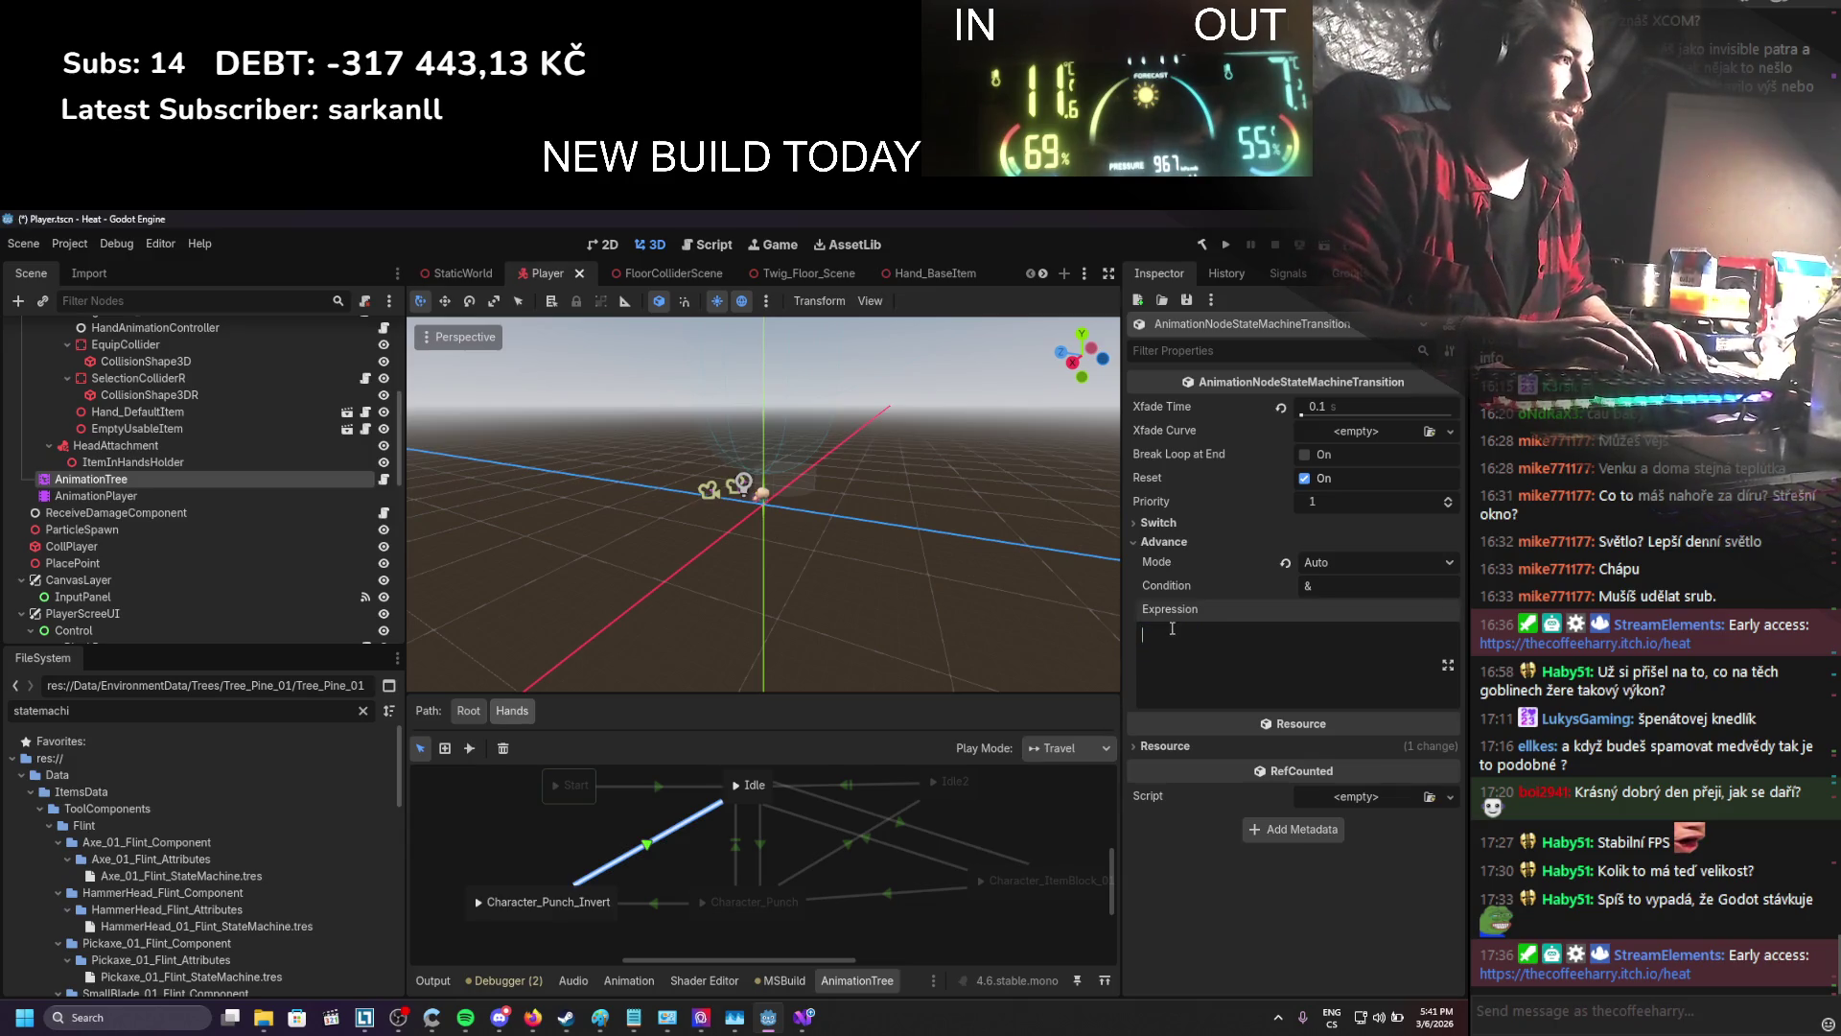
key("BackSpace")
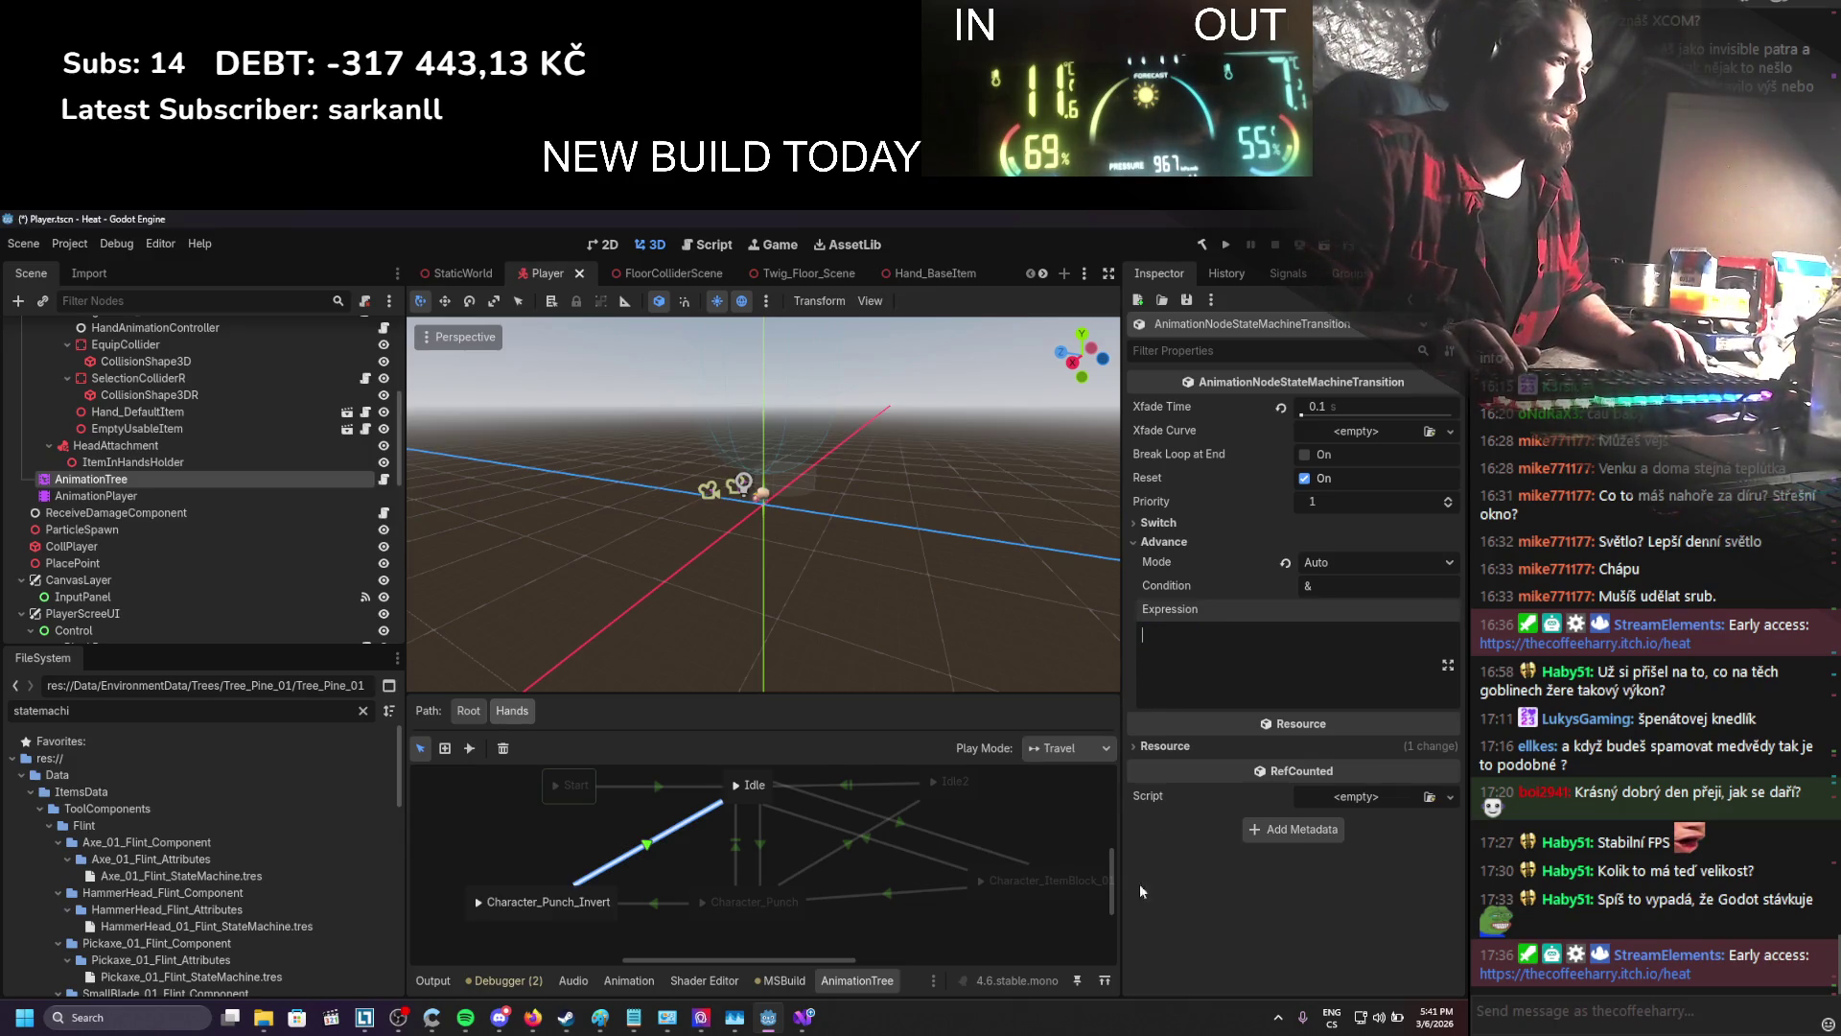
key("ctrl+s")
left_click(471, 711)
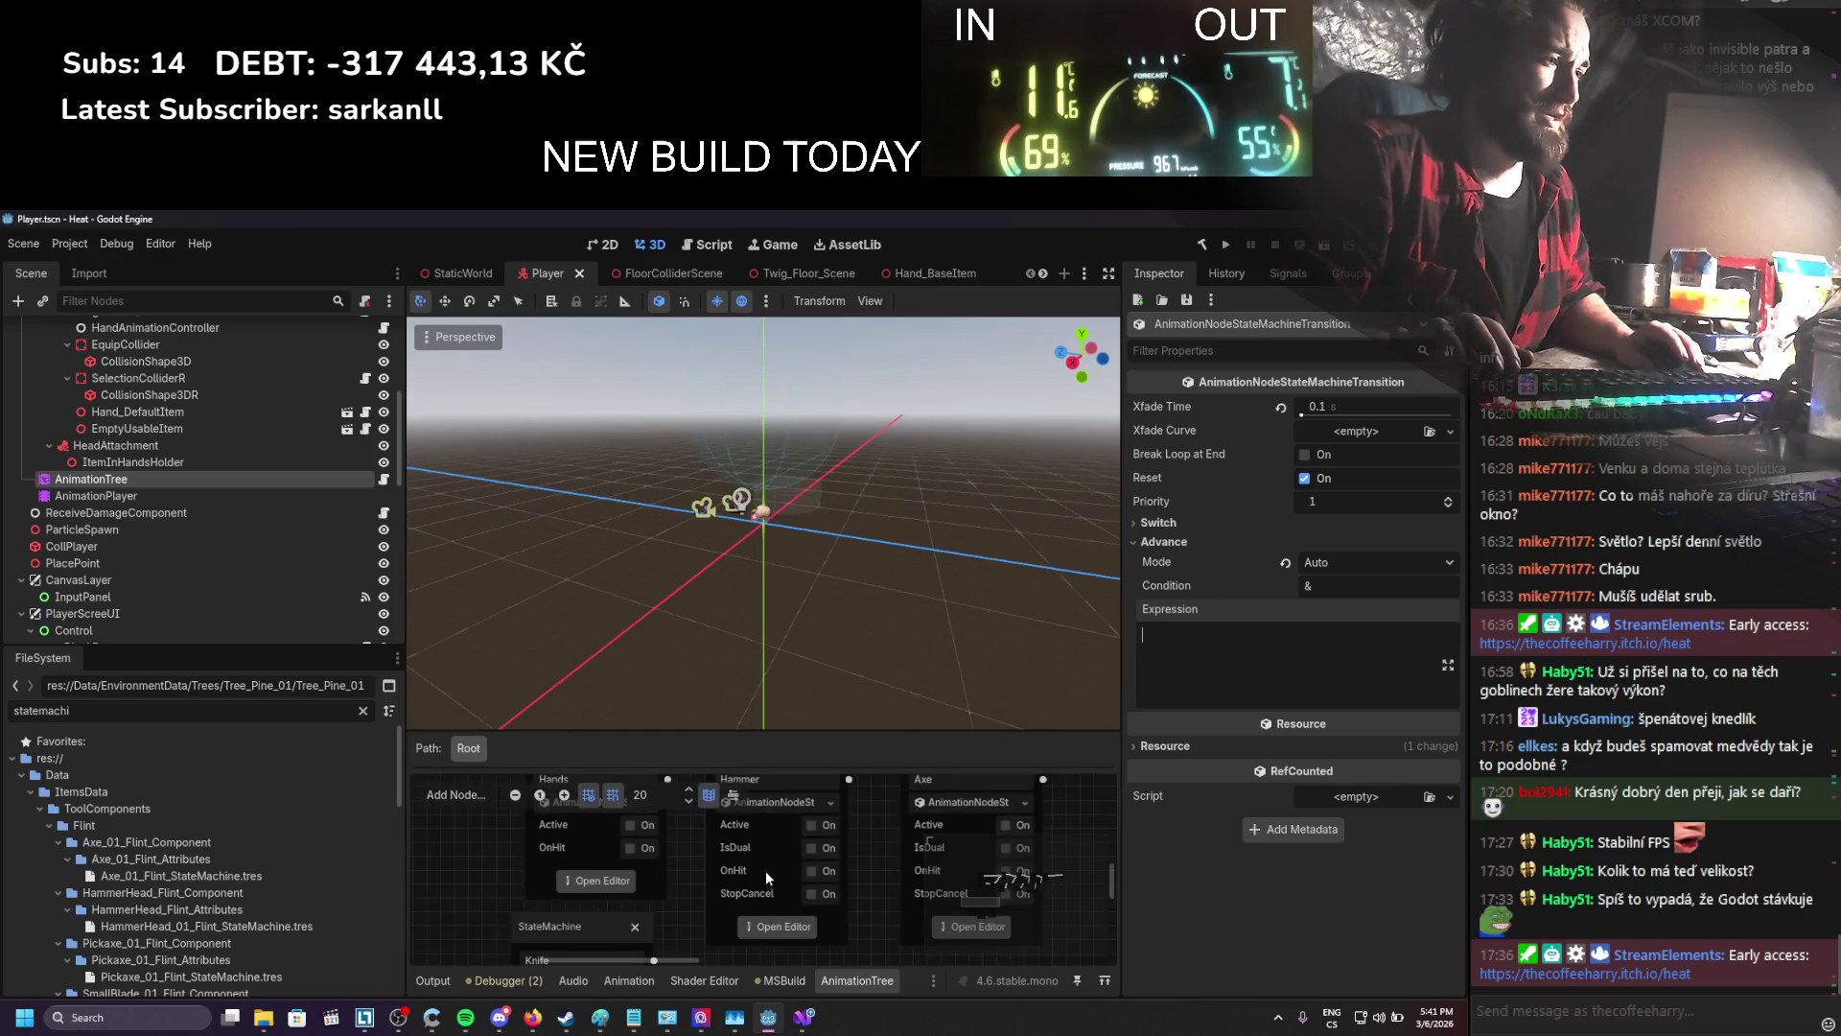
Select the StopCancel condition on a Hammer dual-item attack invert→hold transition
left_click(740, 926)
scroll(601, 830, "down", 3)
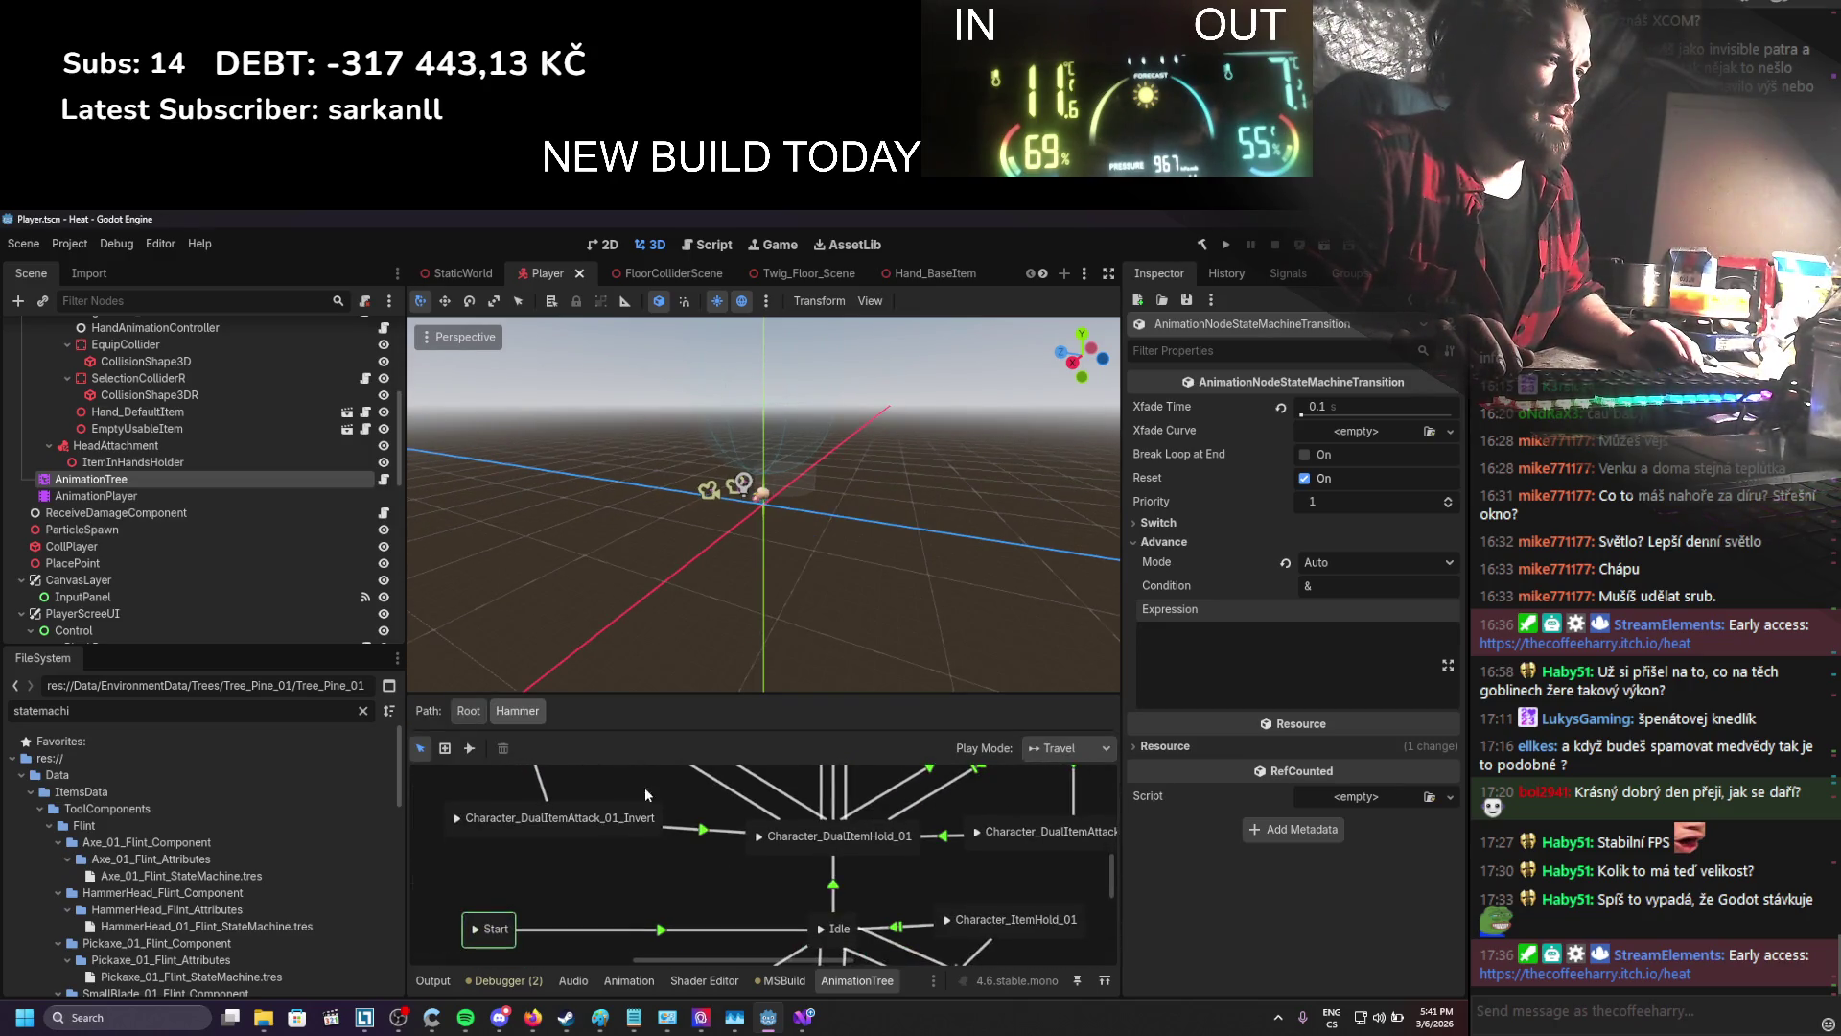
left_click(696, 833)
left_click(1176, 522)
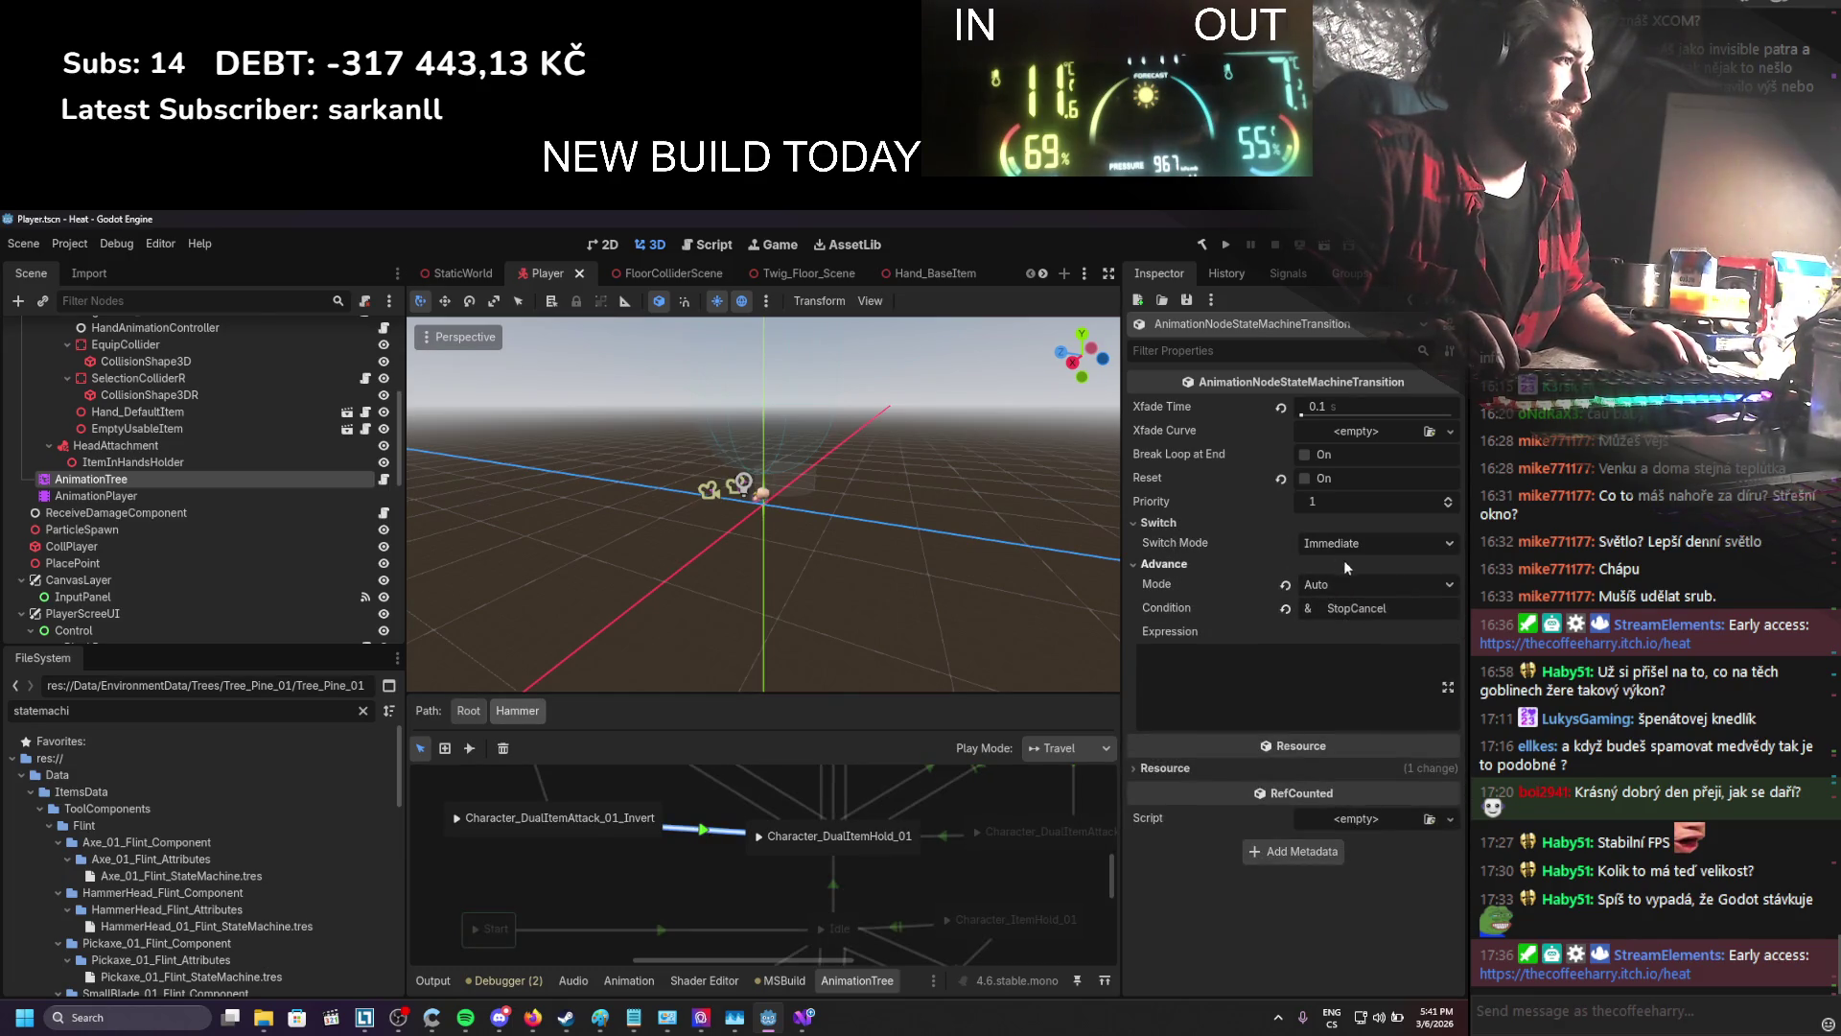
left_click_drag(1391, 608, 1164, 587)
key("ctrl+c")
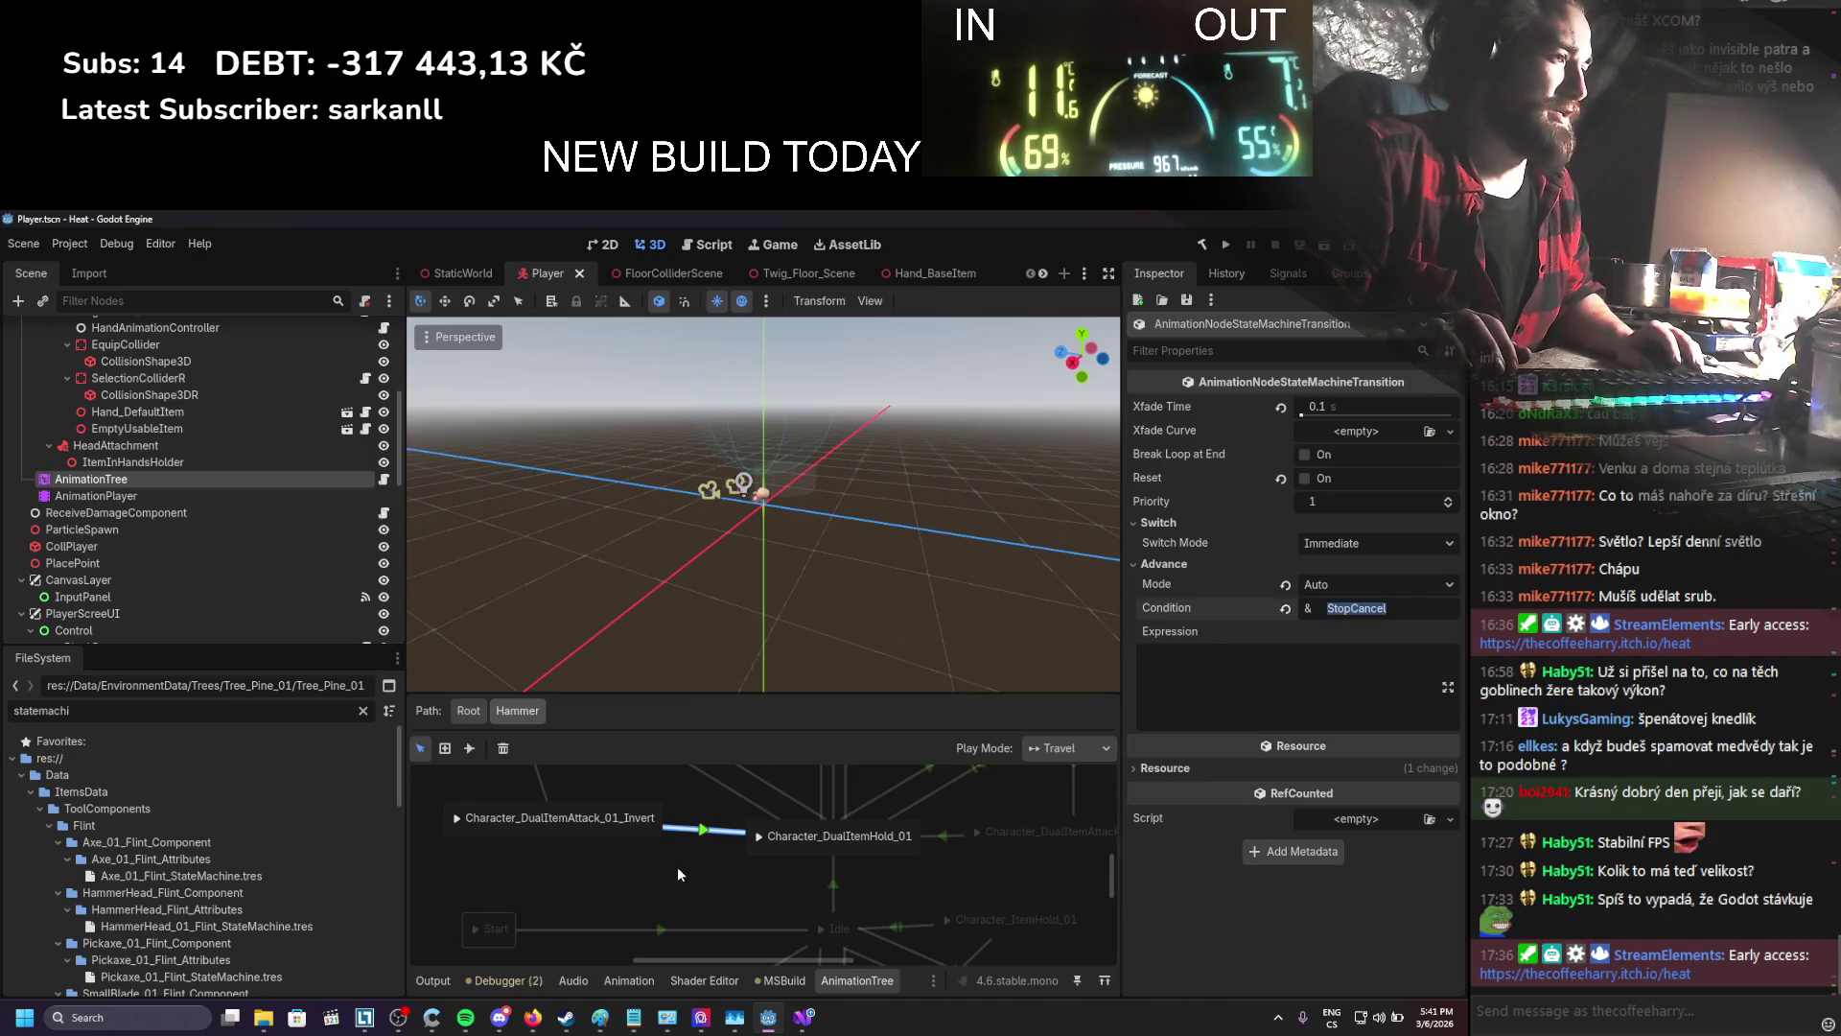
Paste StopCancel into the Hands punch-invert→Idle condition, save, and launch the game
left_click(677, 866)
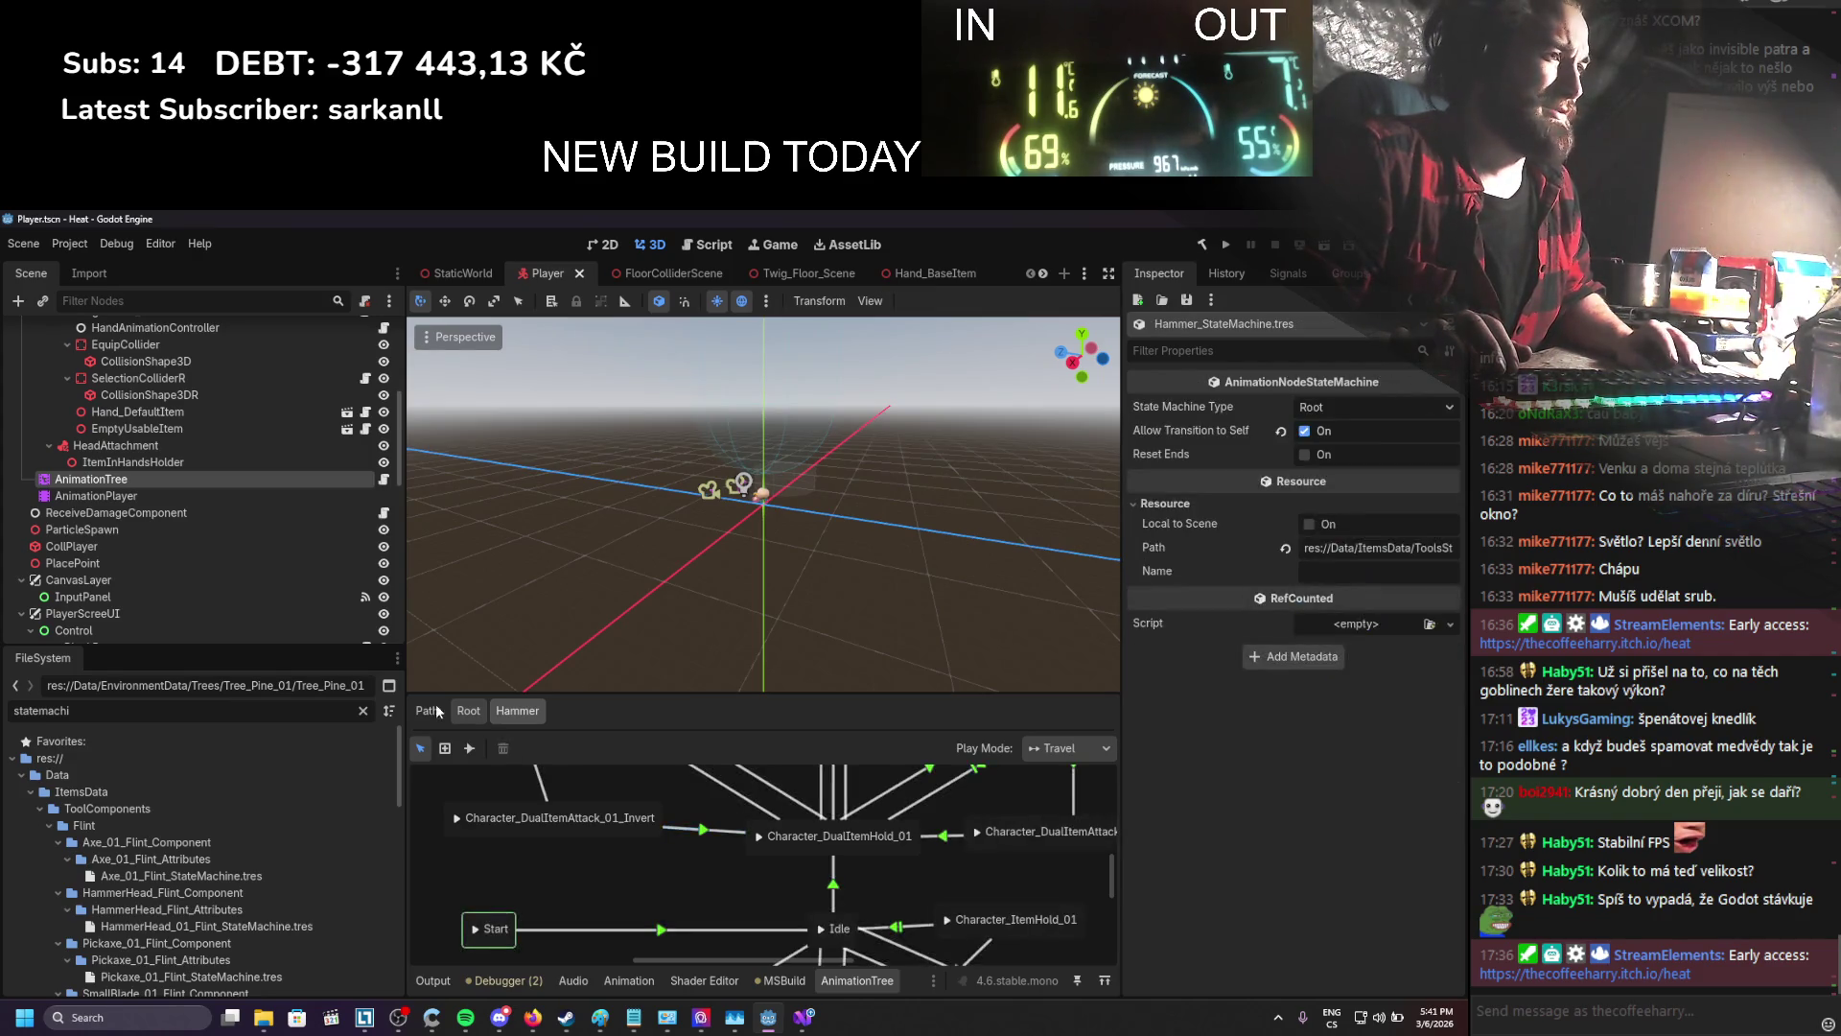
left_click(468, 711)
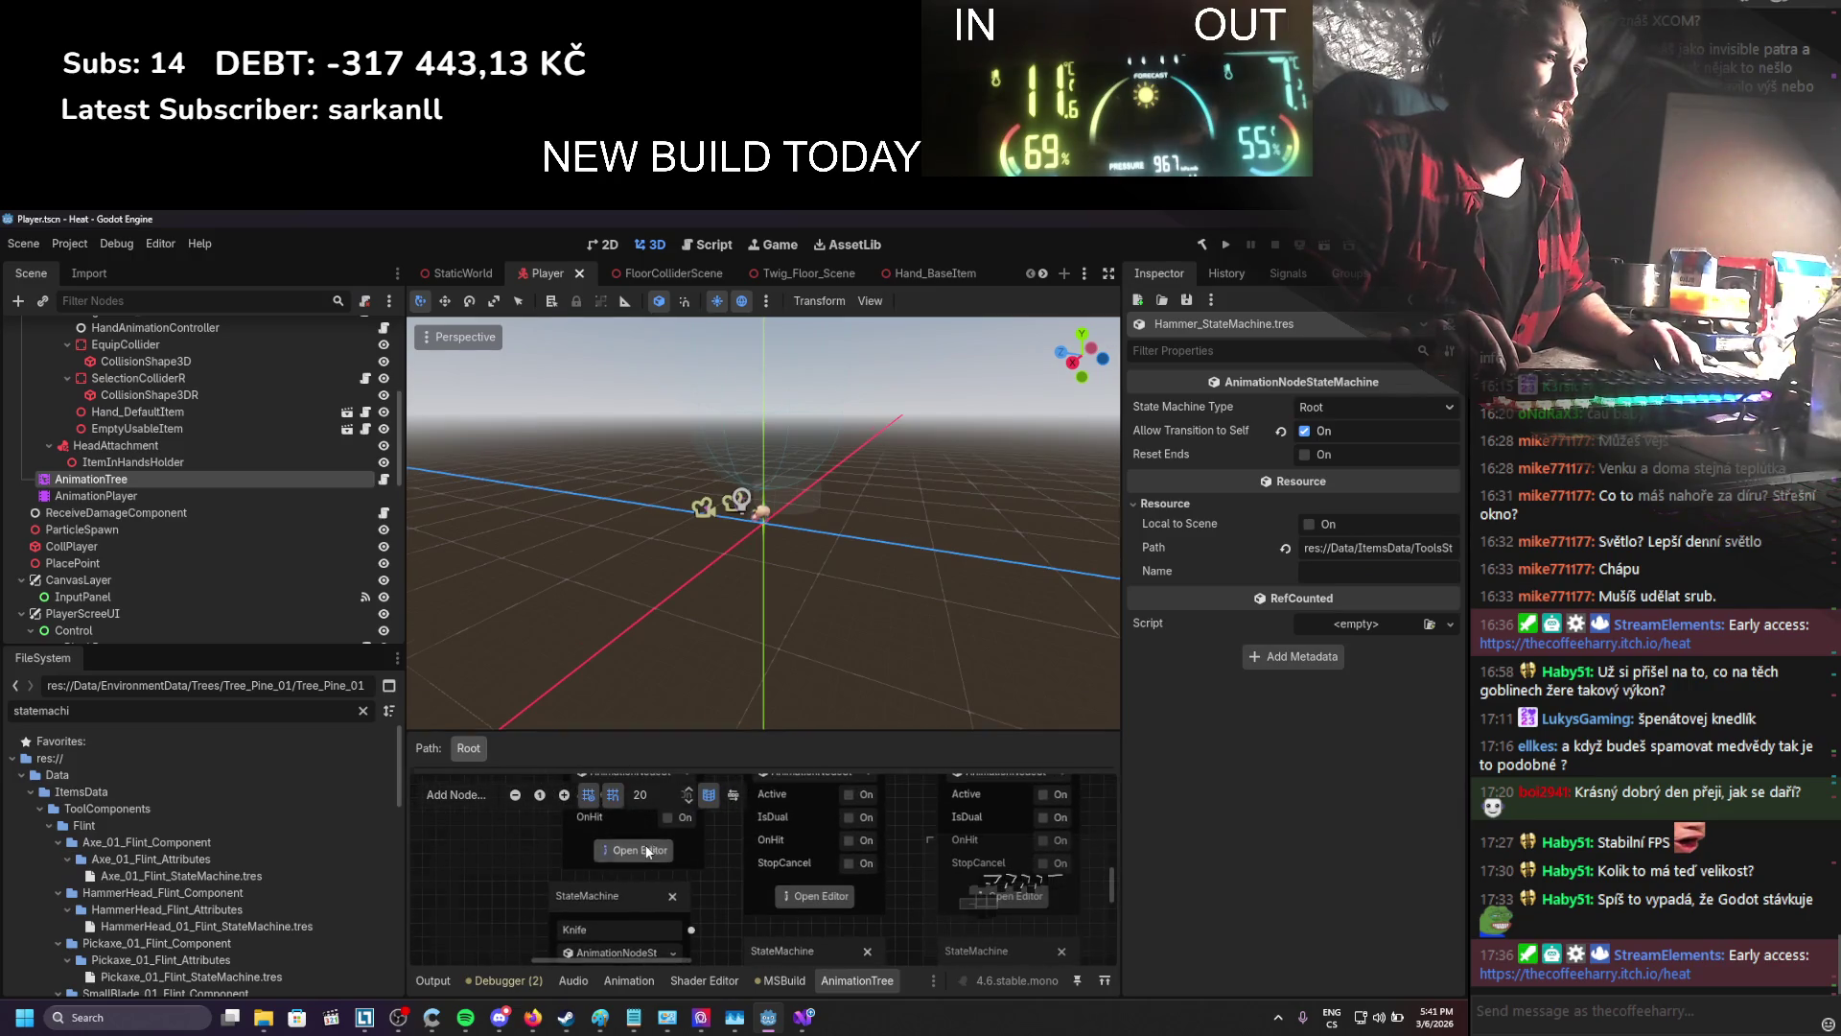
left_click(643, 844)
left_click(649, 849)
left_click(1323, 585)
key("ctrl+v")
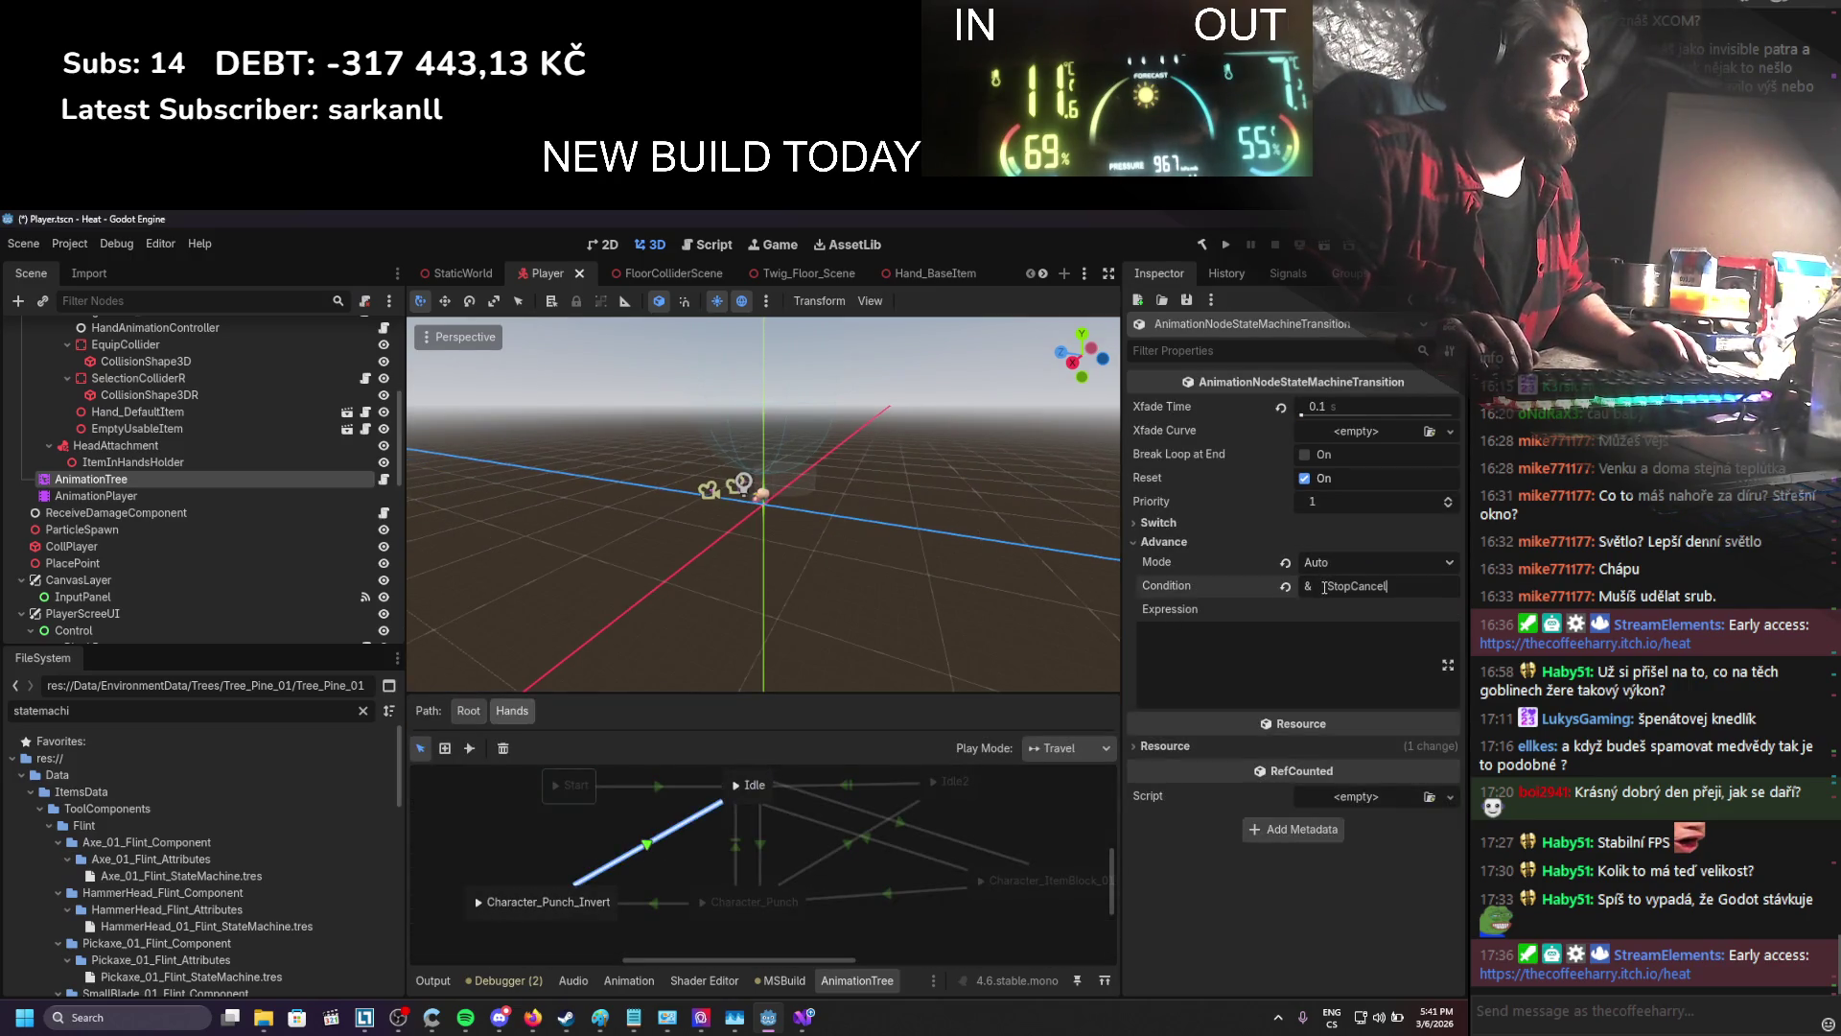
left_click(1157, 524)
key("ctrl+s")
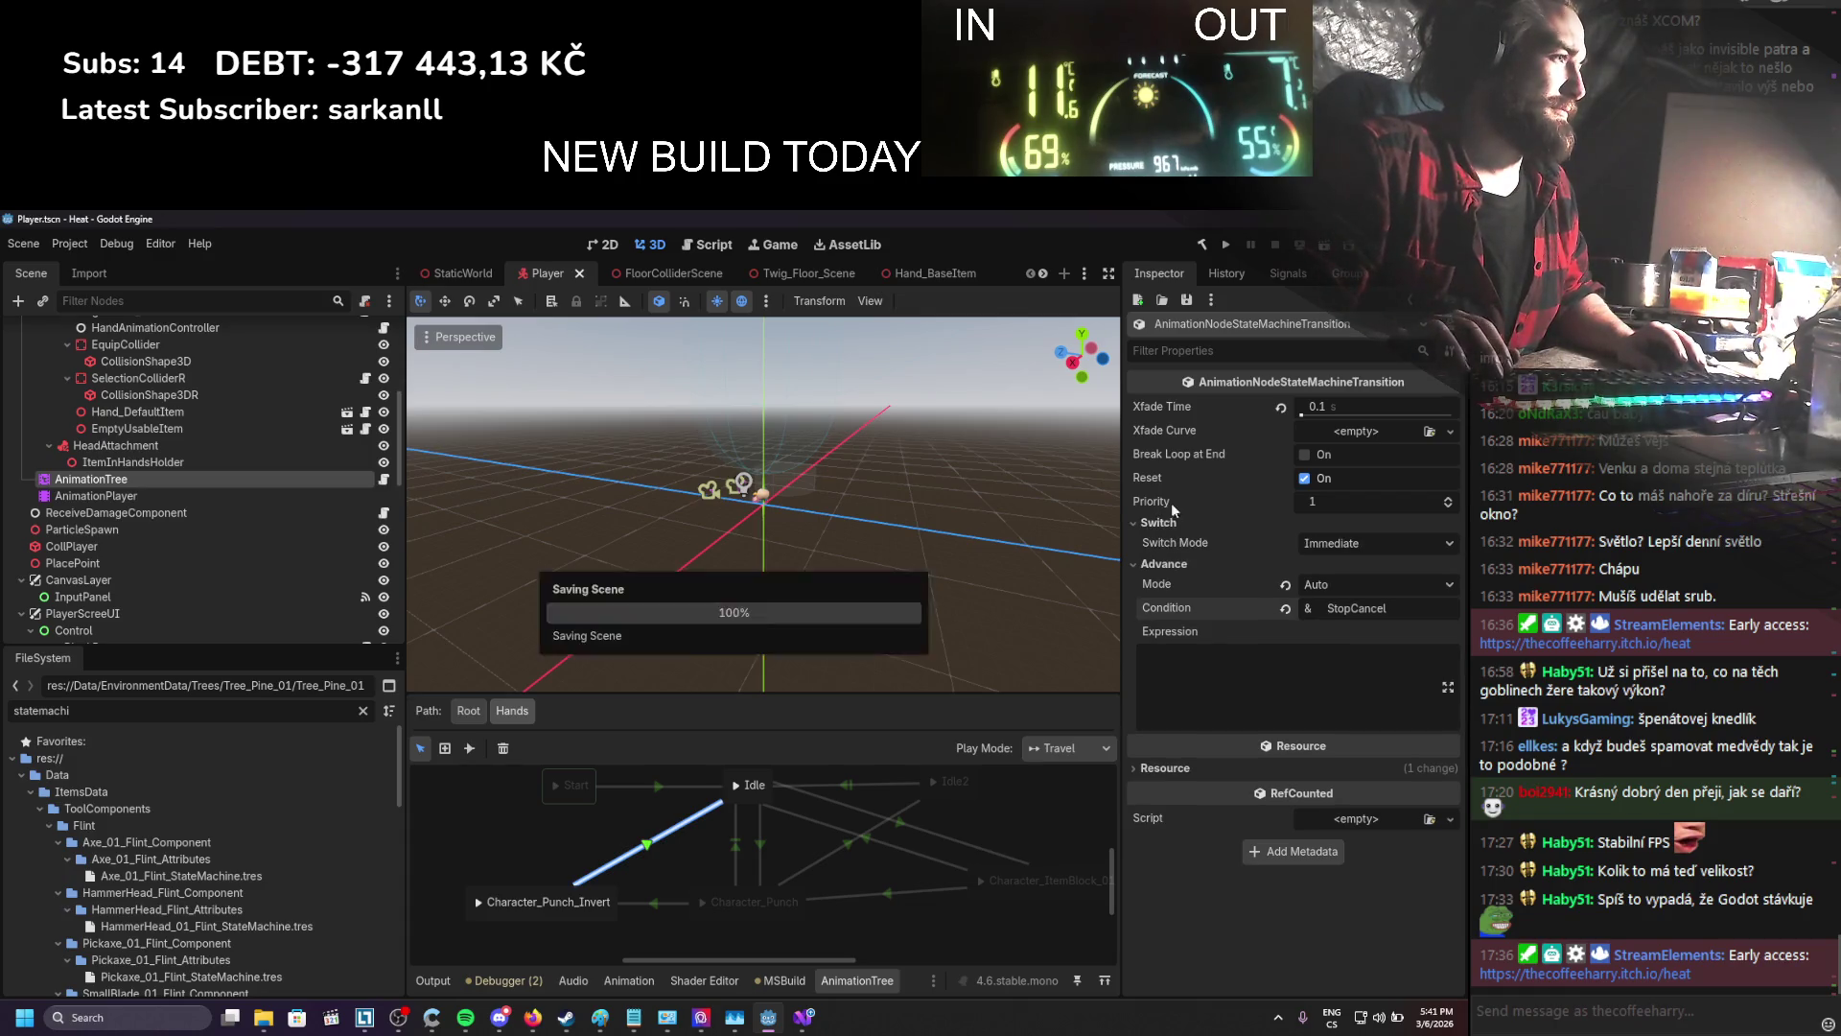
left_click(1228, 254)
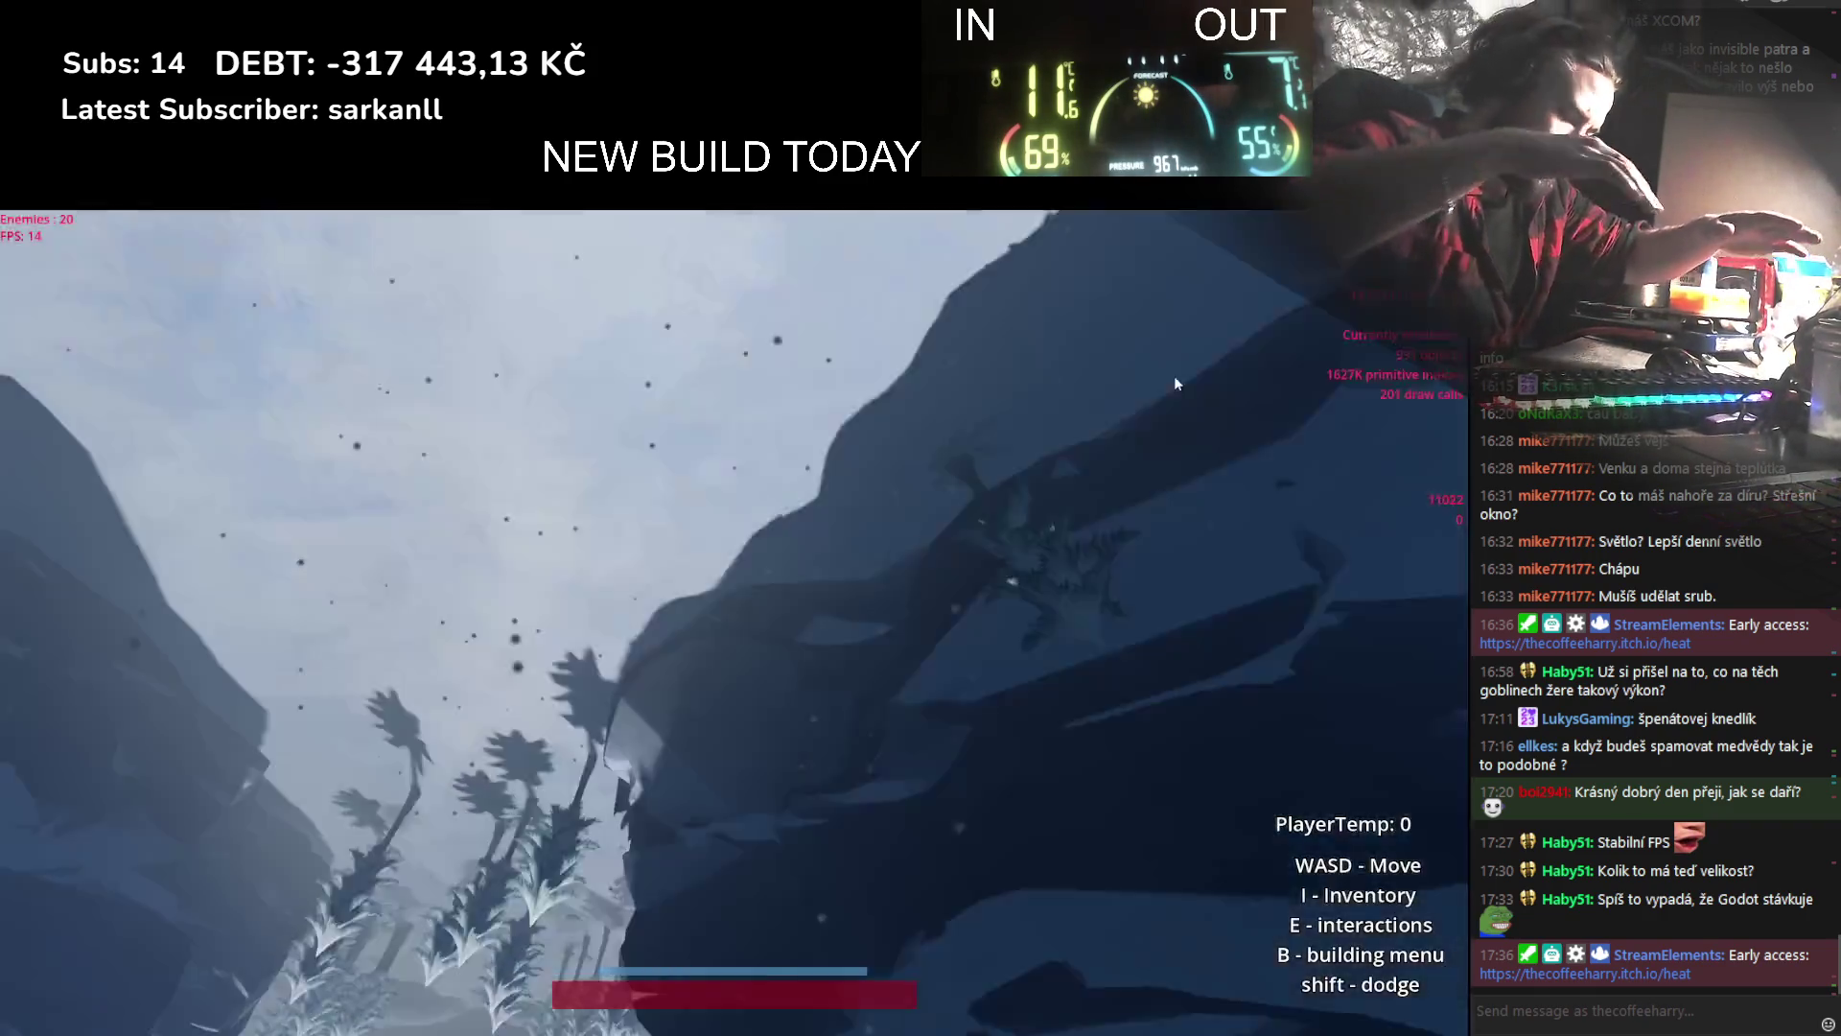
Walk the player left and right around the grass tuft to test the punch, then stop with F8
key("a")
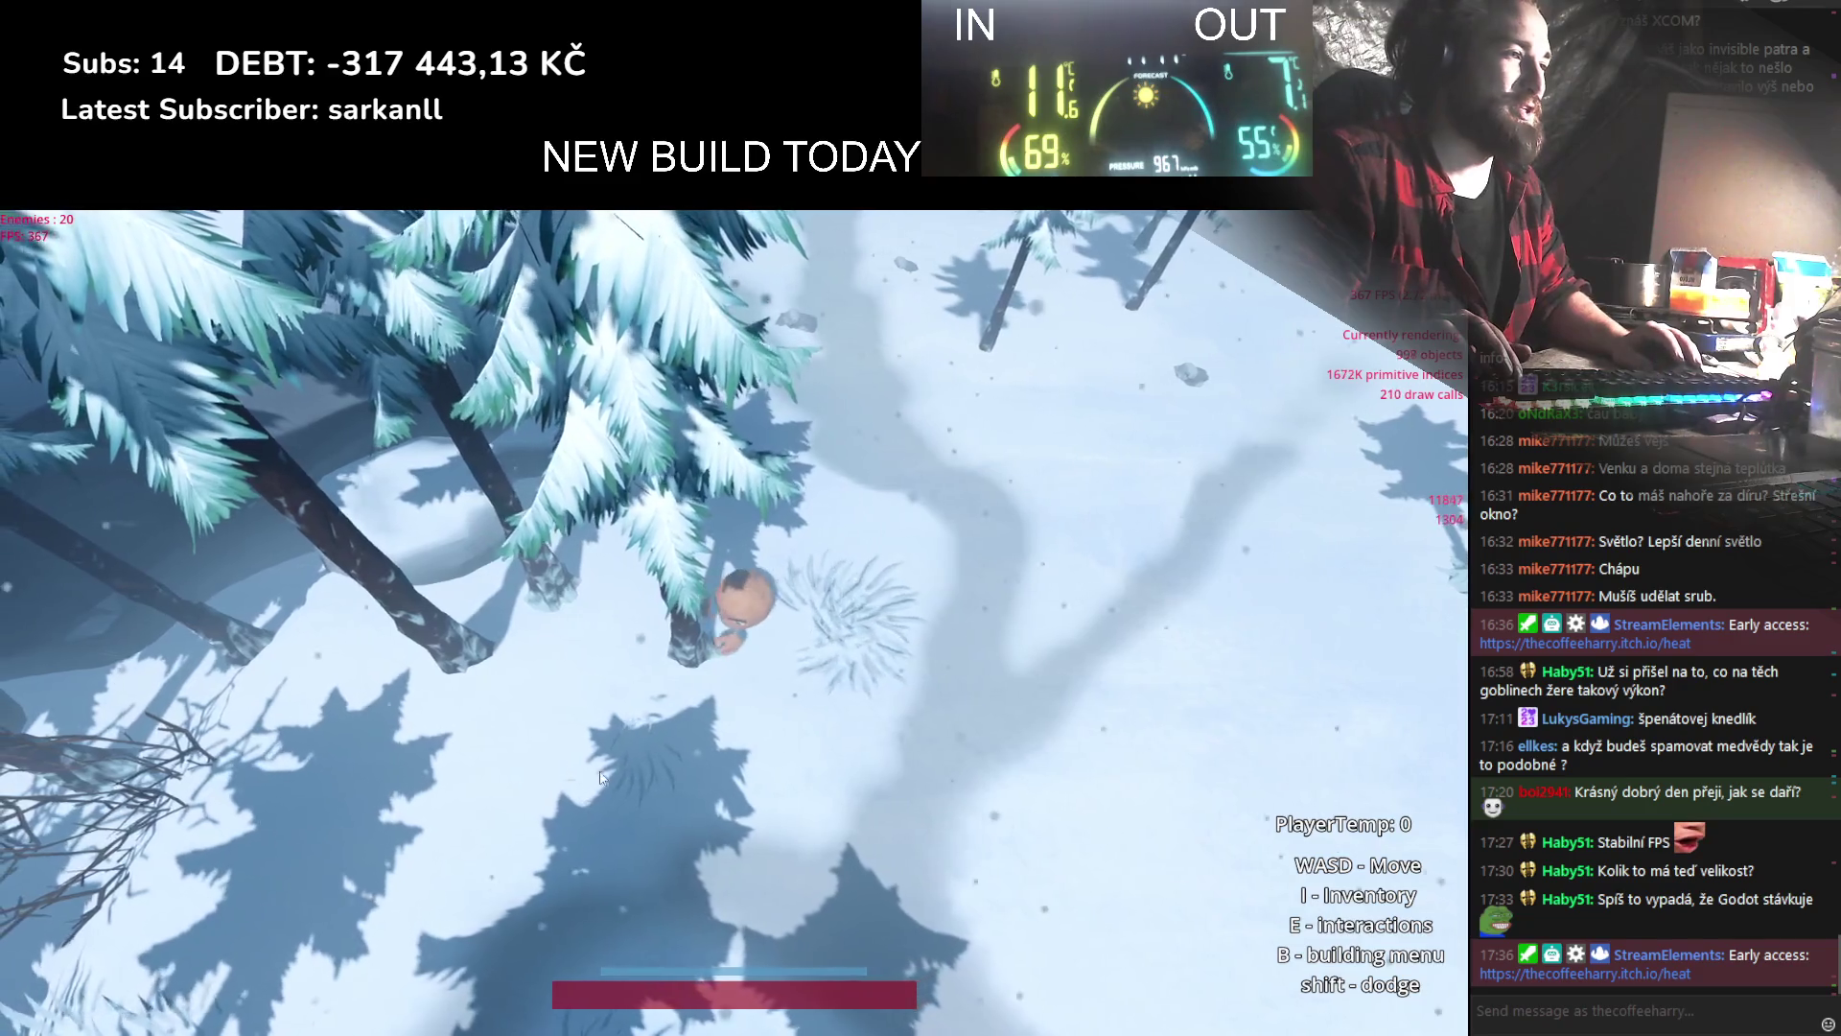
key("d")
key("a")
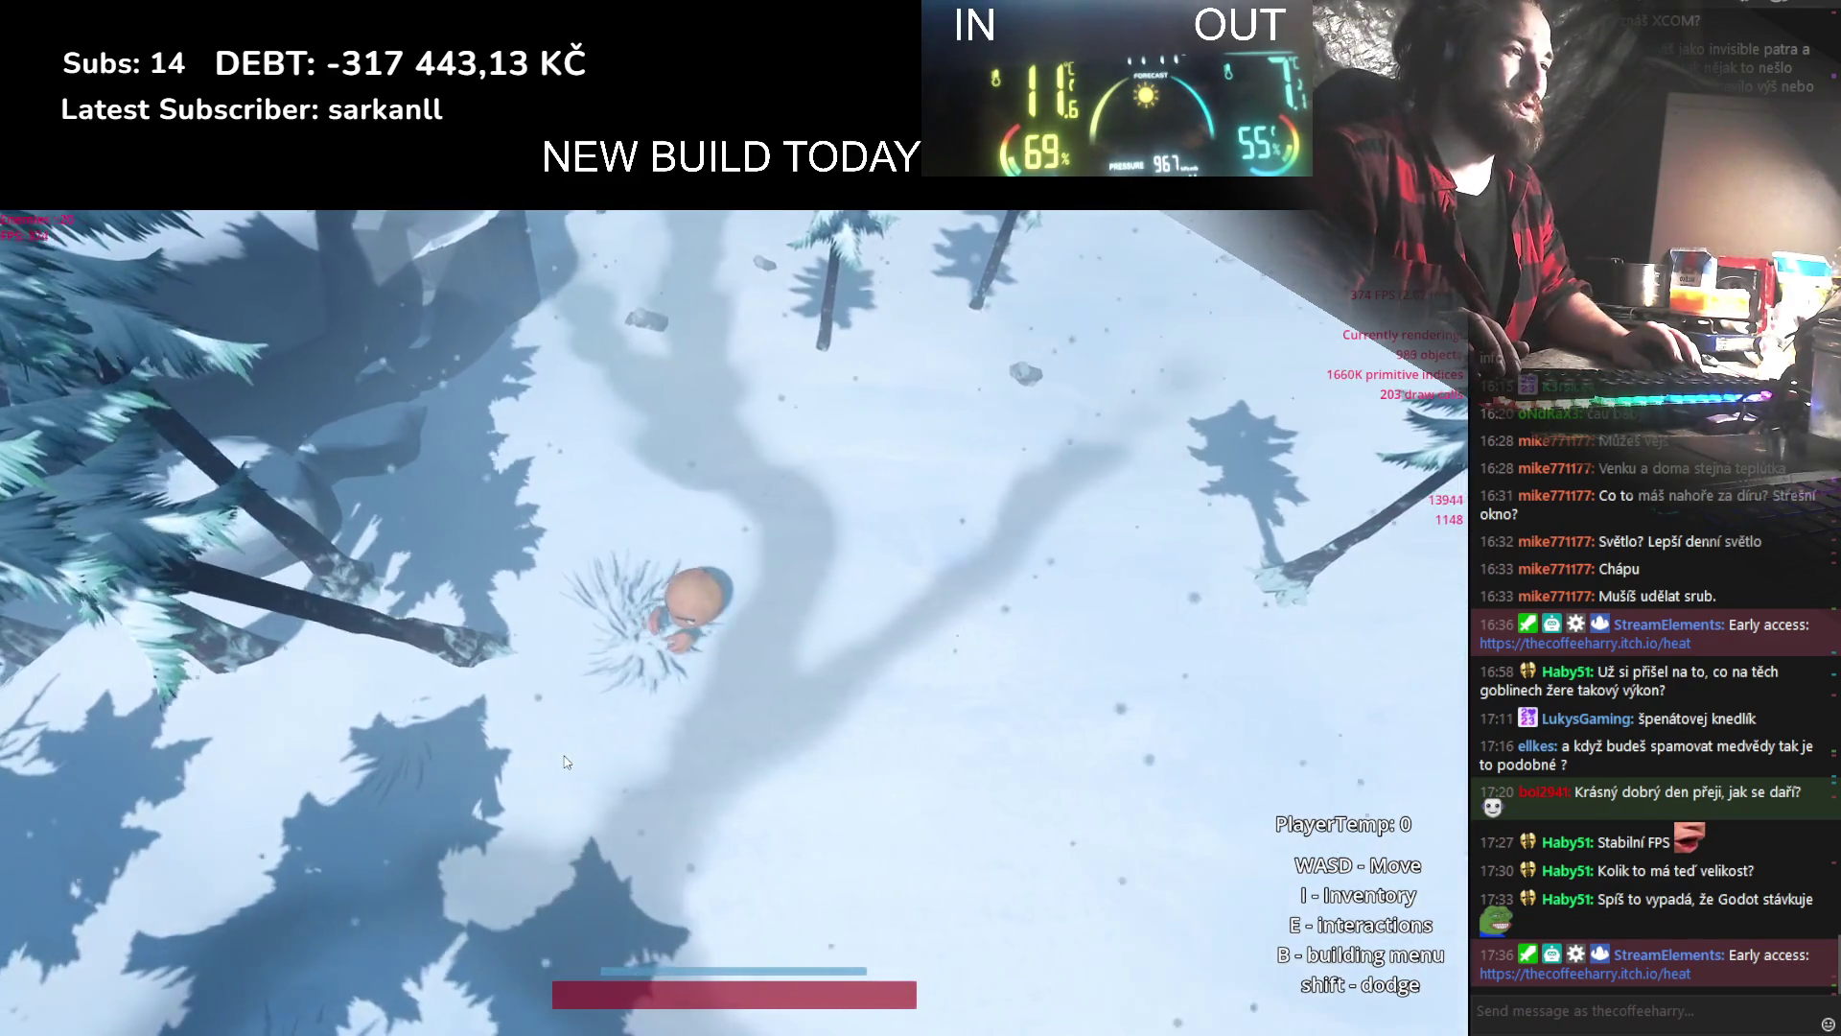
key("a")
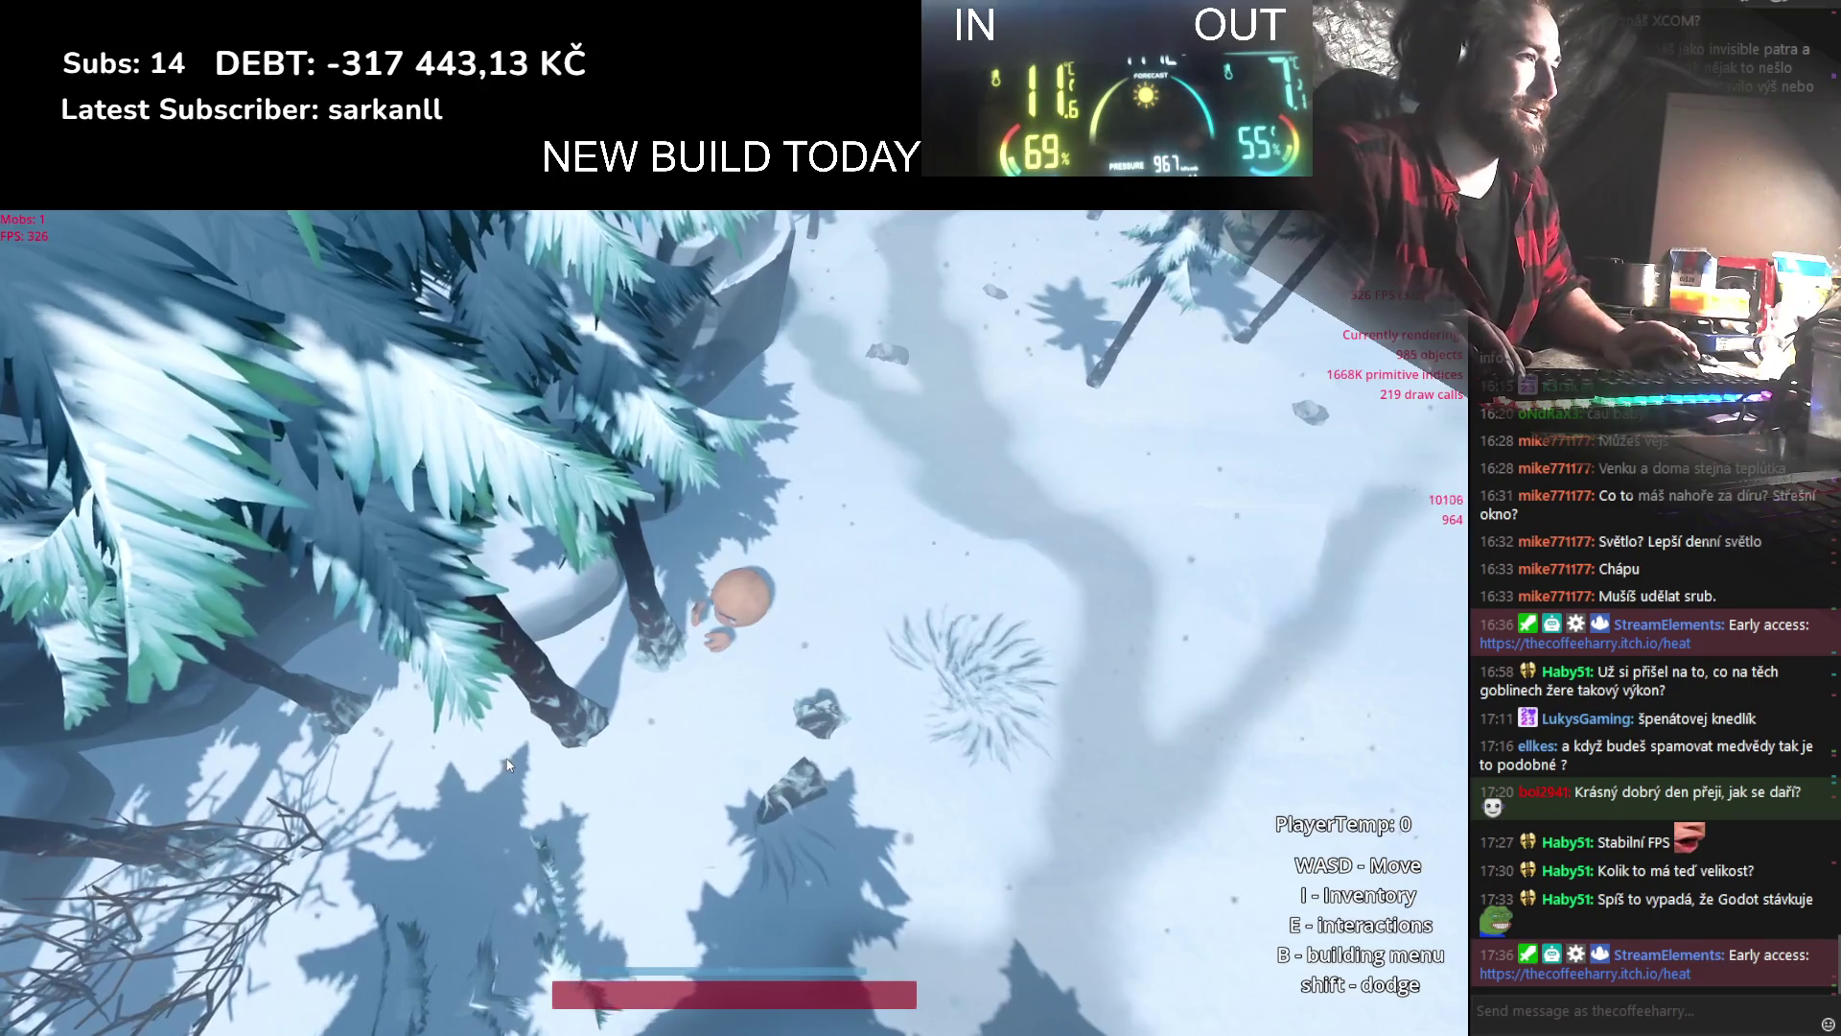
key("d")
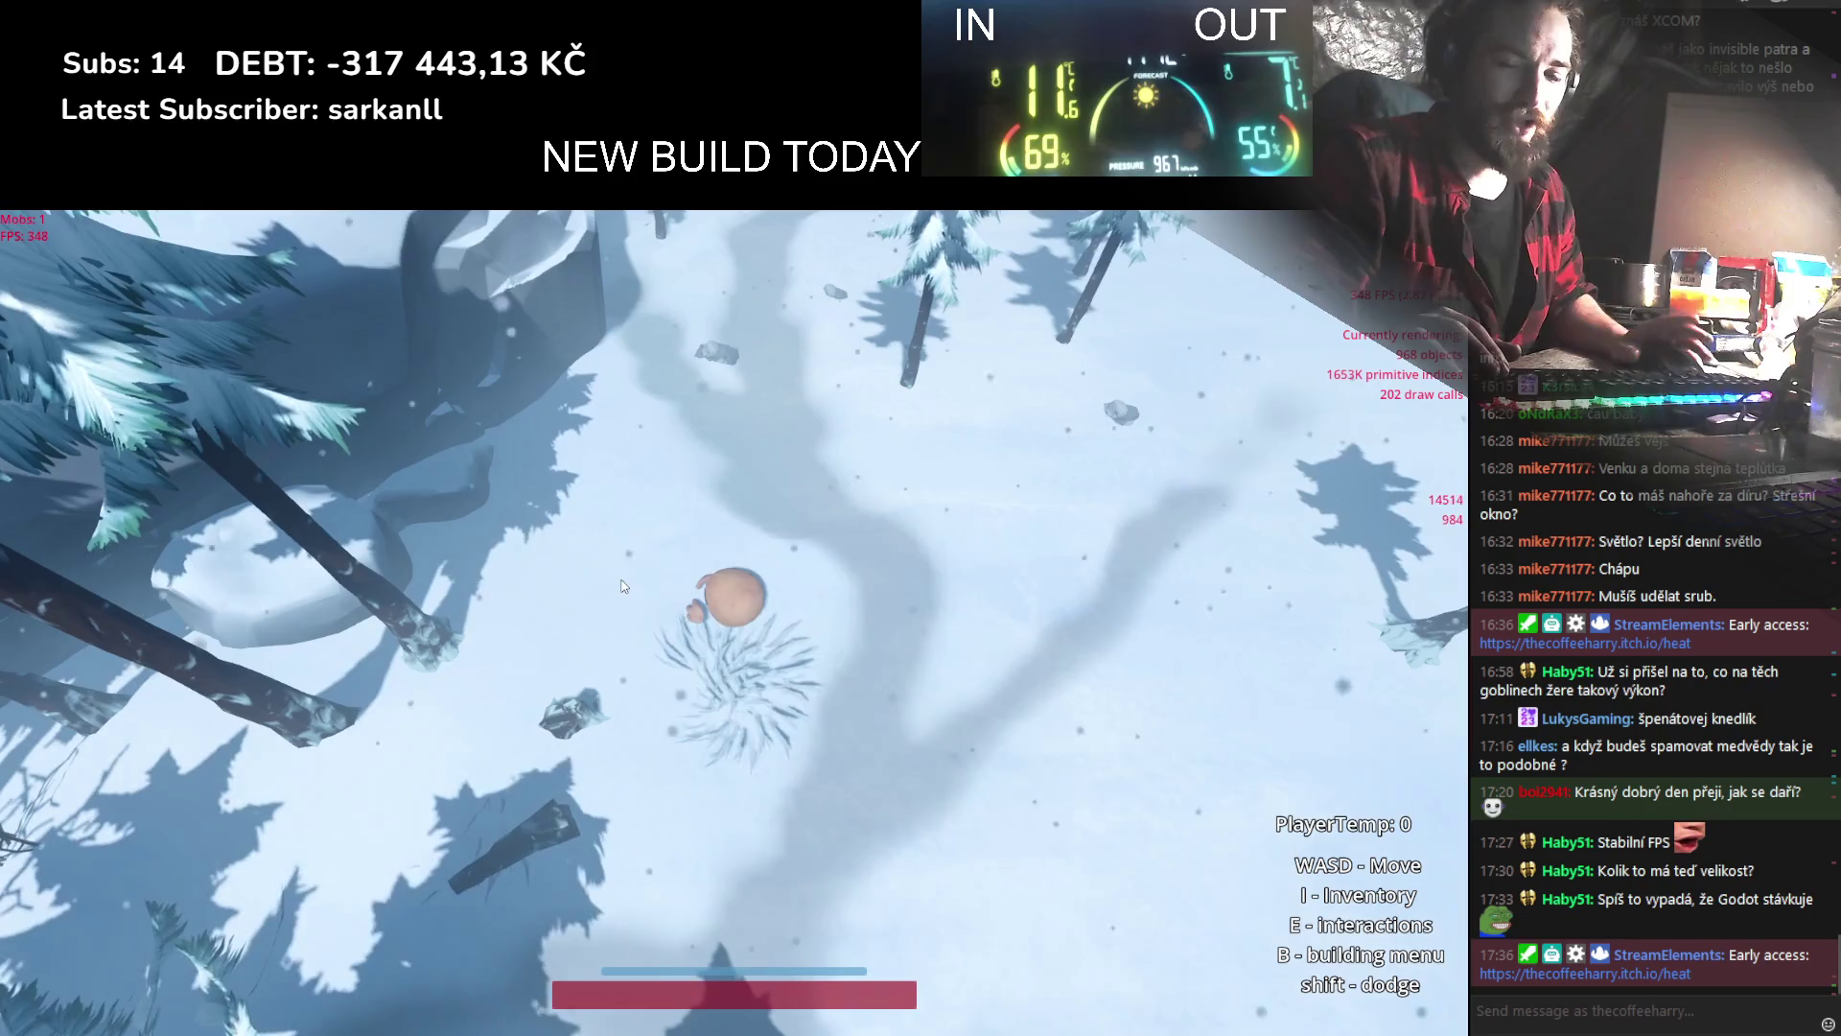
key("F8")
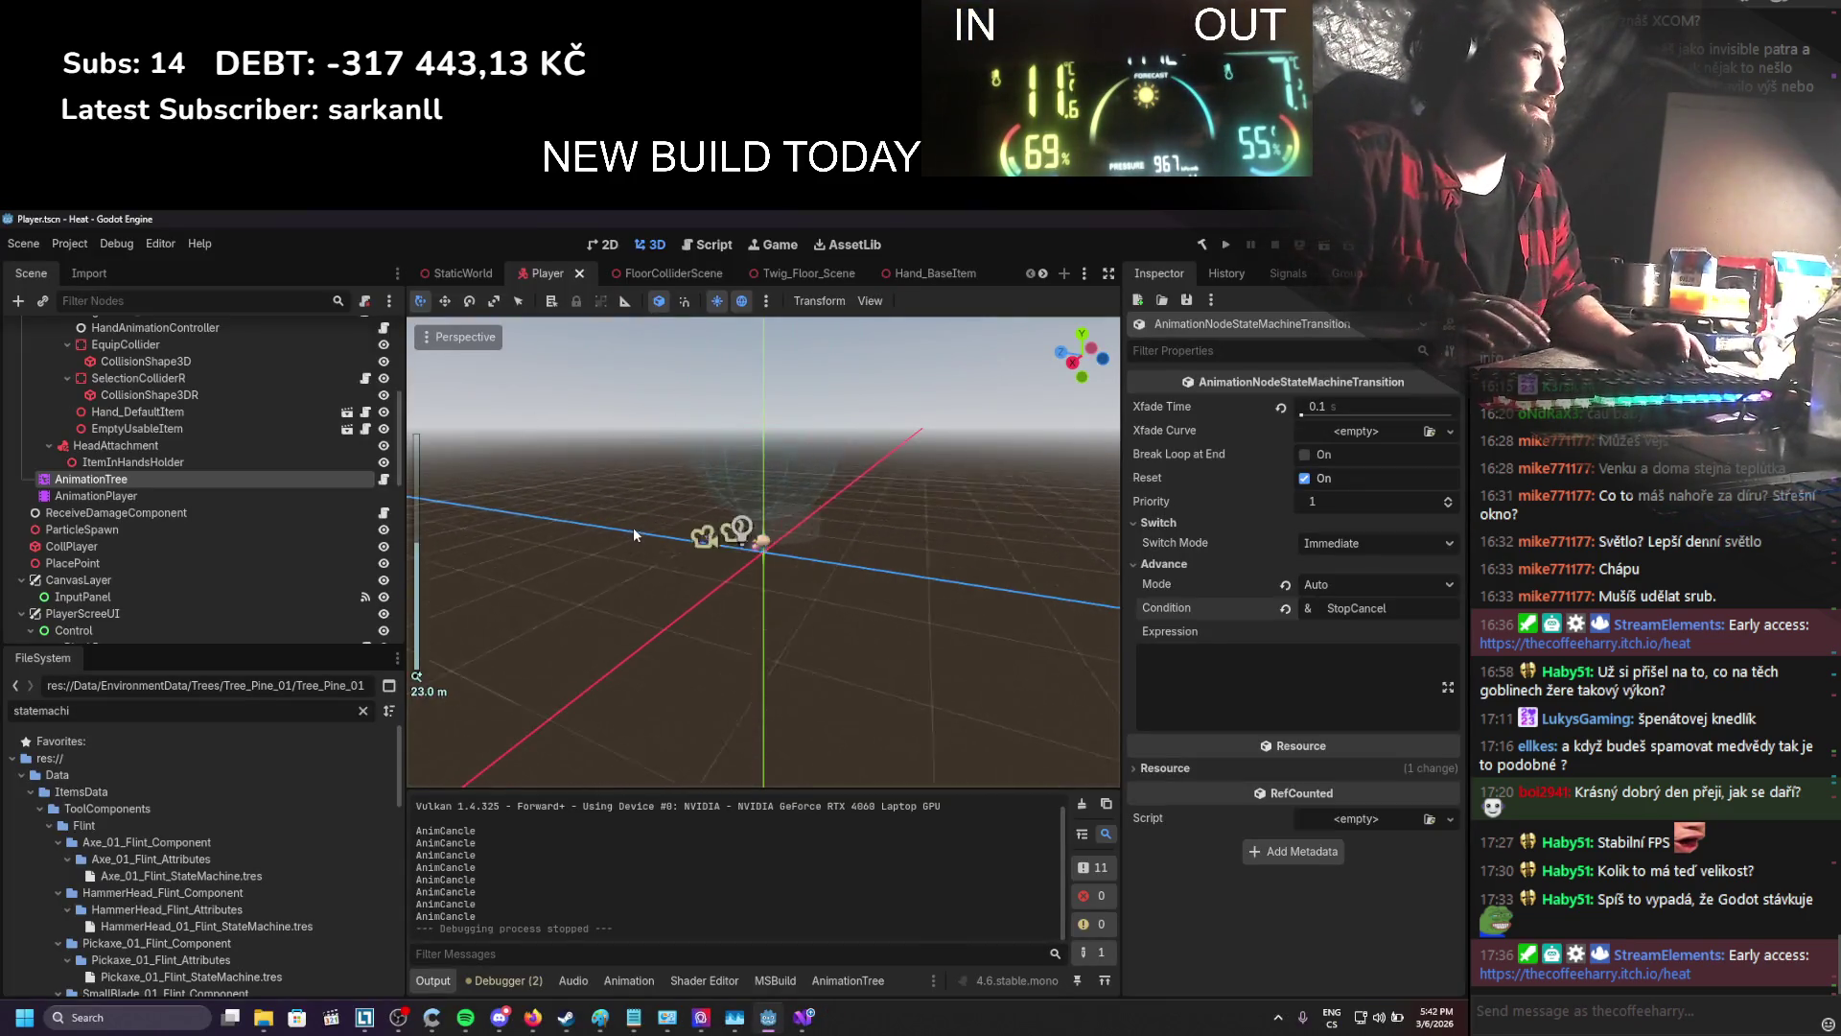
Export the Windows Desktop build under the pre-filled file name and close the Export dialog
scroll(647, 556, "up", 3)
scroll(675, 624, "up", 2)
left_click_drag(675, 625, 677, 538)
scroll(676, 538, "up", 2)
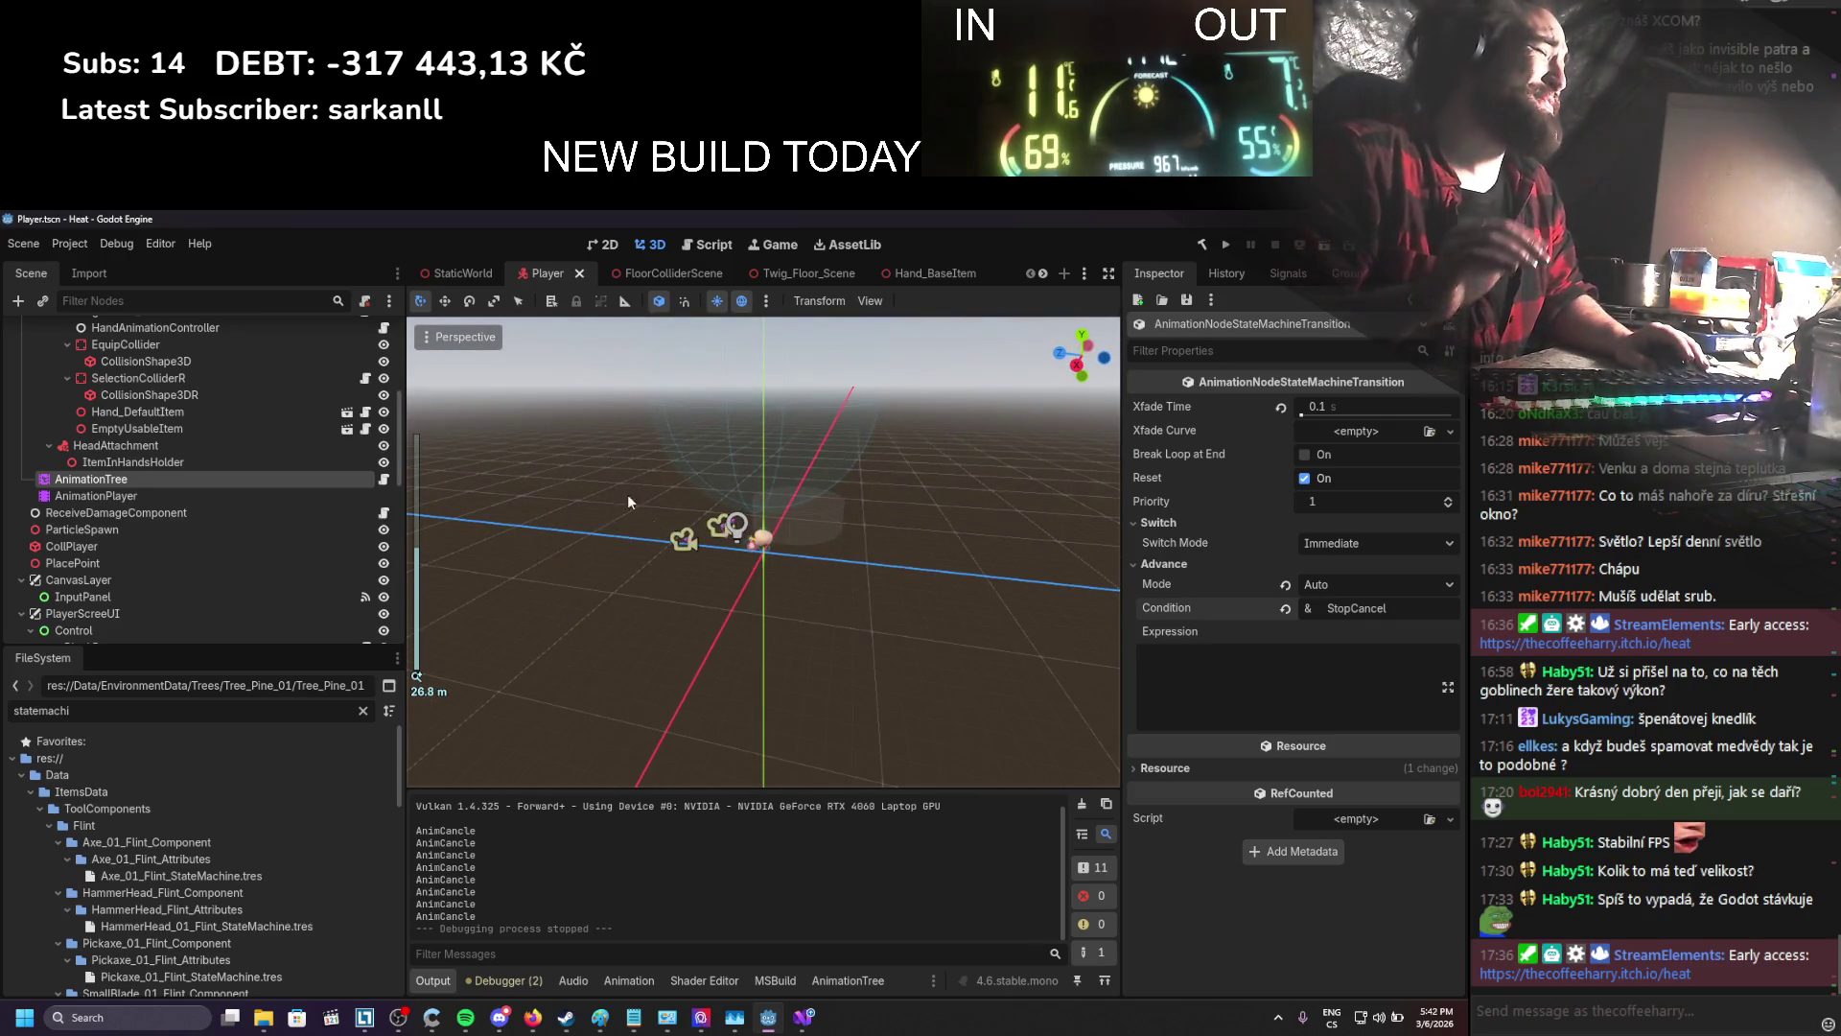
left_click(34, 243)
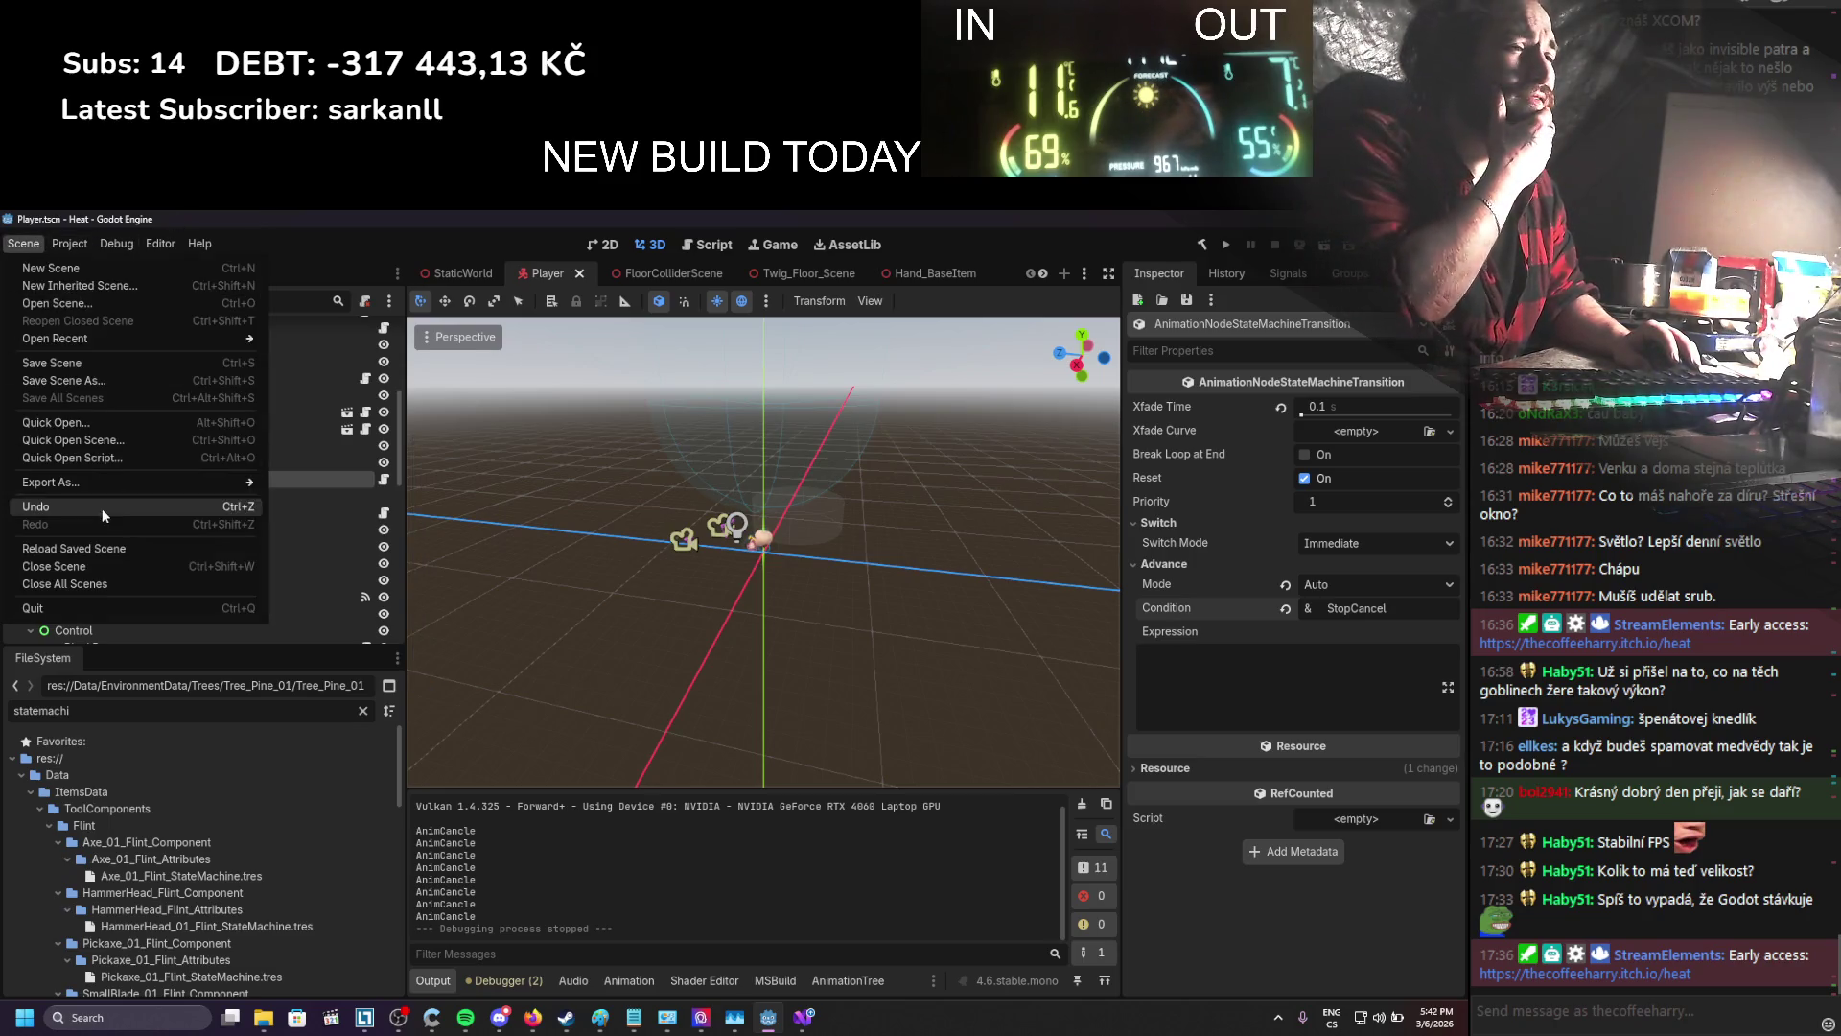
mouse_move(69, 244)
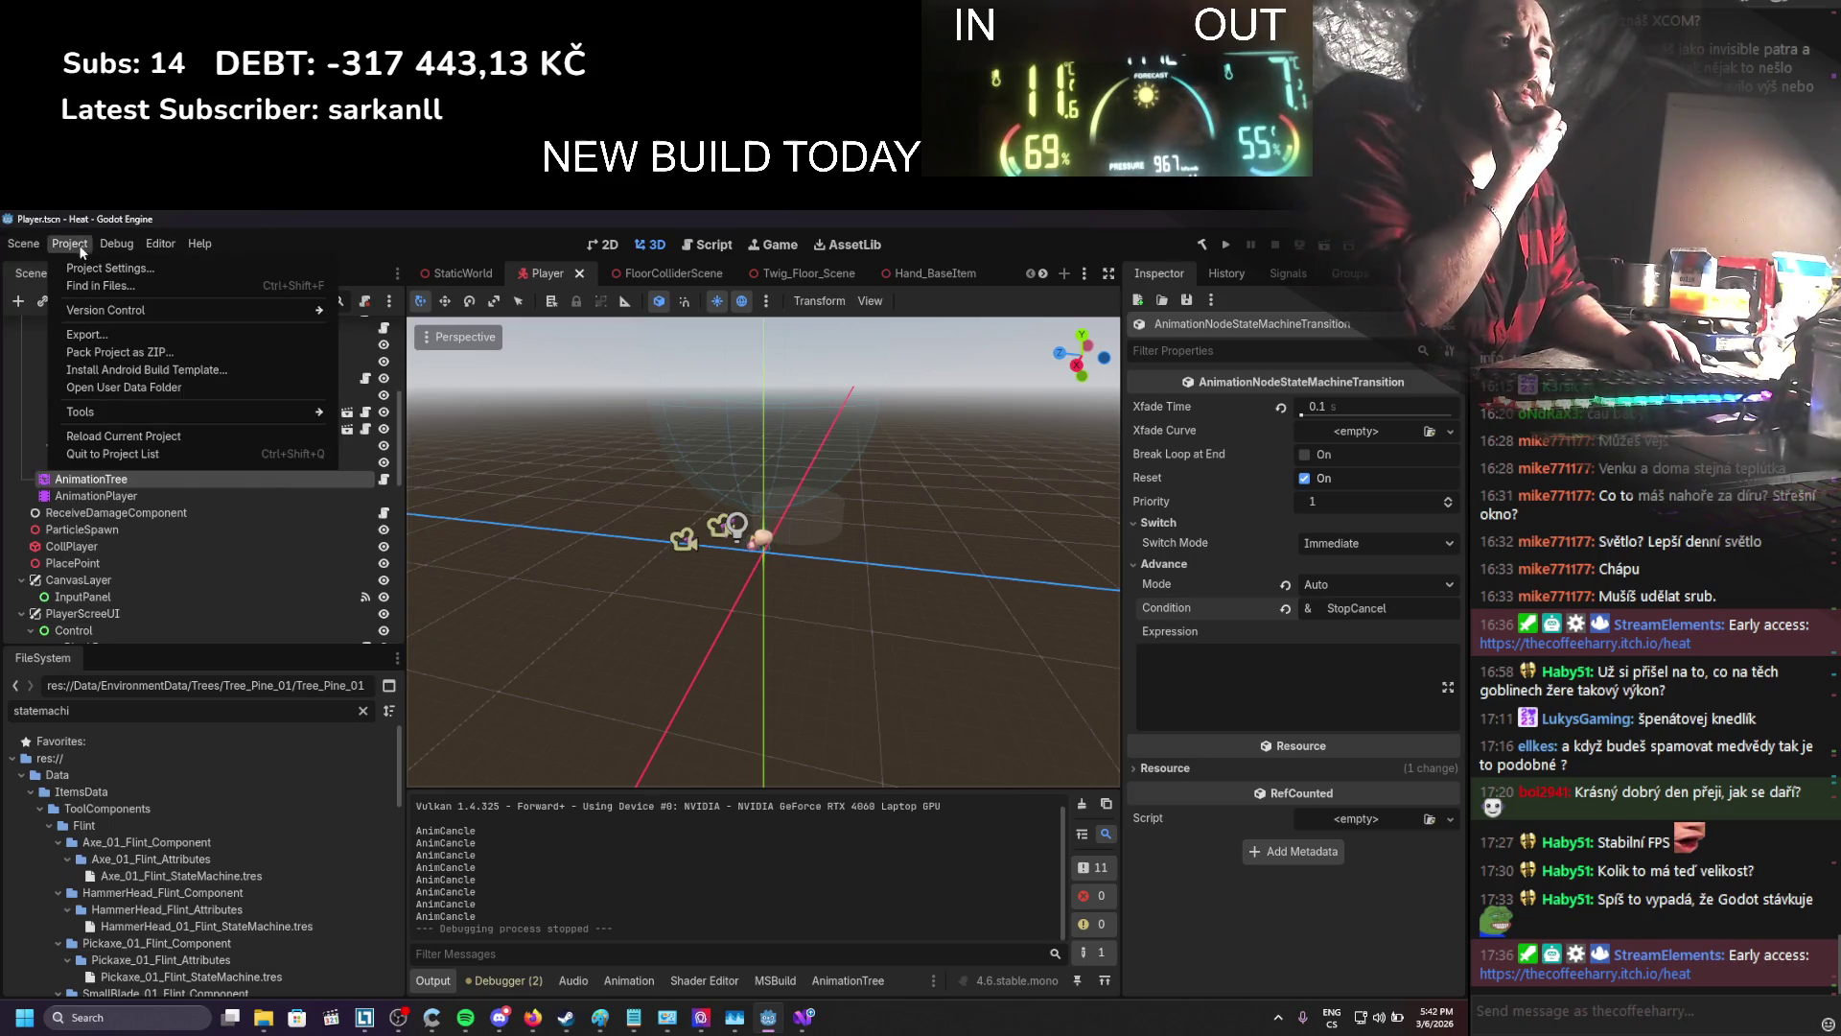
left_click(85, 334)
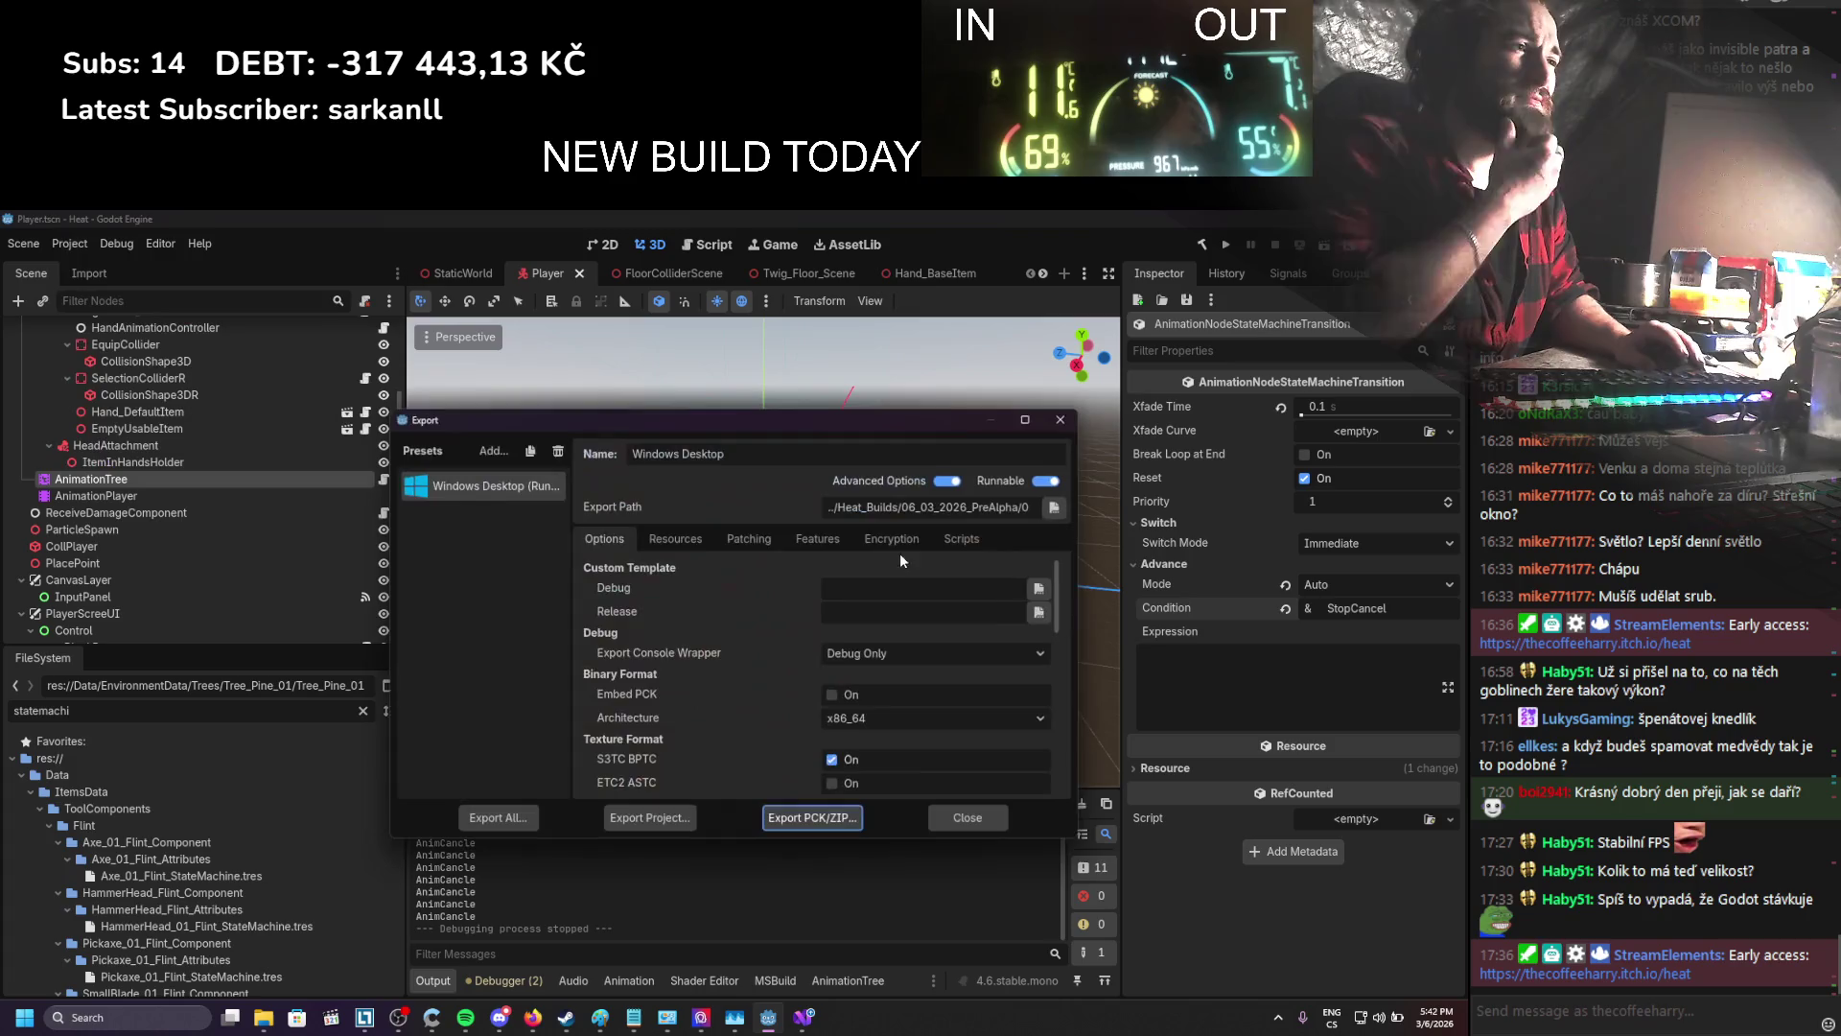
left_click(684, 820)
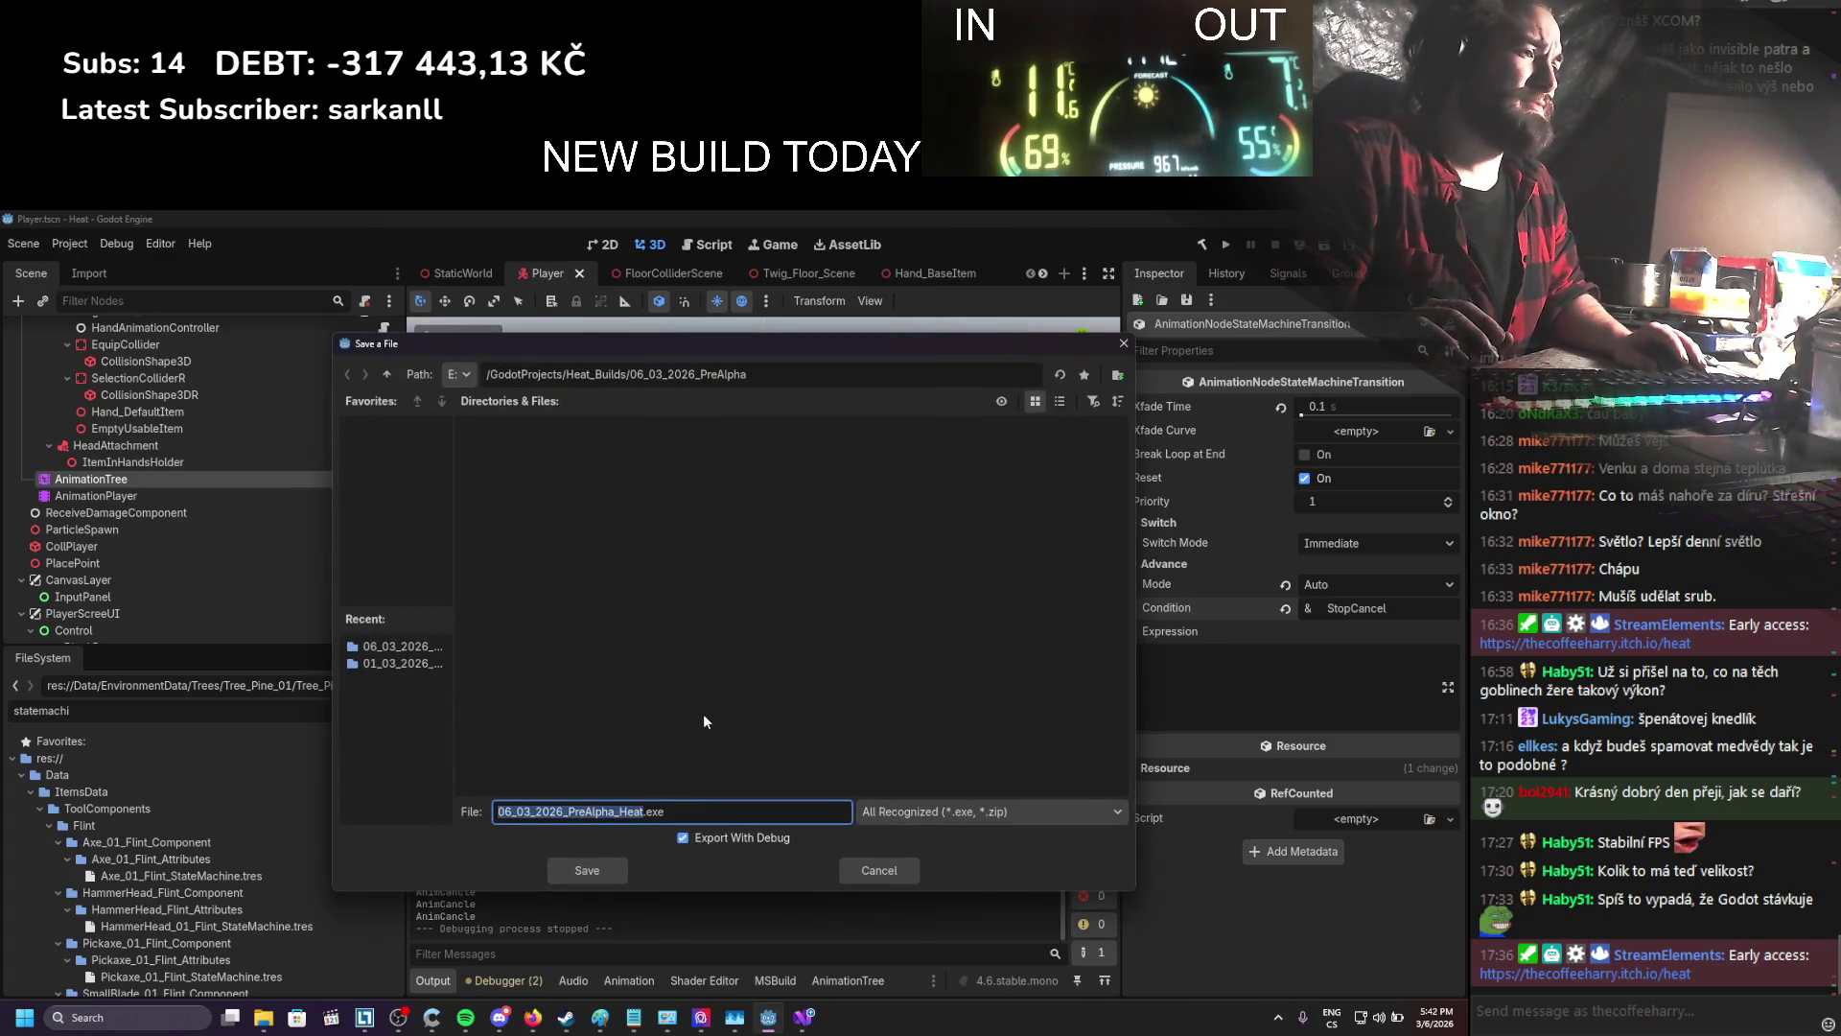
left_click(575, 871)
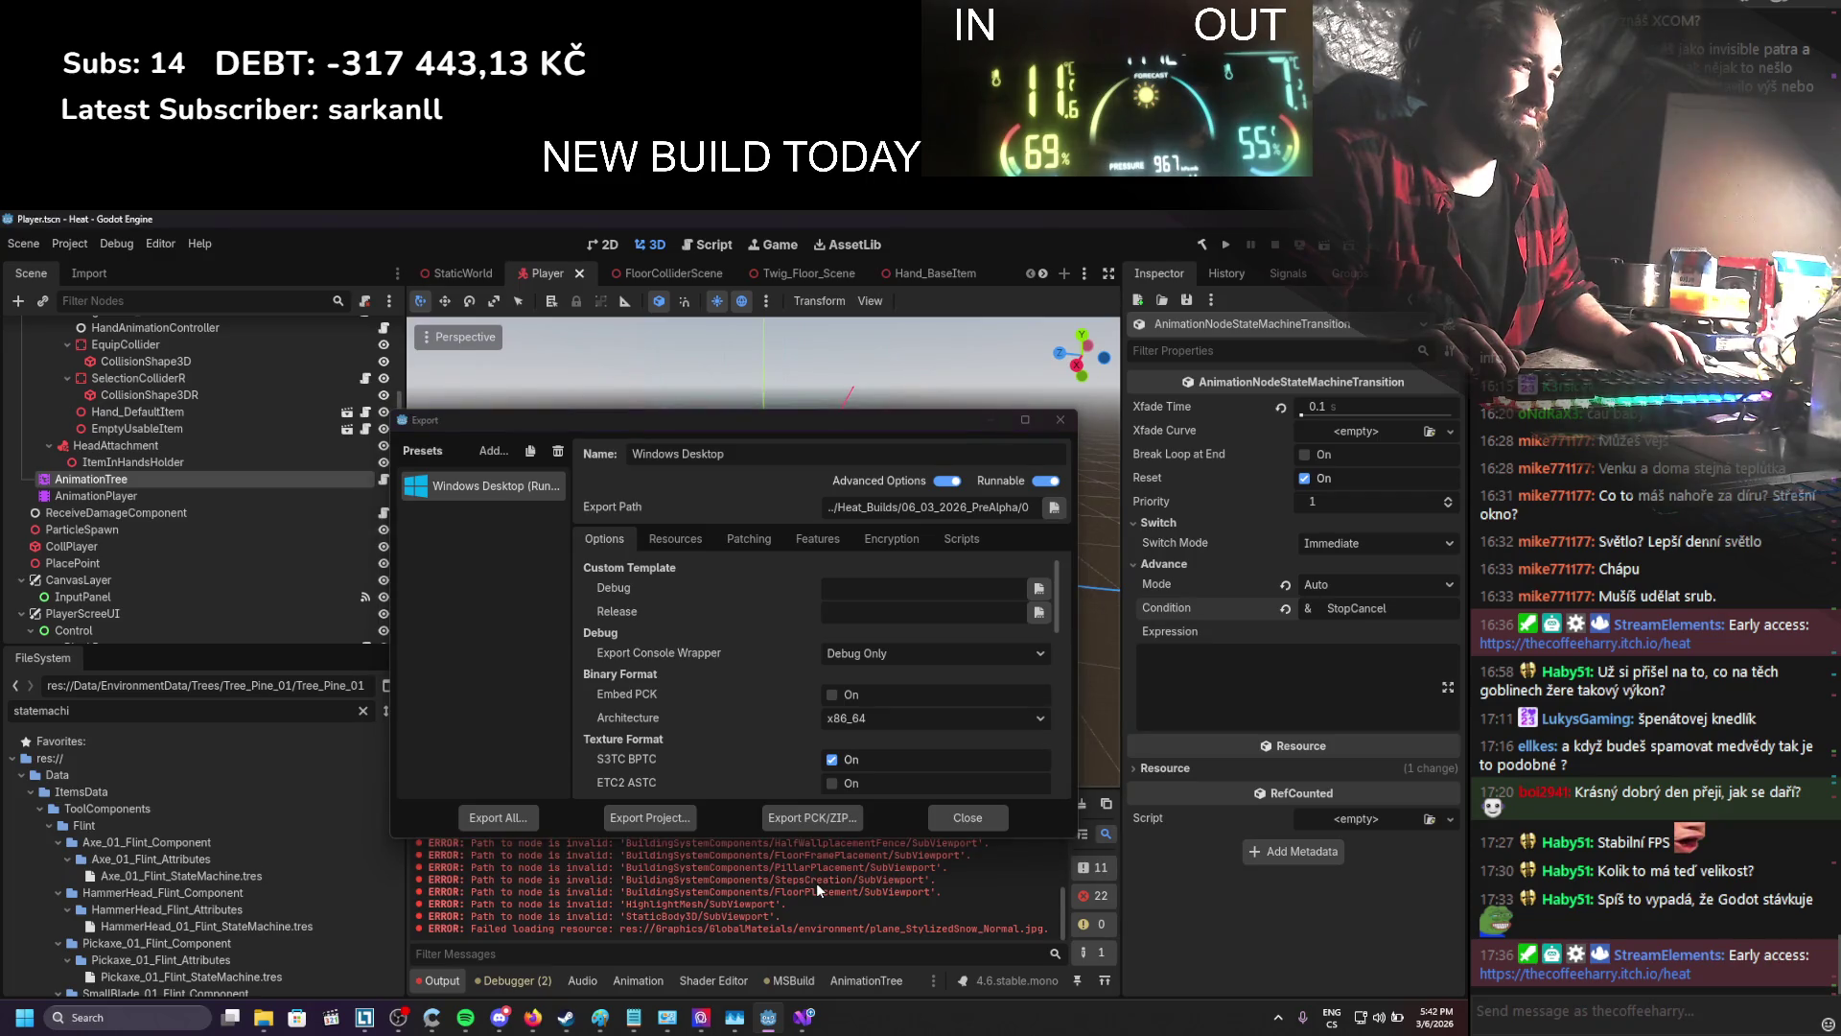
left_click(958, 811)
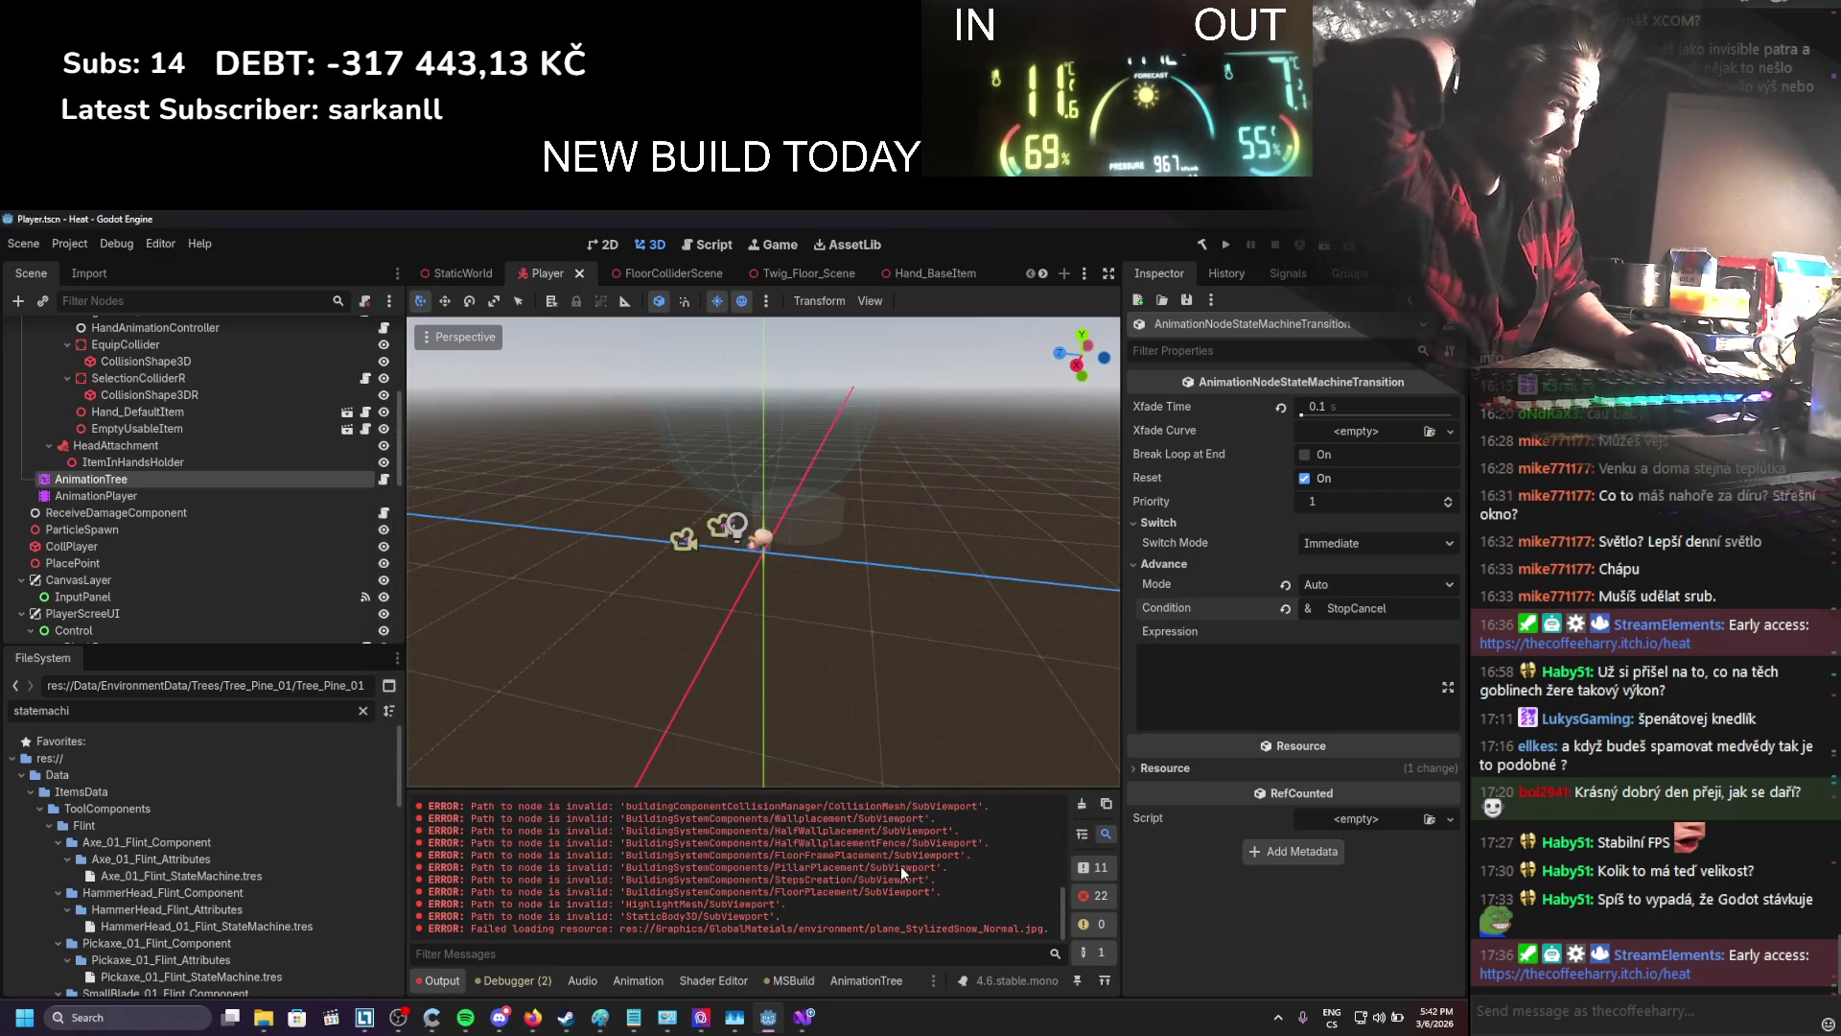
Scroll through the errors in the Output panel and clear the log
scroll(901, 873, "up", 1)
scroll(900, 894, "up", 1)
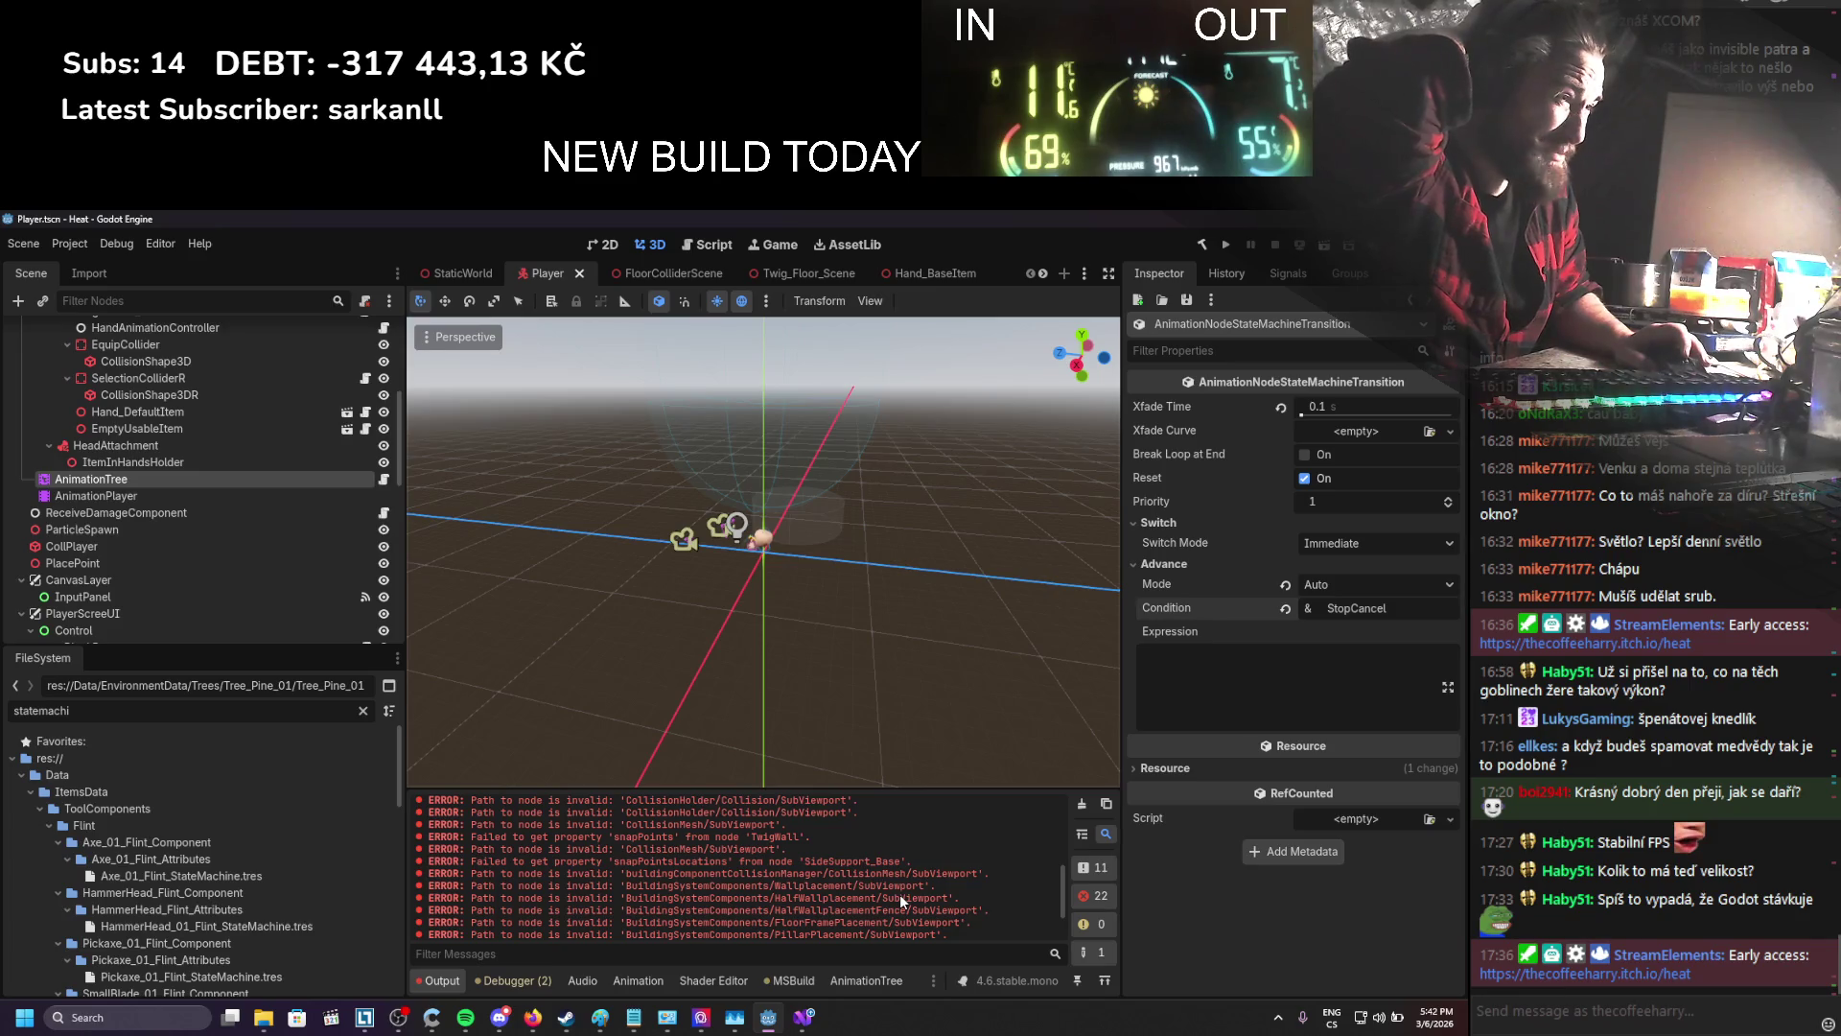
scroll(902, 899, "up", 4)
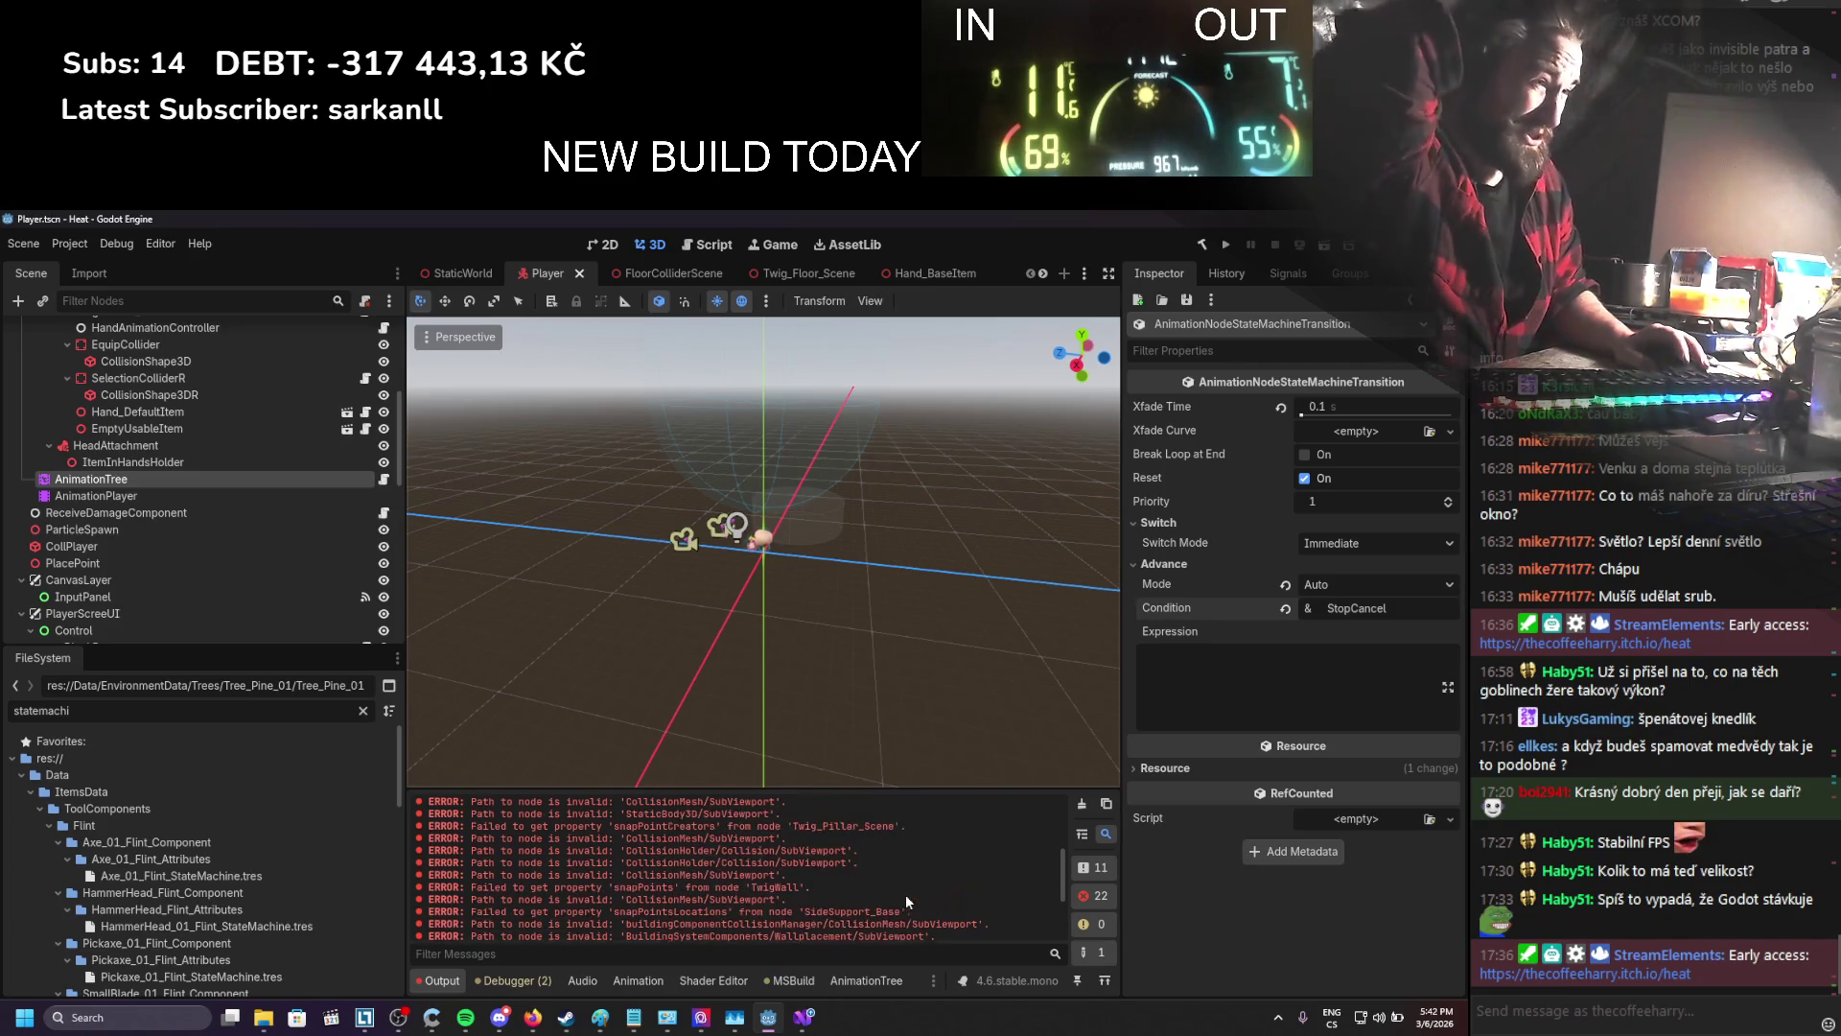
scroll(905, 906, "down", 5)
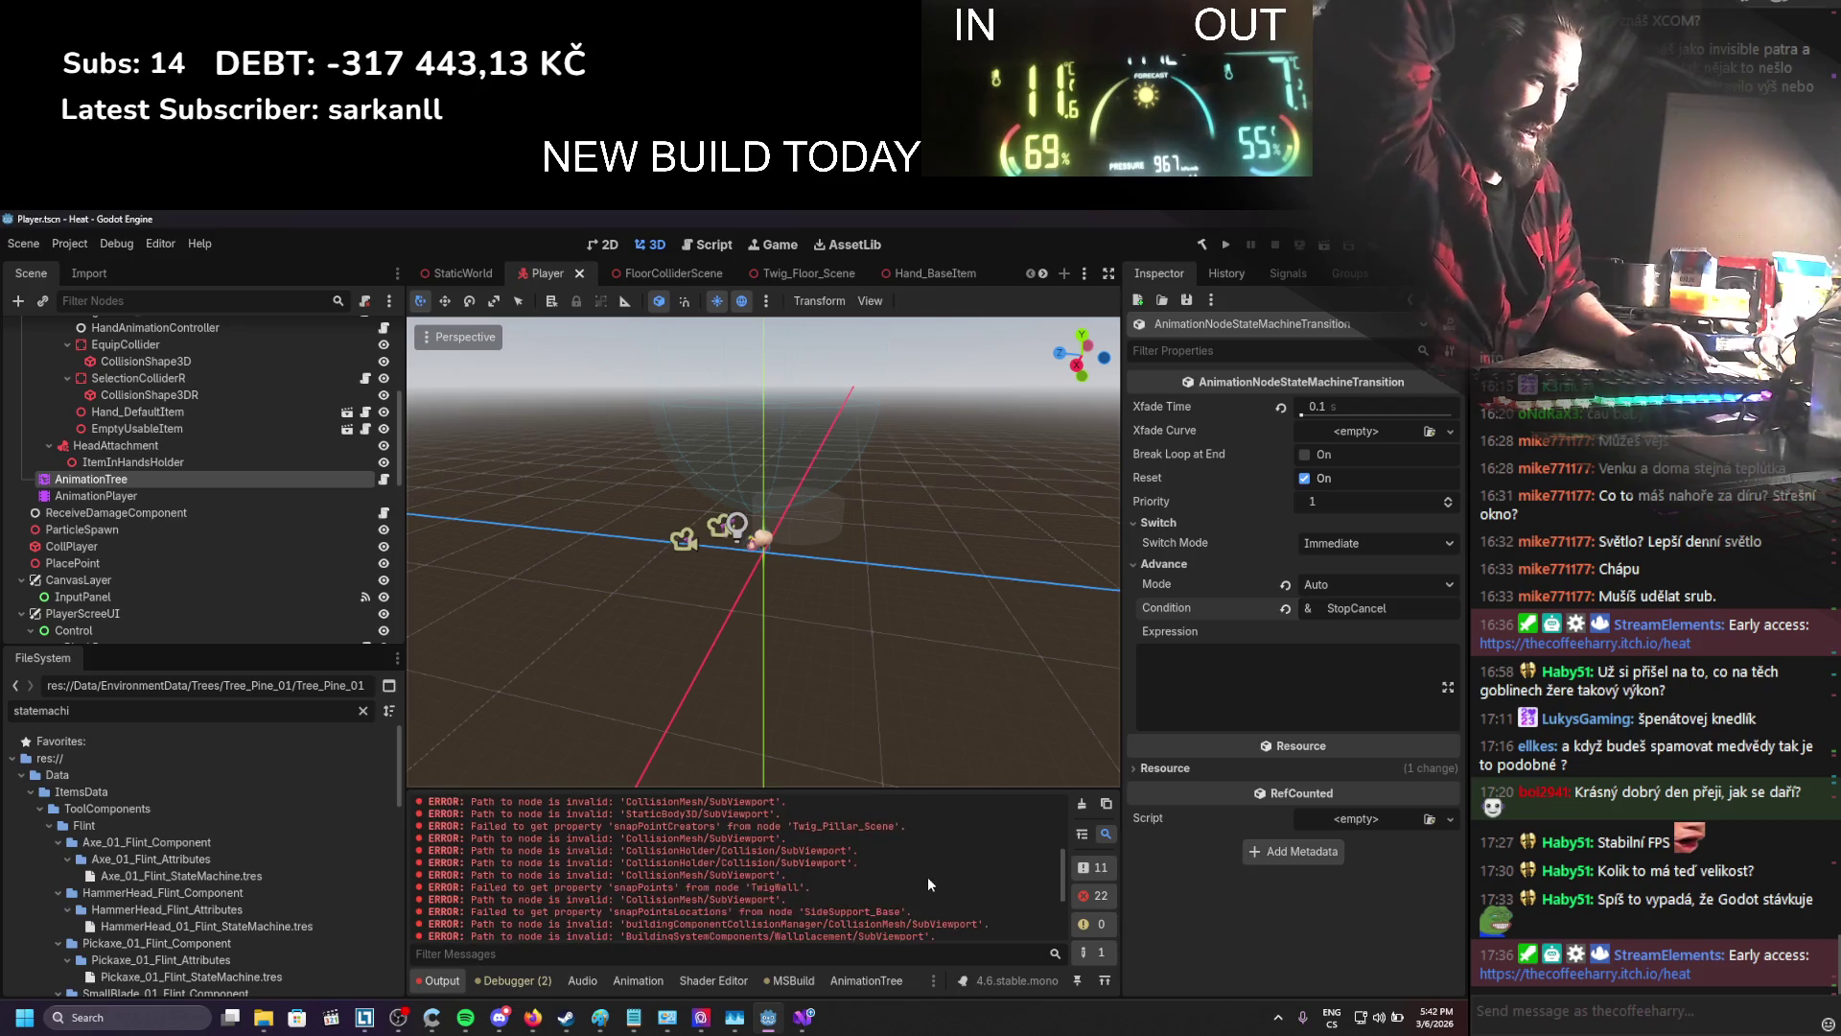
left_click(1081, 804)
scroll(608, 570, "down", 3)
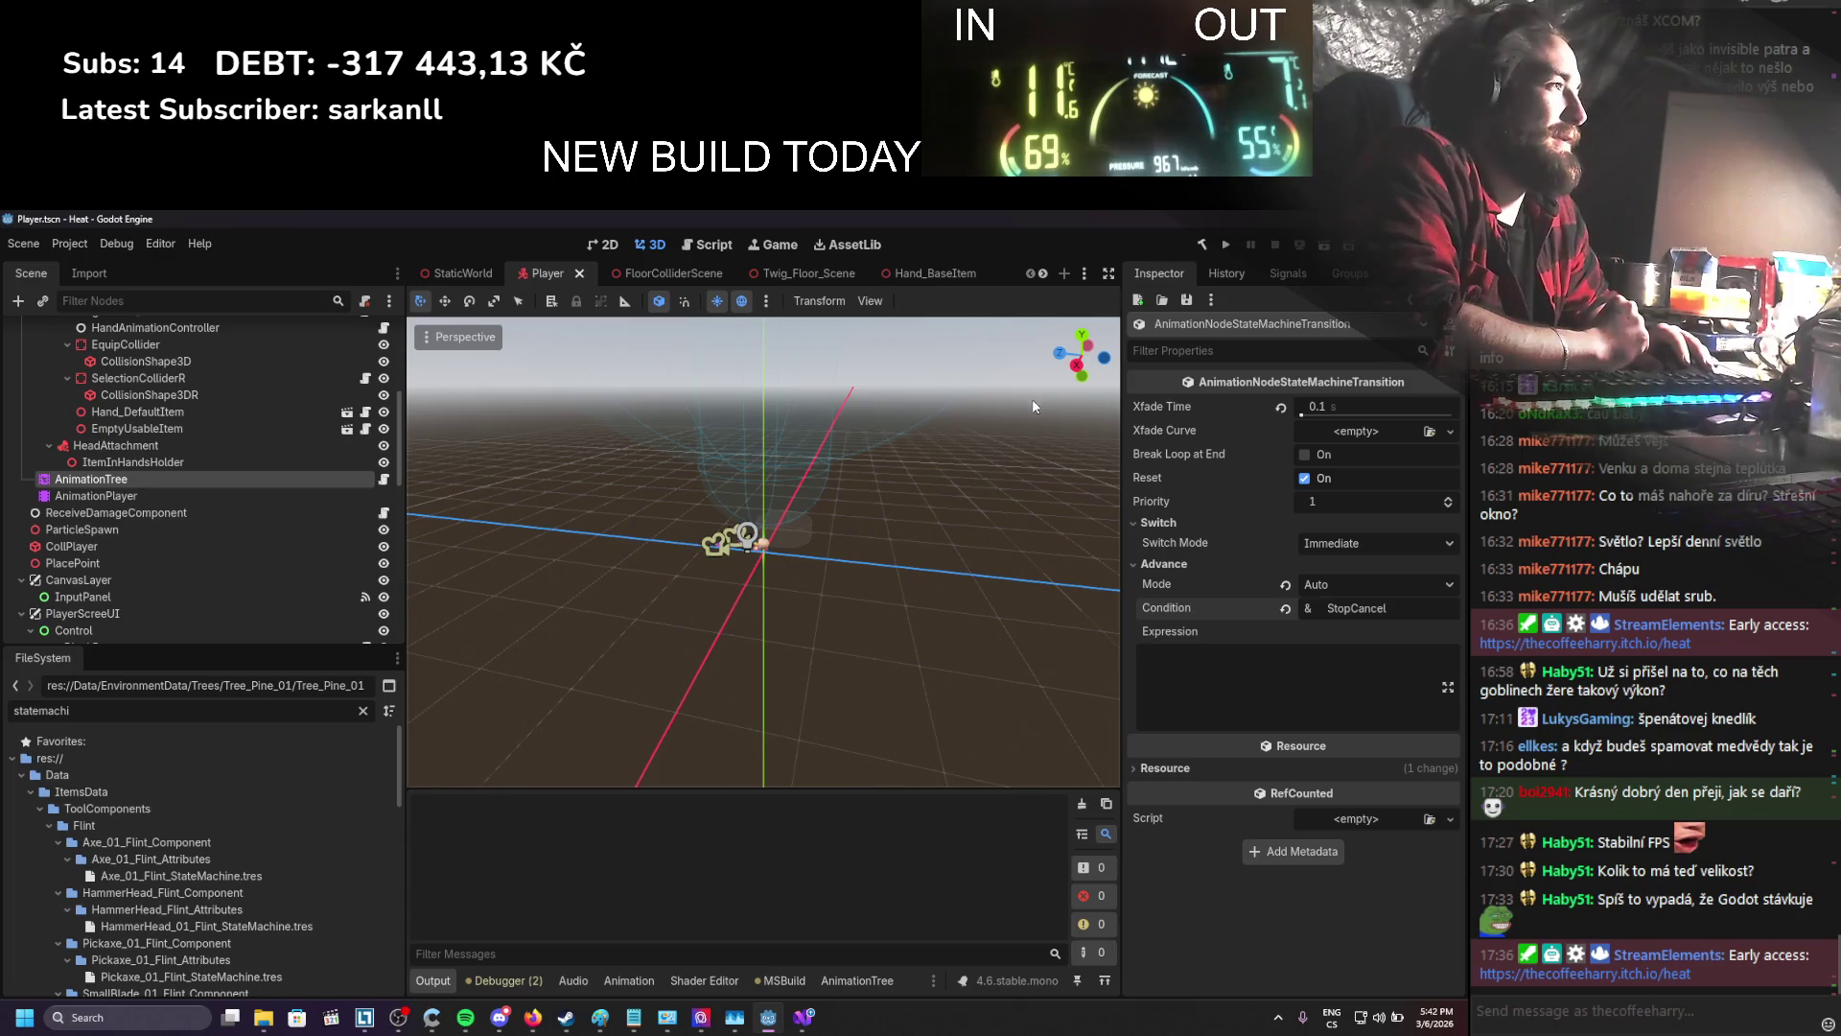
Go to Heat_Builds in File Explorer, look inside 06_03_2026_PreAlpha, and return to Heat_Builds
left_click(264, 1016)
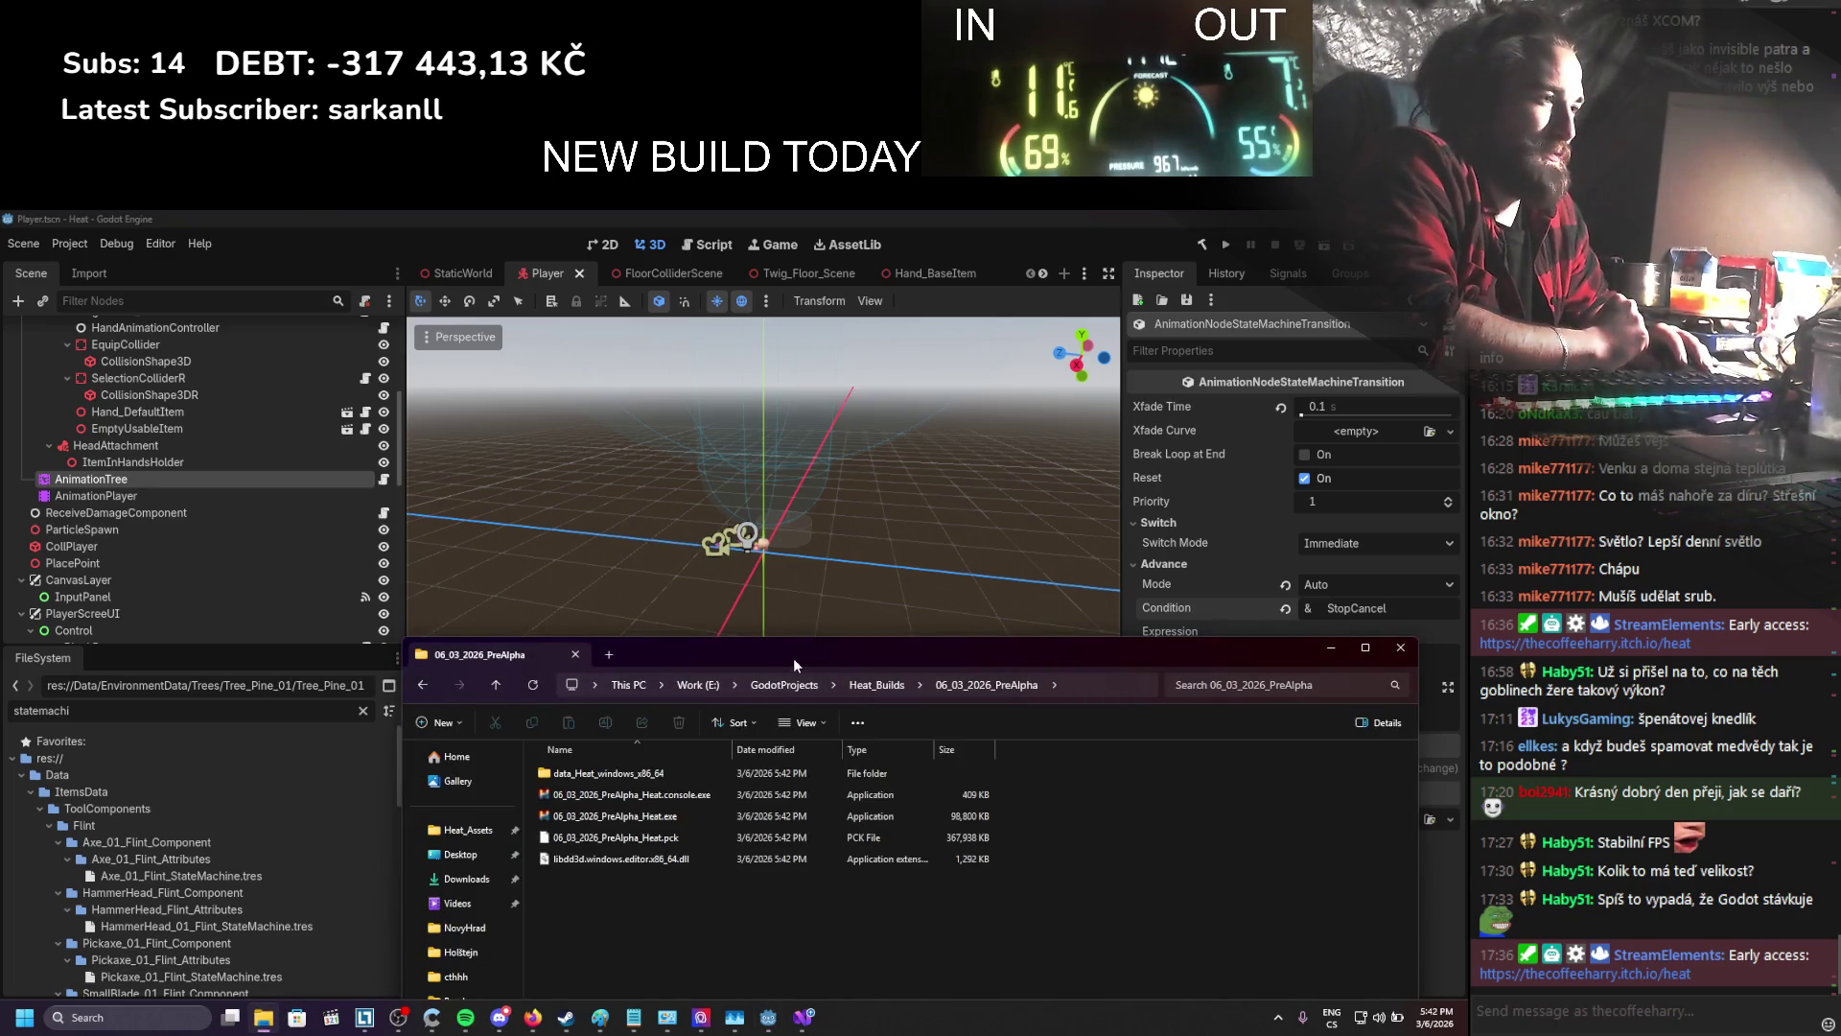
left_click_drag(800, 648, 720, 437)
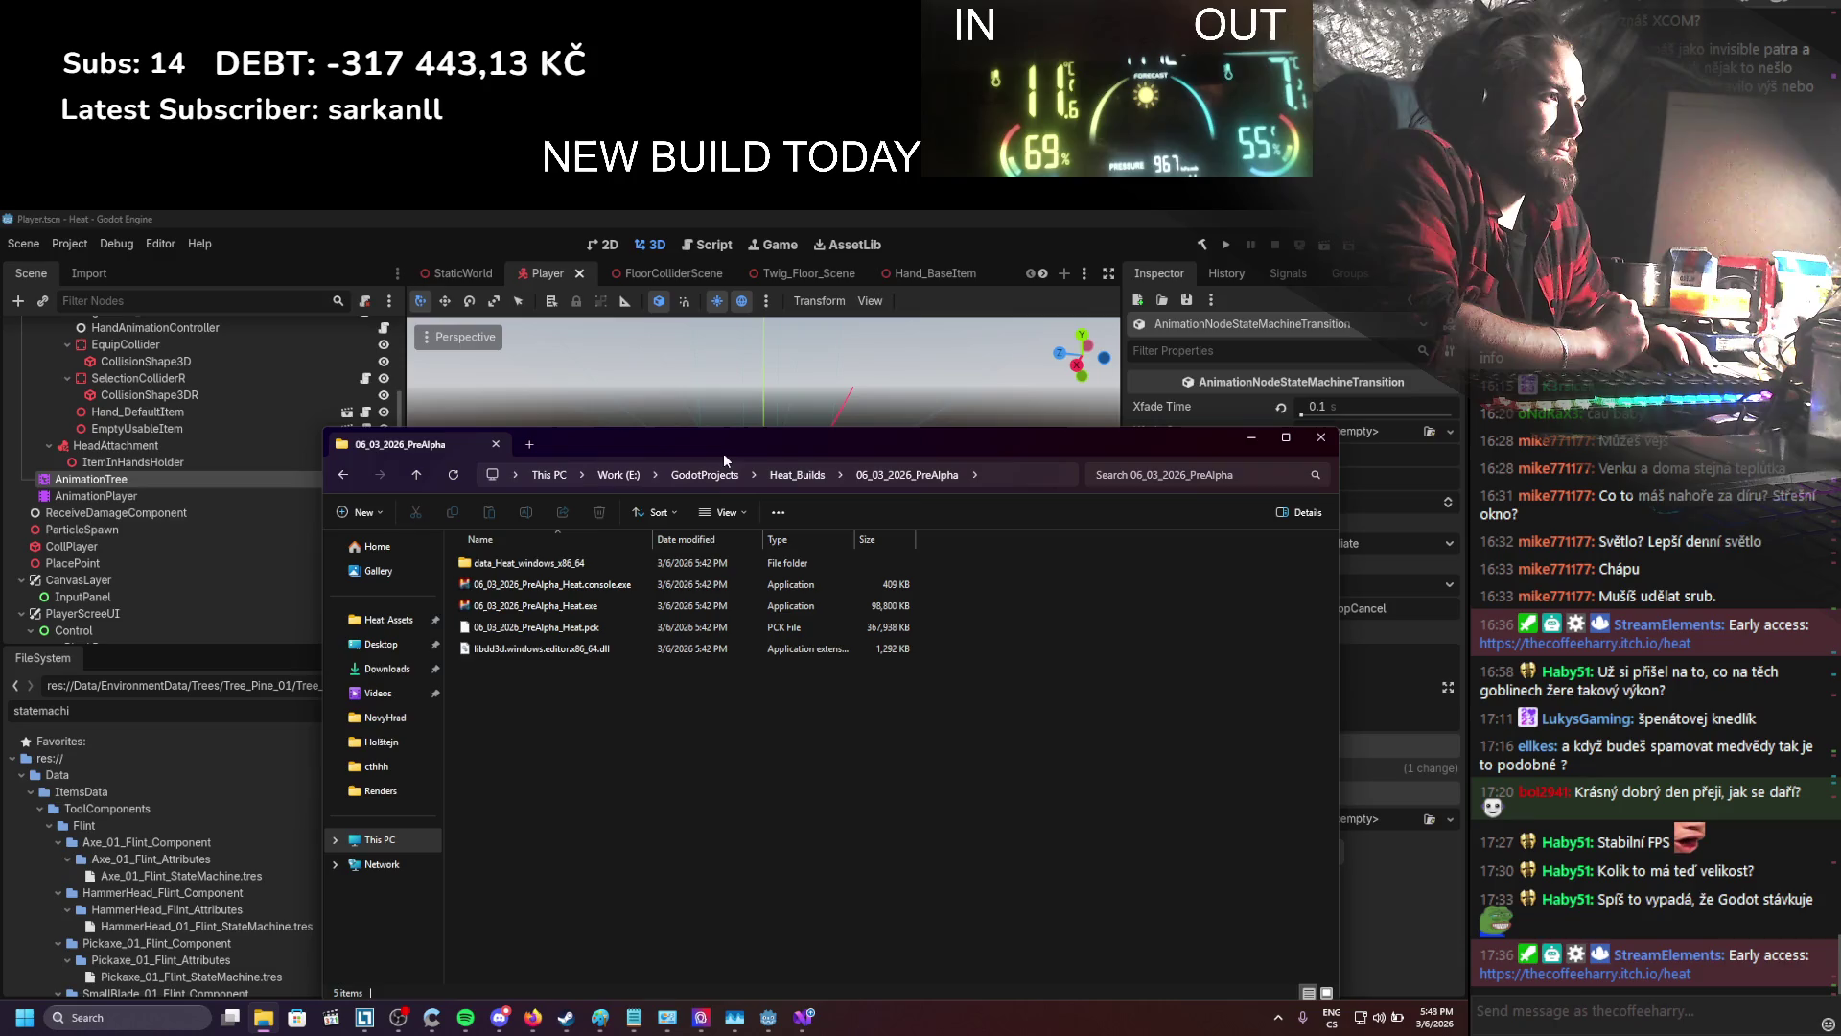
left_click(792, 477)
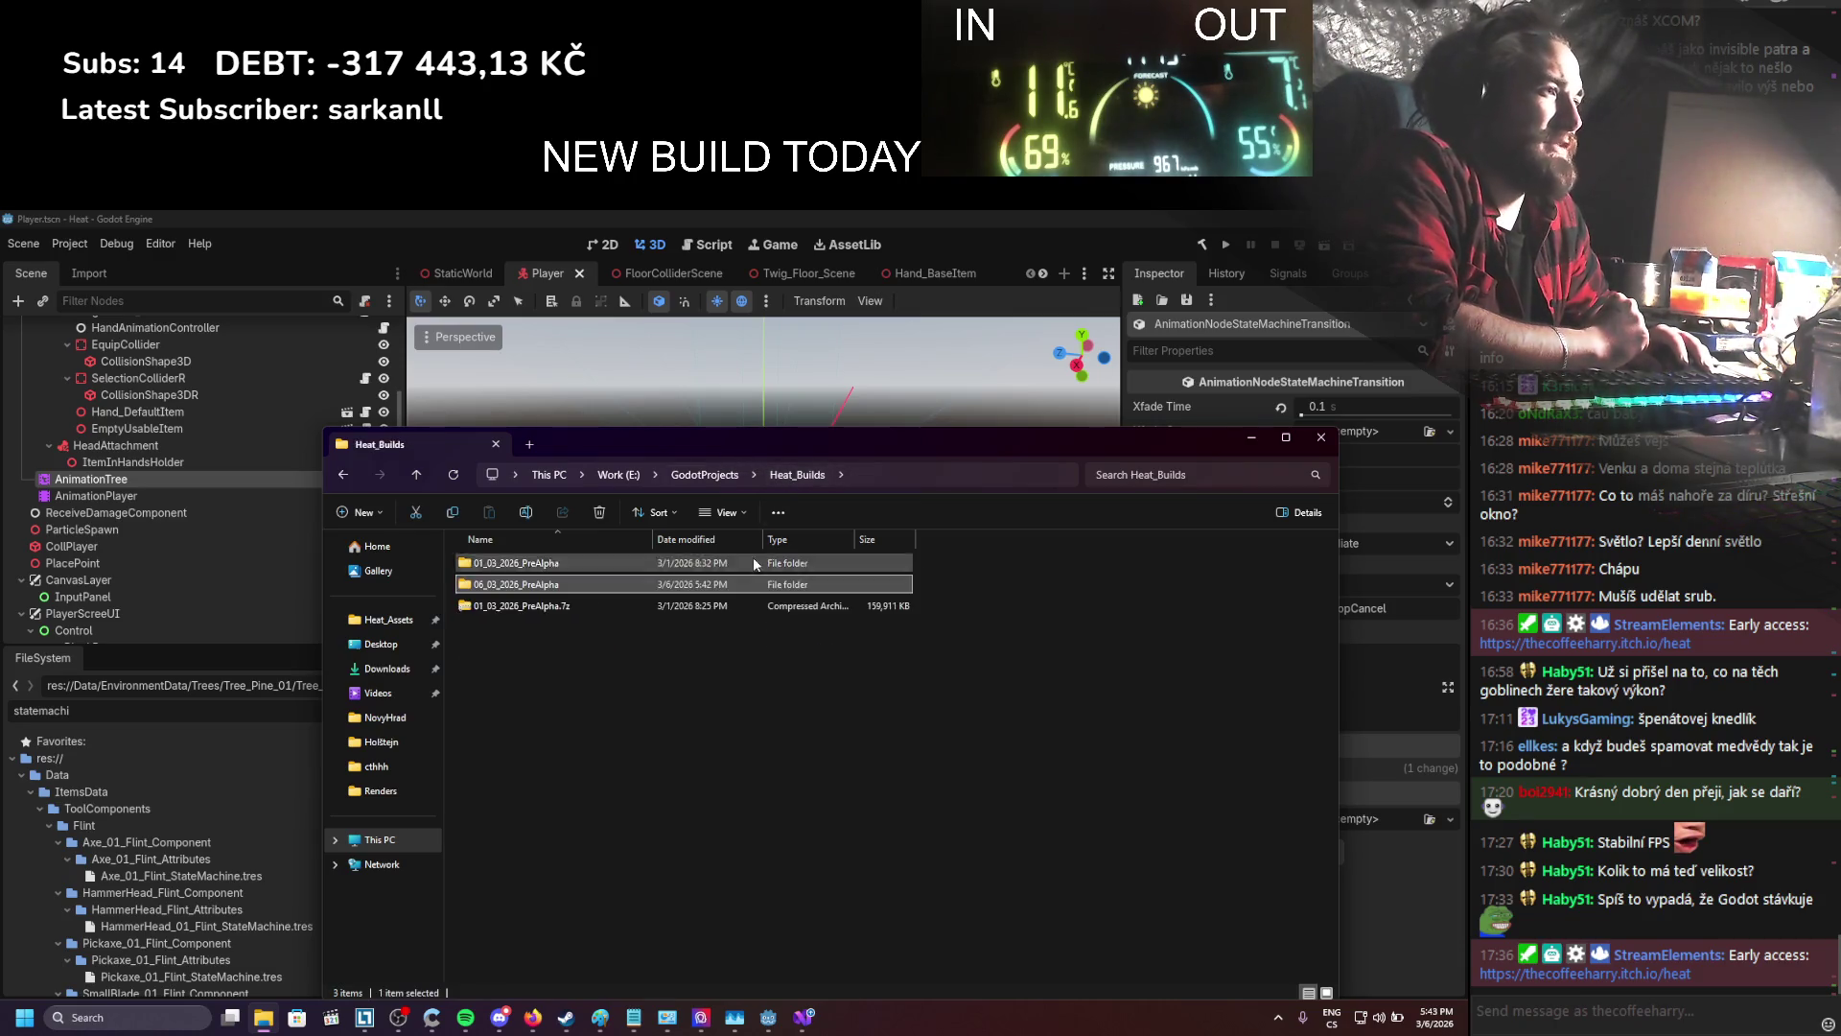
left_click(522, 566)
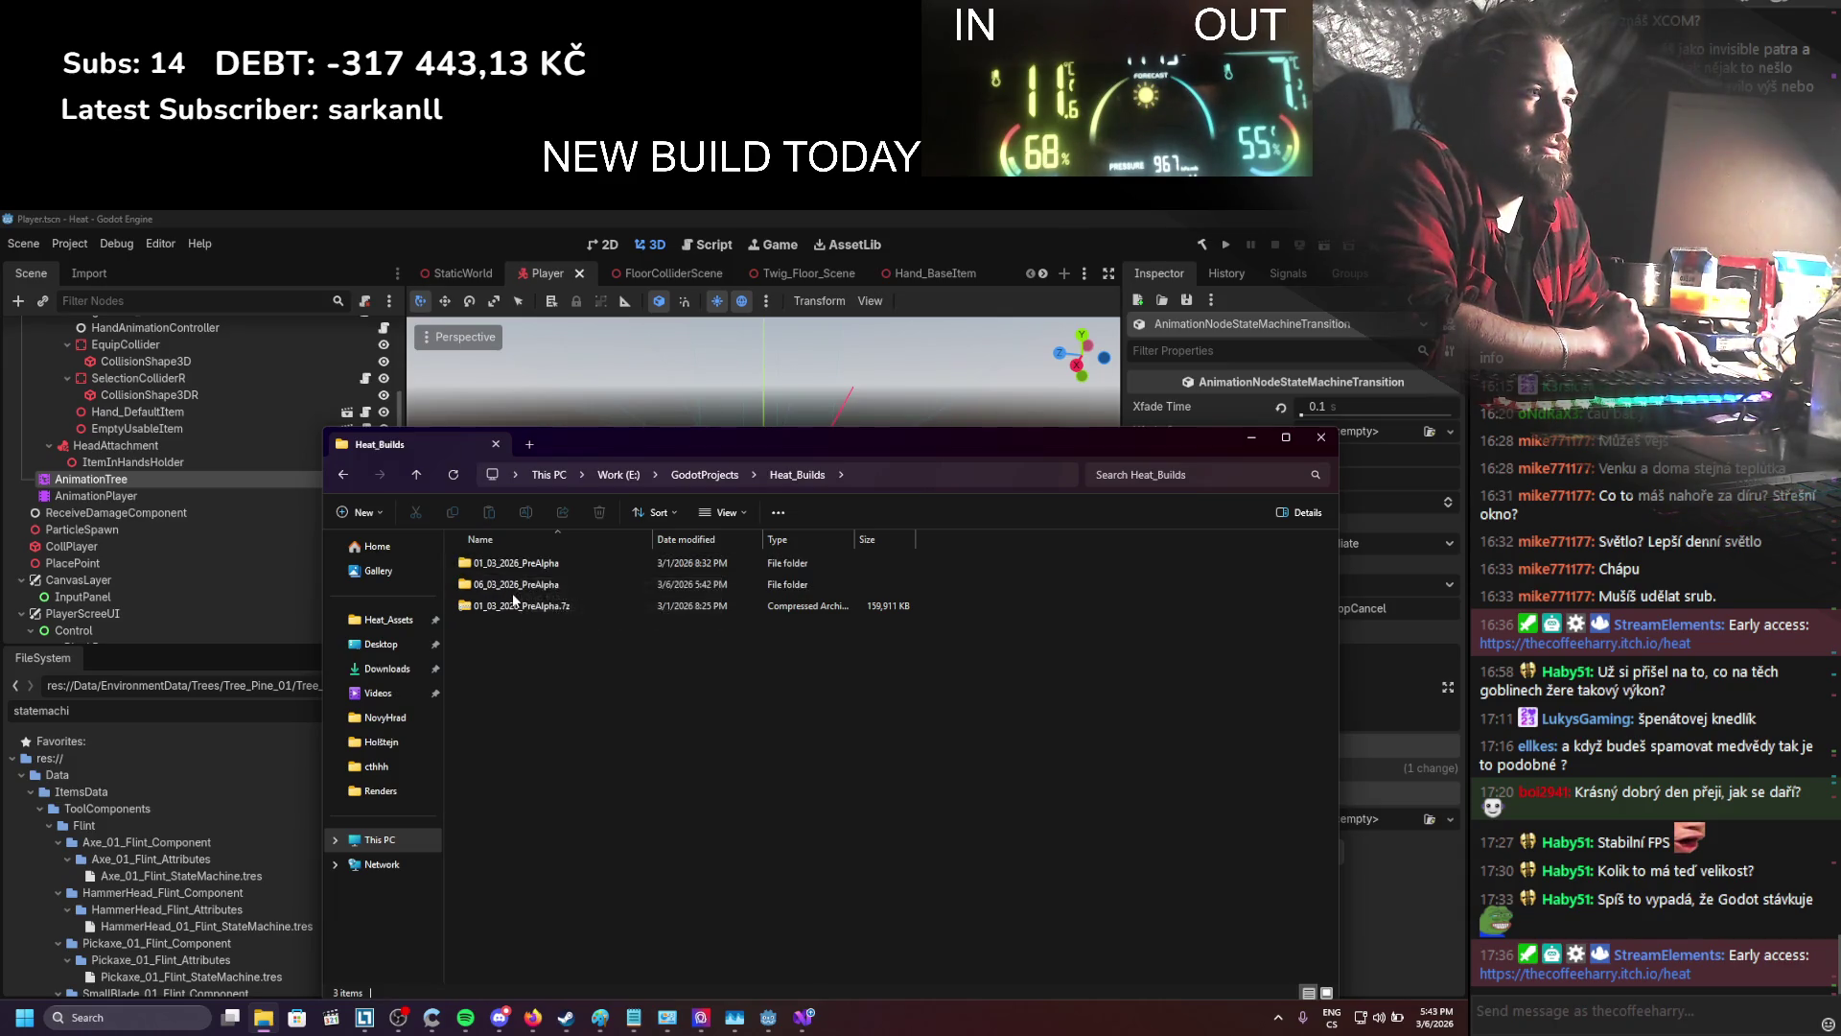
left_click(513, 587)
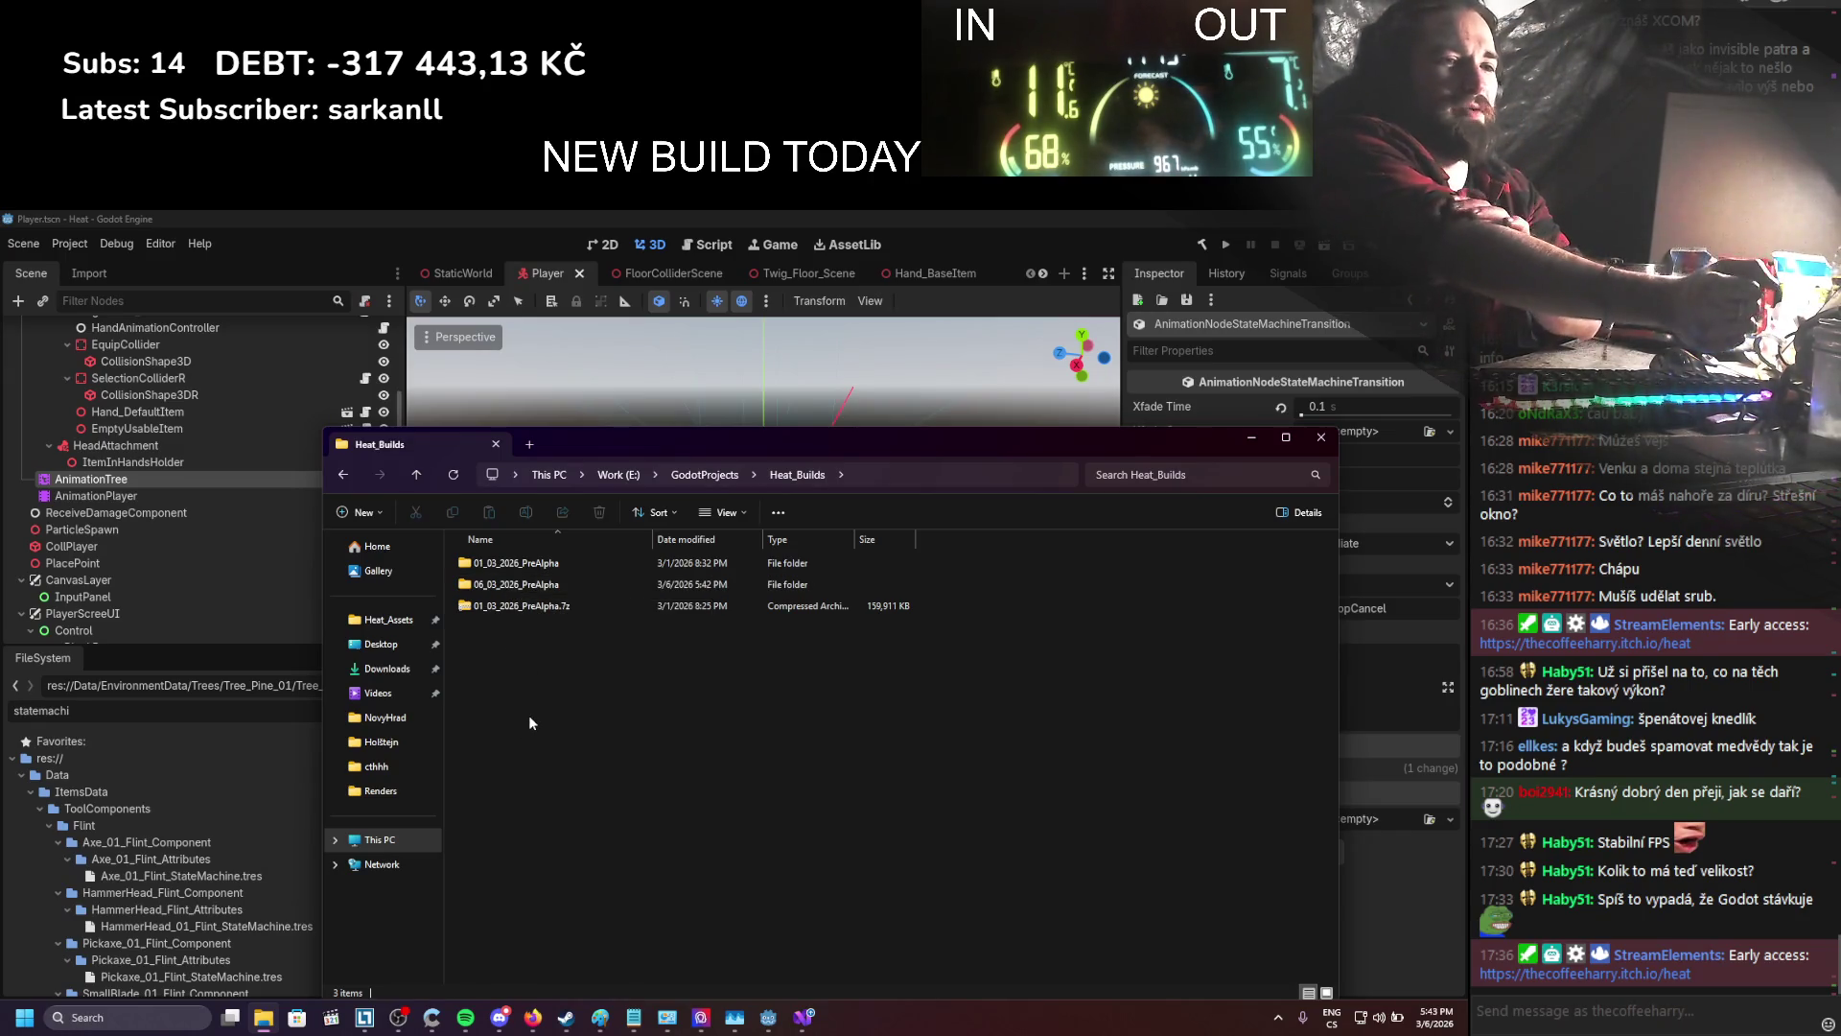
right_click(563, 588)
right_click(518, 584)
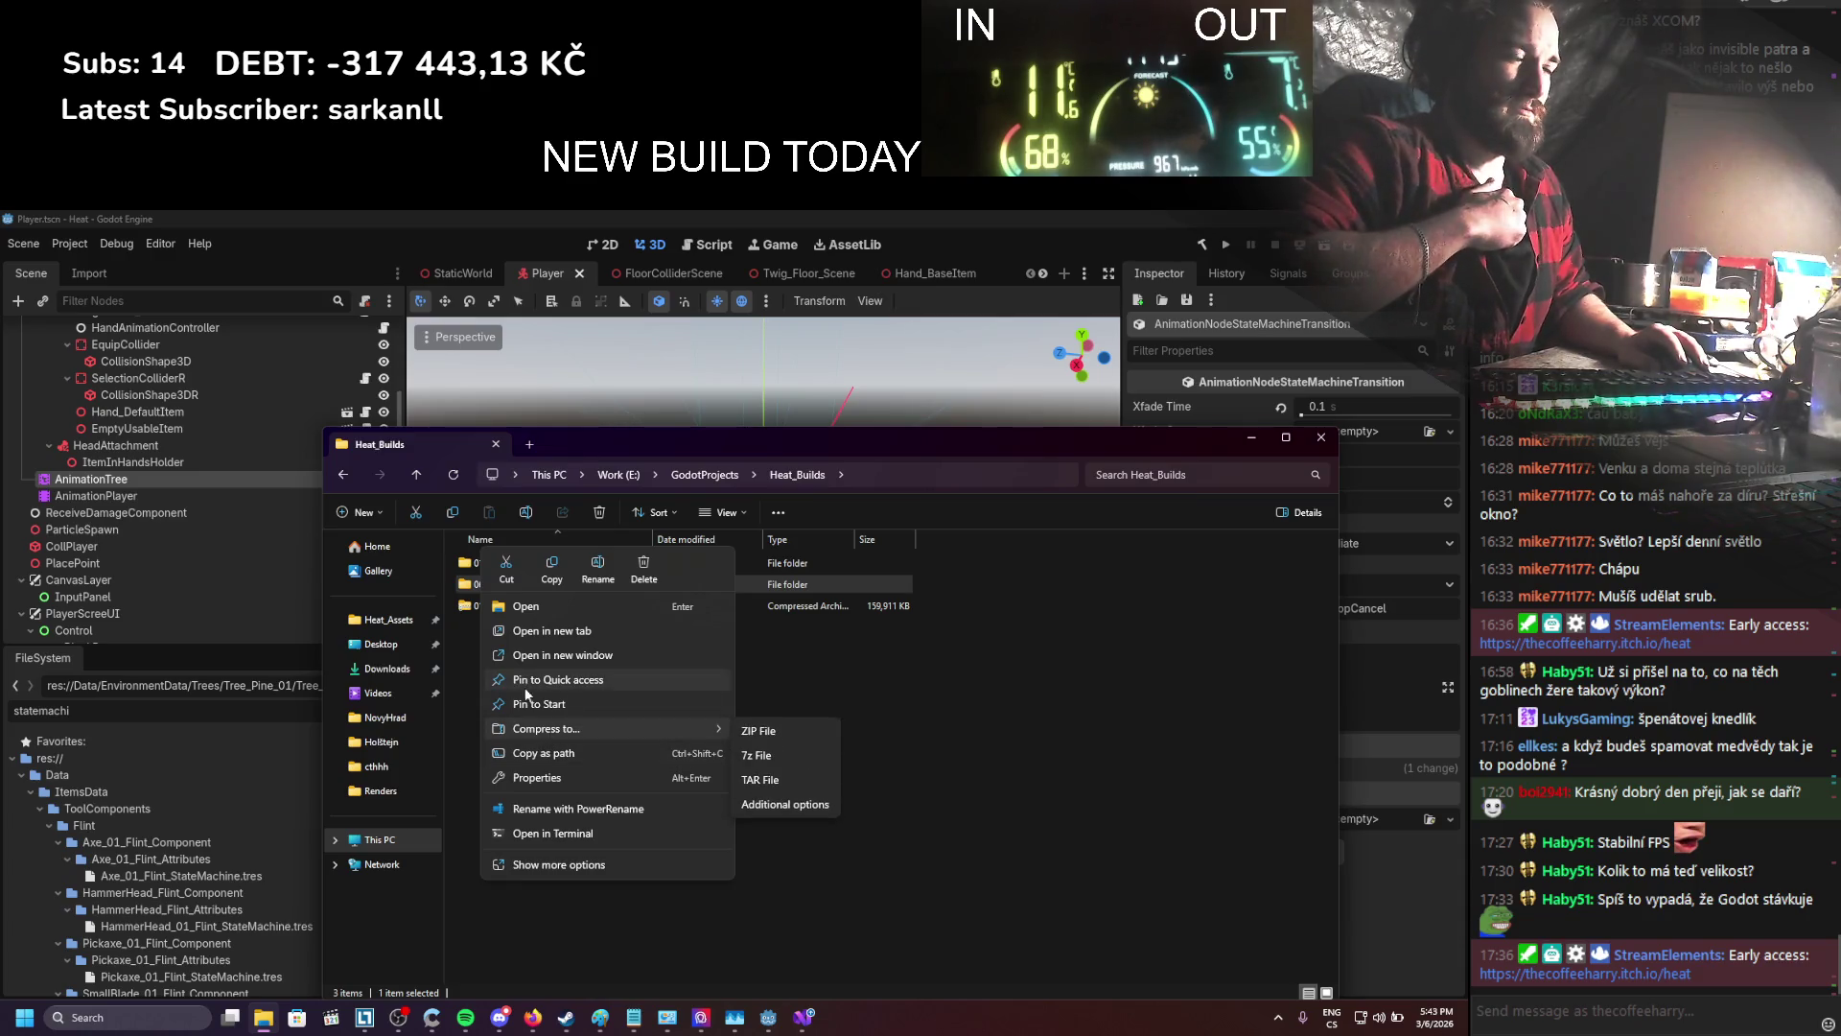
key("Escape")
key("Escape")
double_click(508, 584)
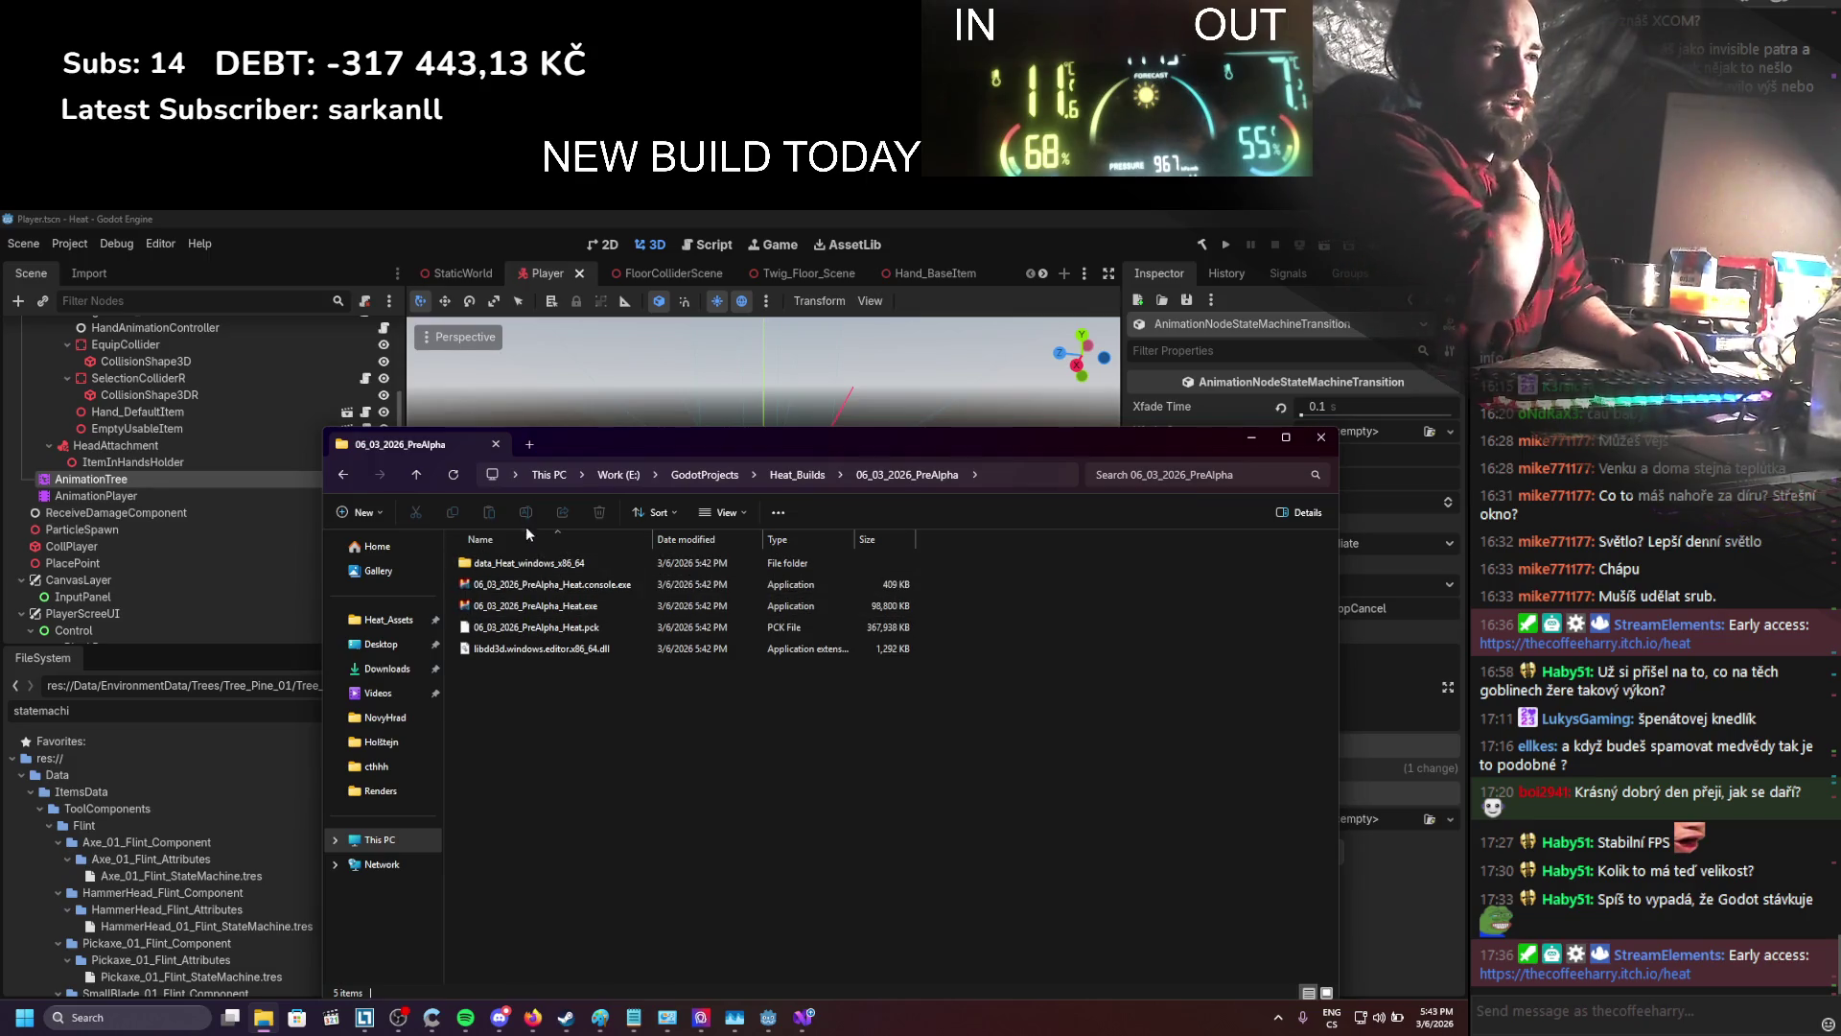
left_click(797, 476)
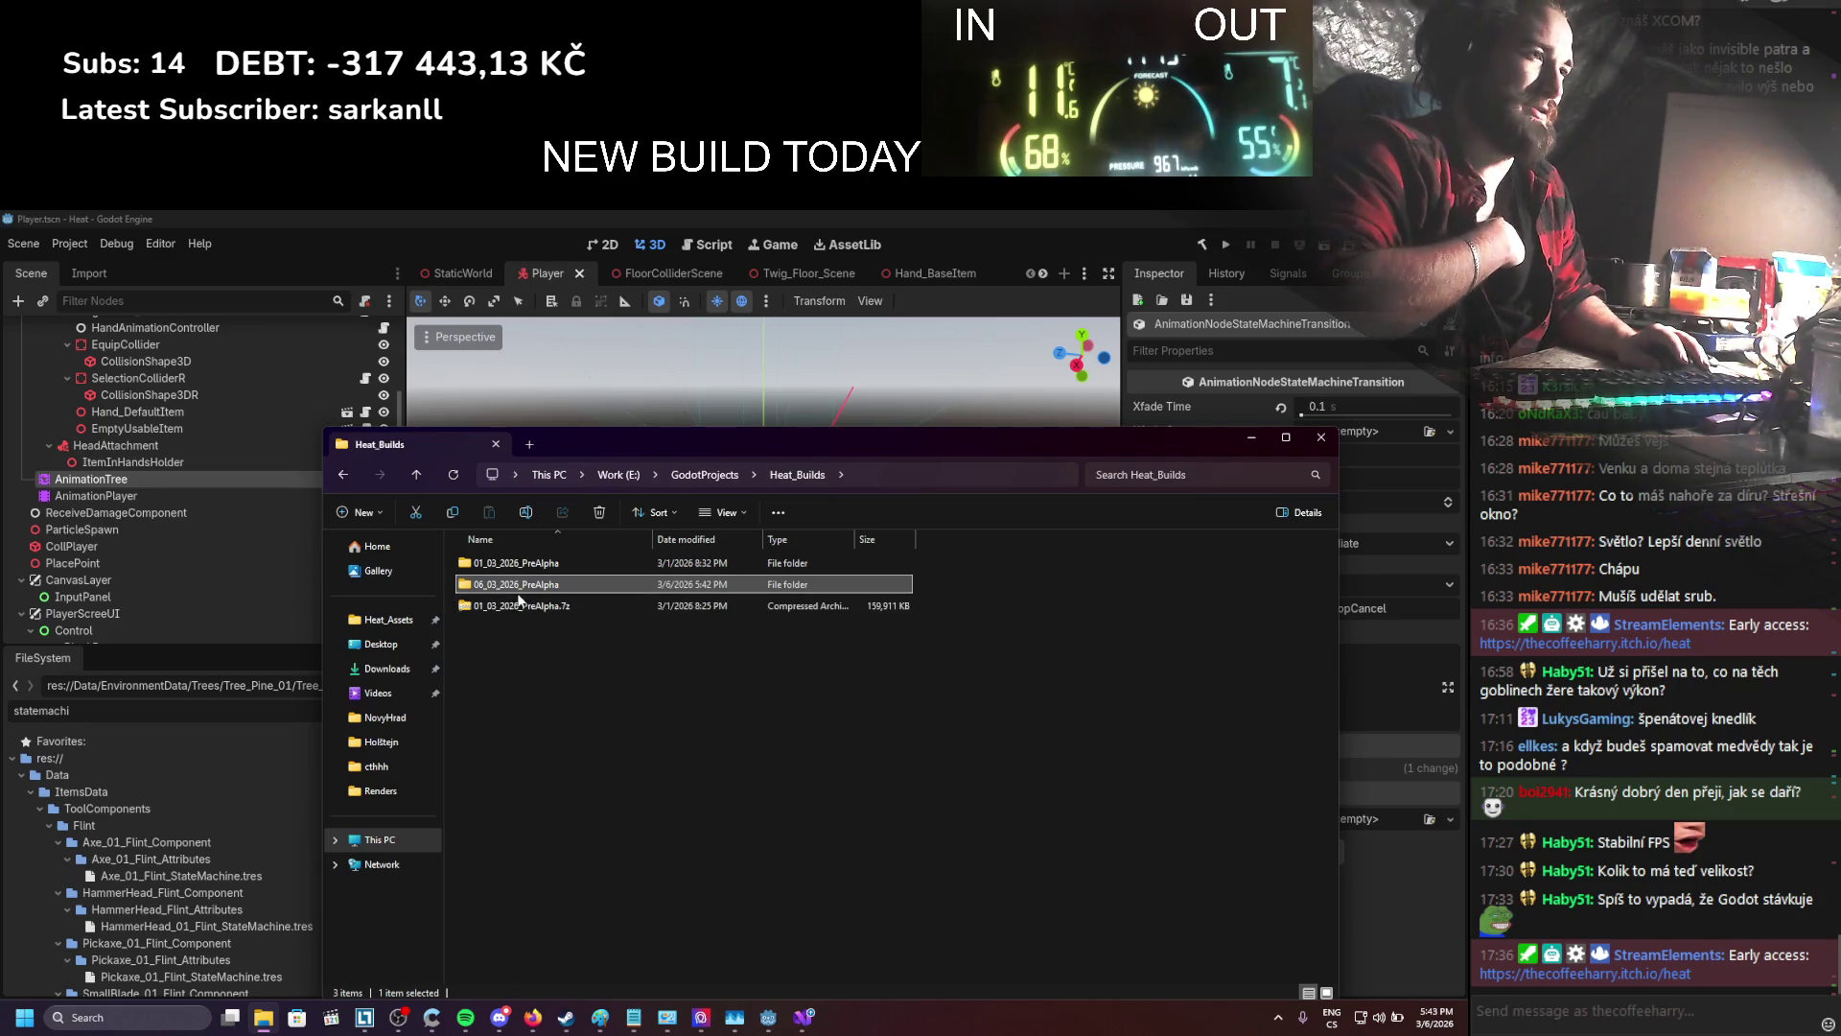
Compress the 06_03_2026_PreAlpha folder with Compress to > 7z File
right_click(504, 583)
mouse_move(553, 728)
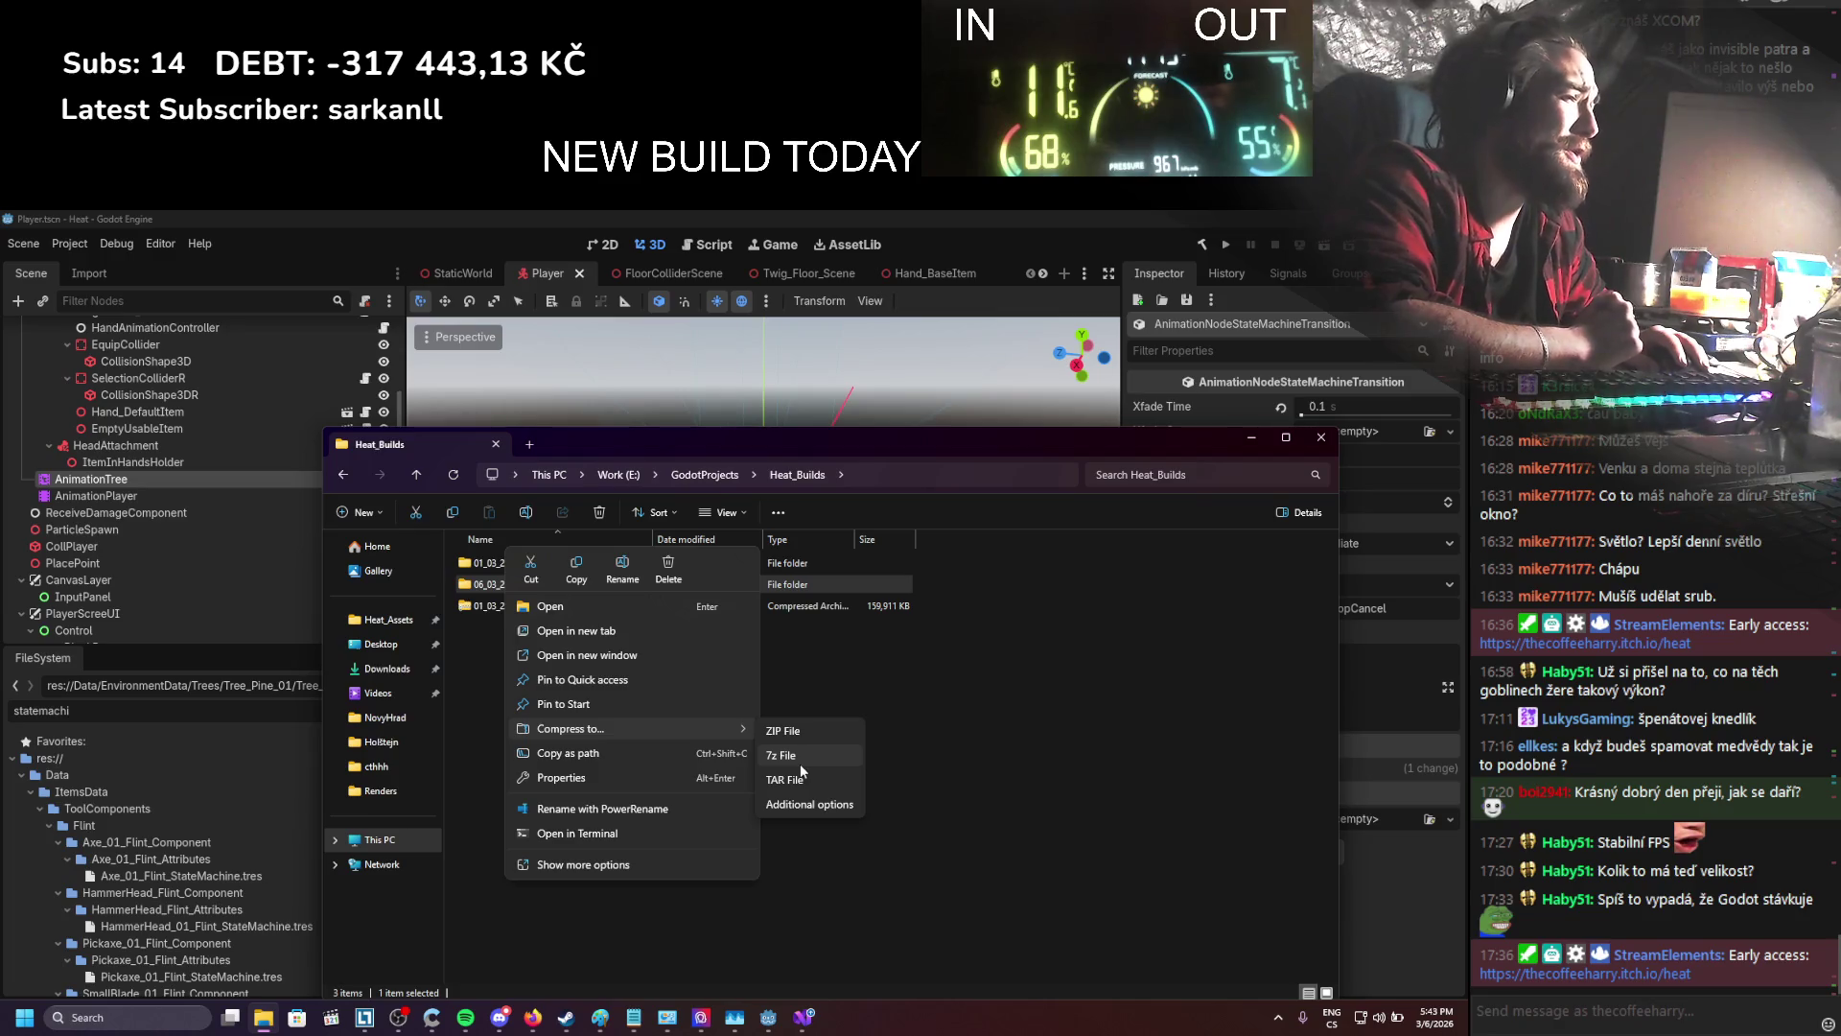
left_click(795, 757)
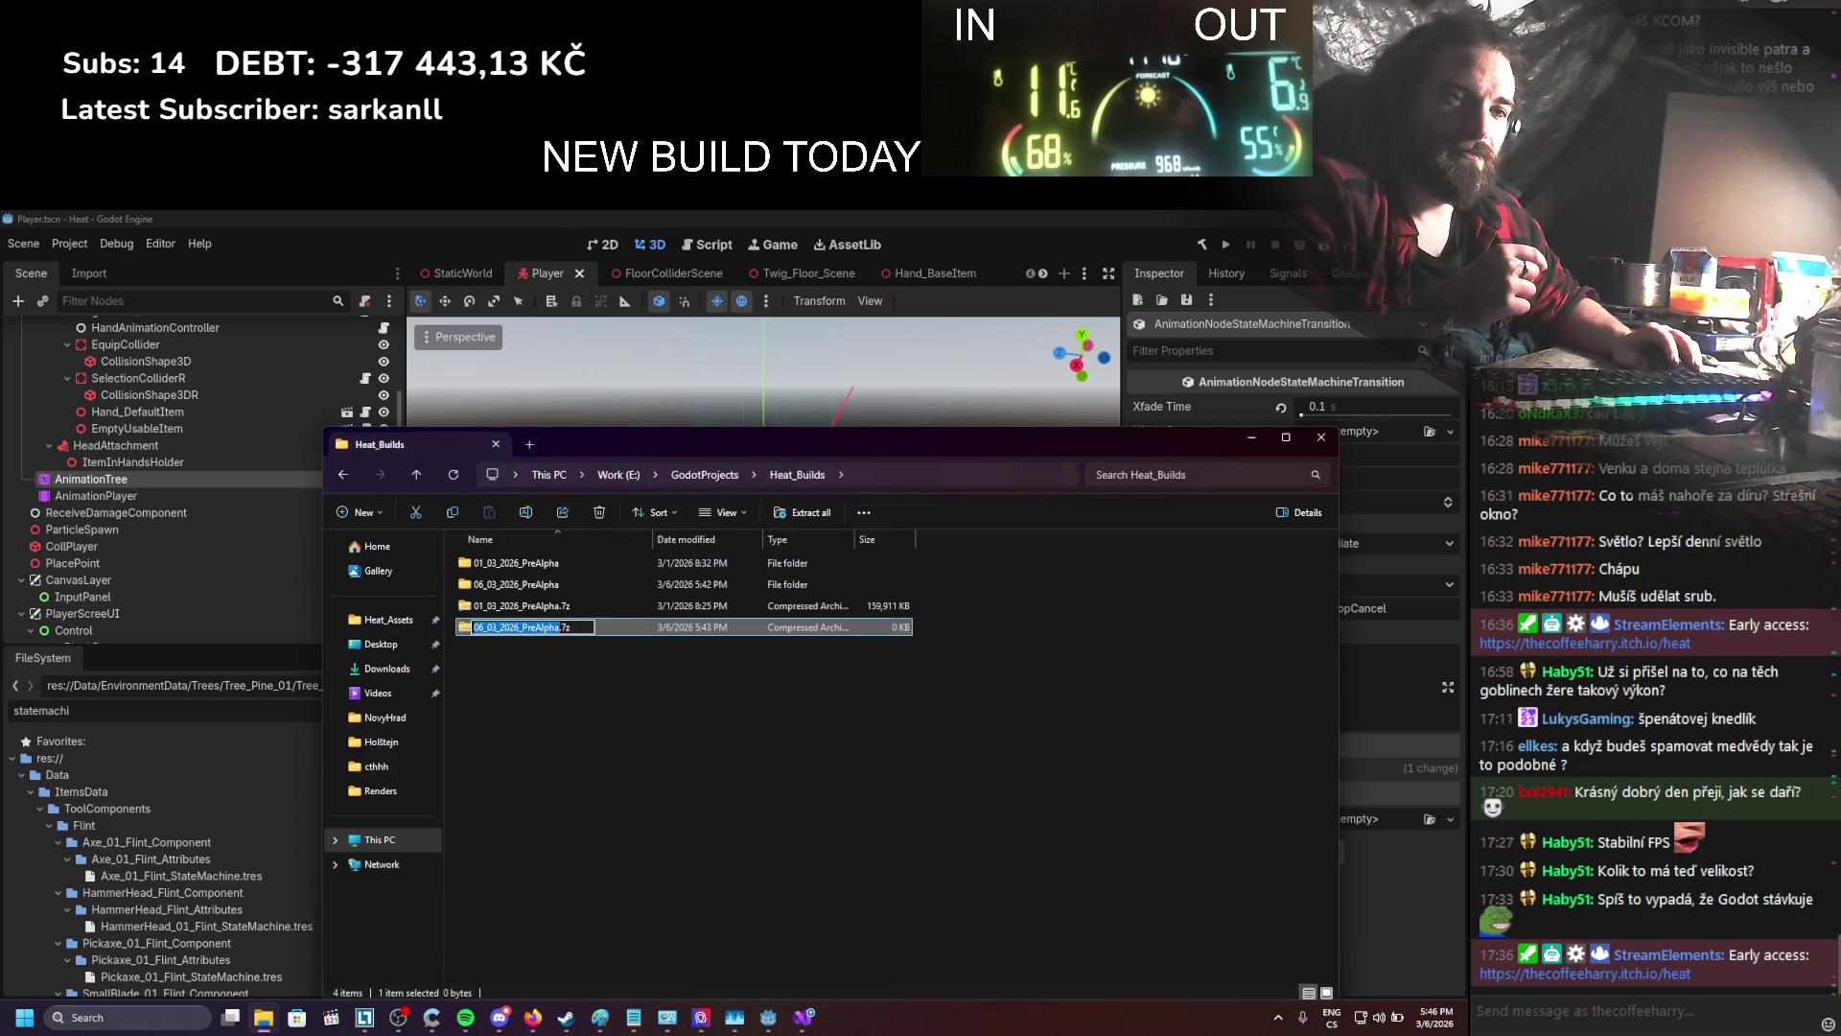
Switch to the itch.io Edit game page, dismiss the download popup, and choose Upload files
key("alt+Tab")
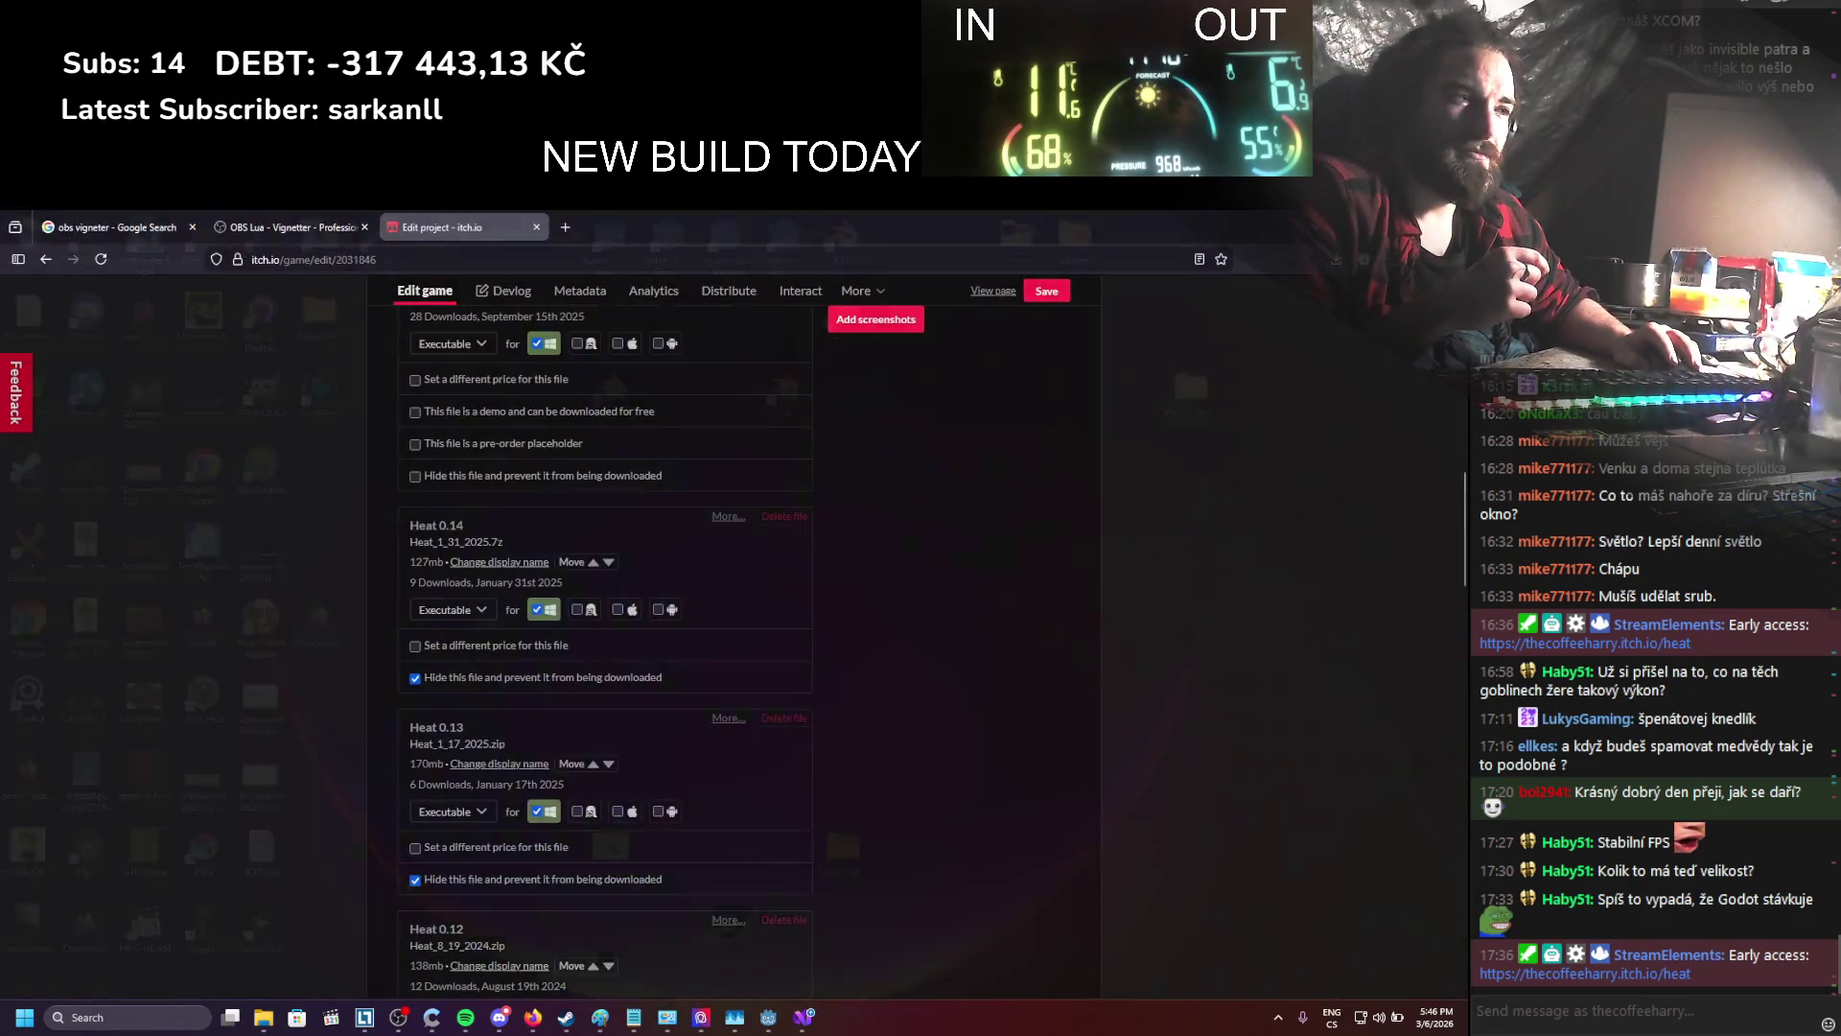
scroll(230, 693, "up", 5)
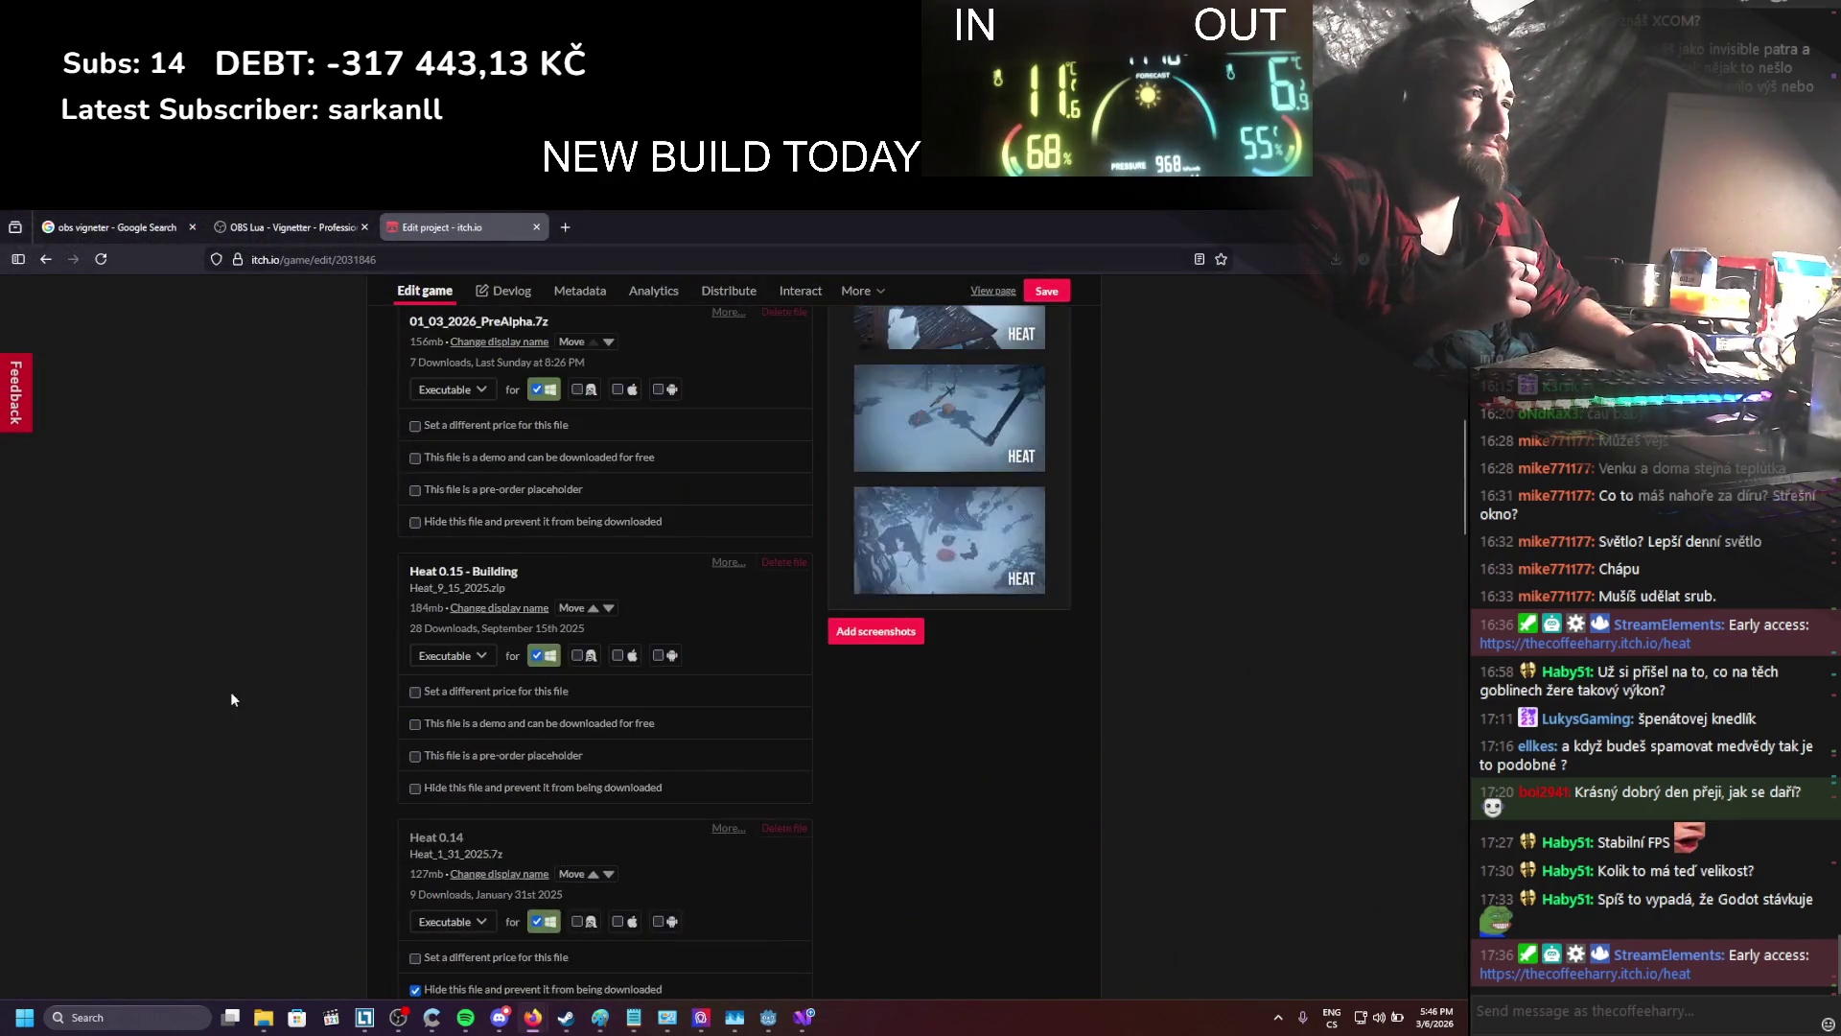
scroll(230, 692, "up", 5)
scroll(244, 688, "down", 12)
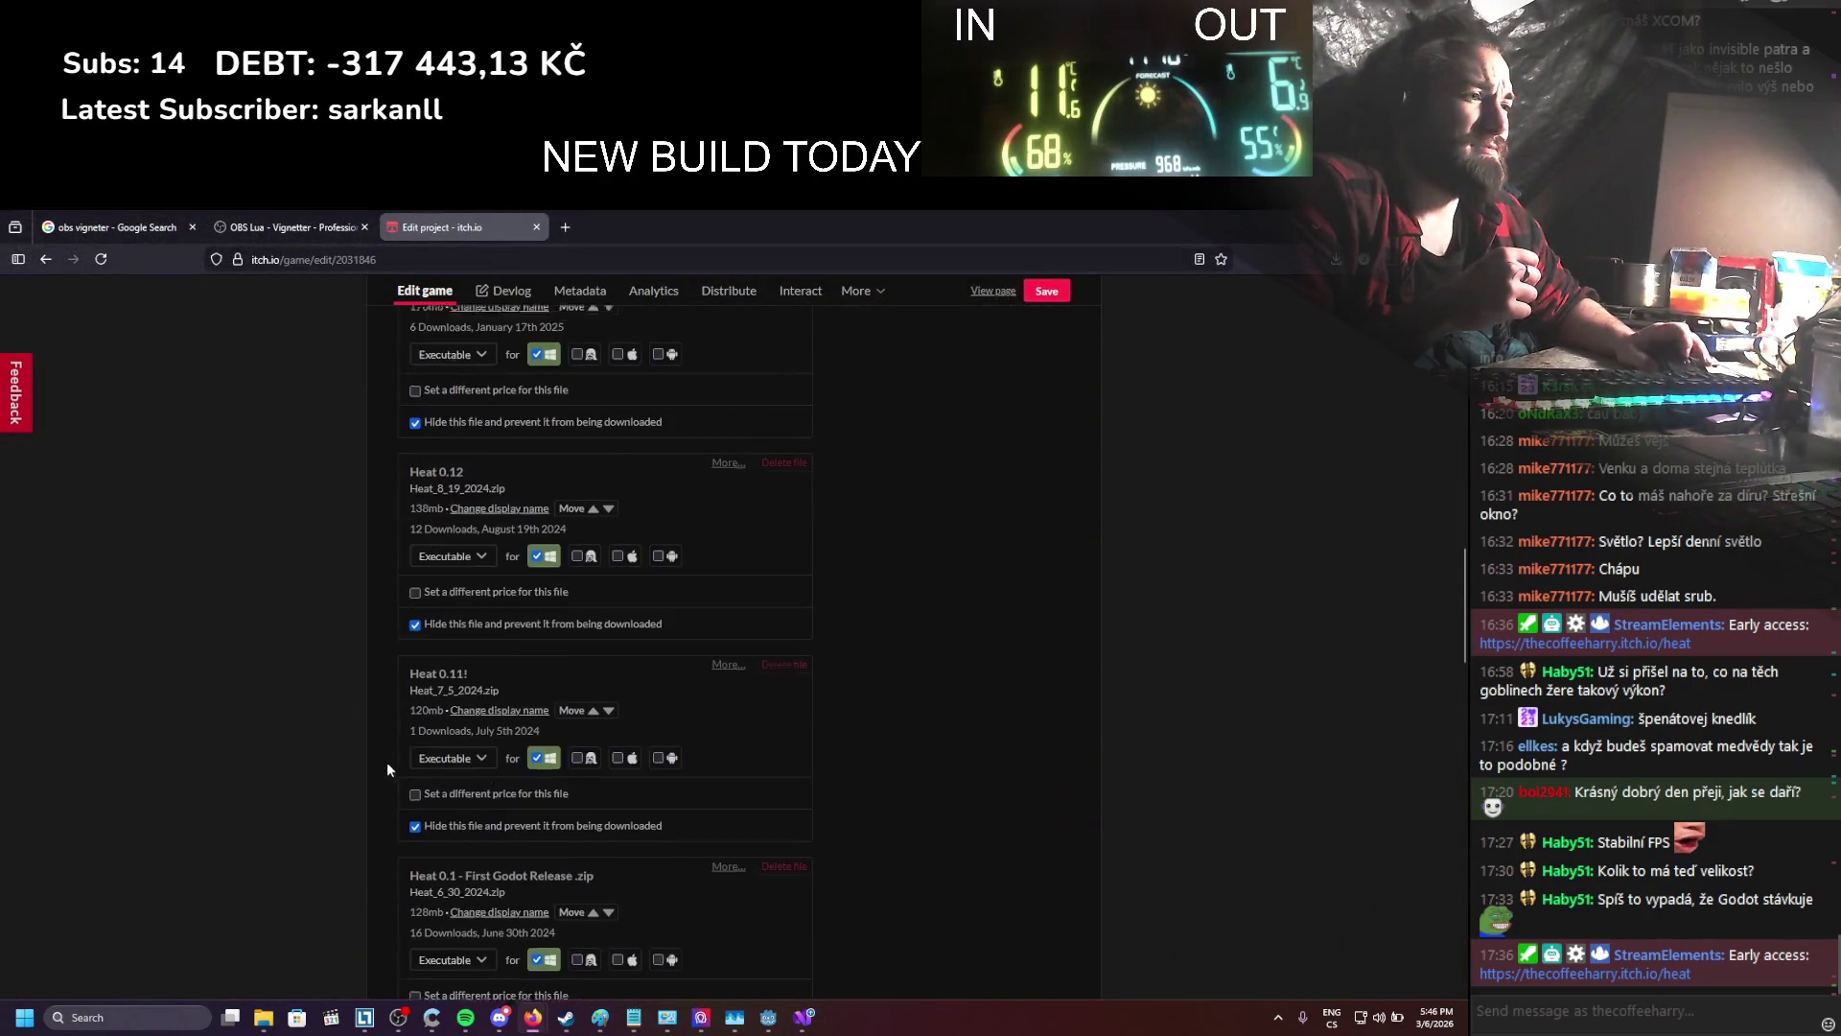
scroll(387, 764, "down", 12)
scroll(412, 705, "up", 6)
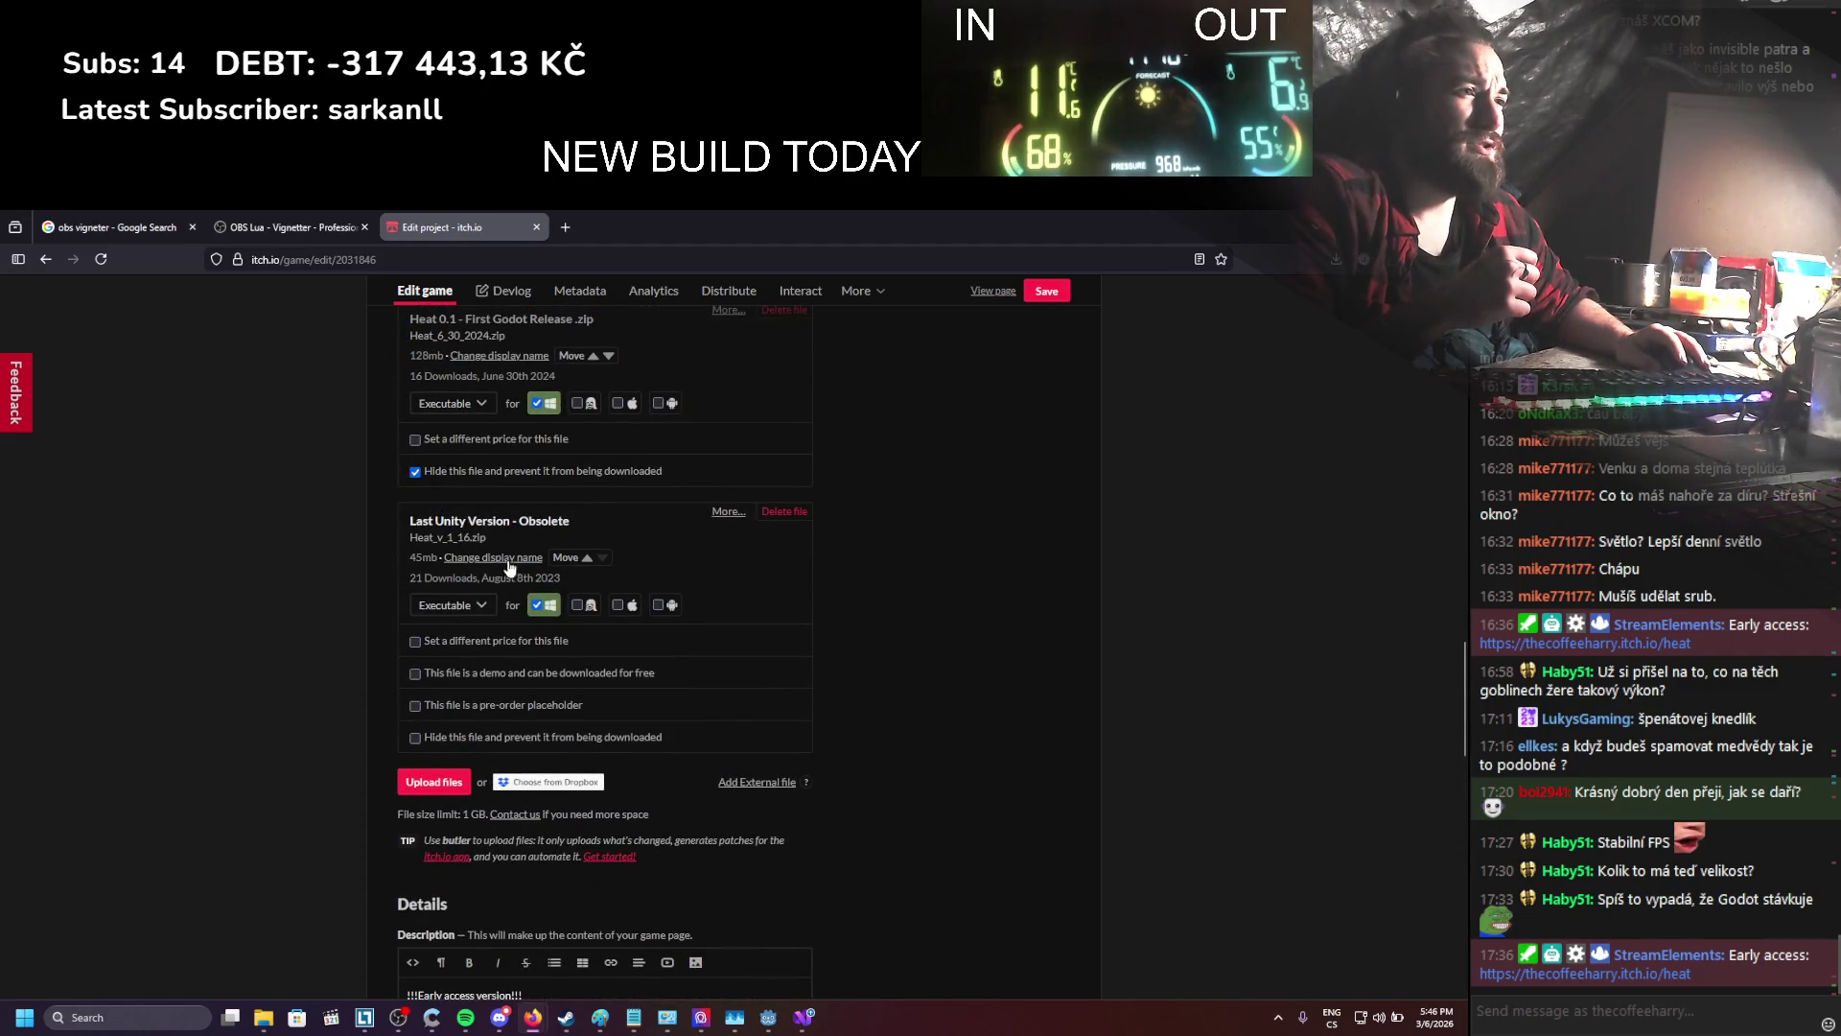
left_click(721, 514)
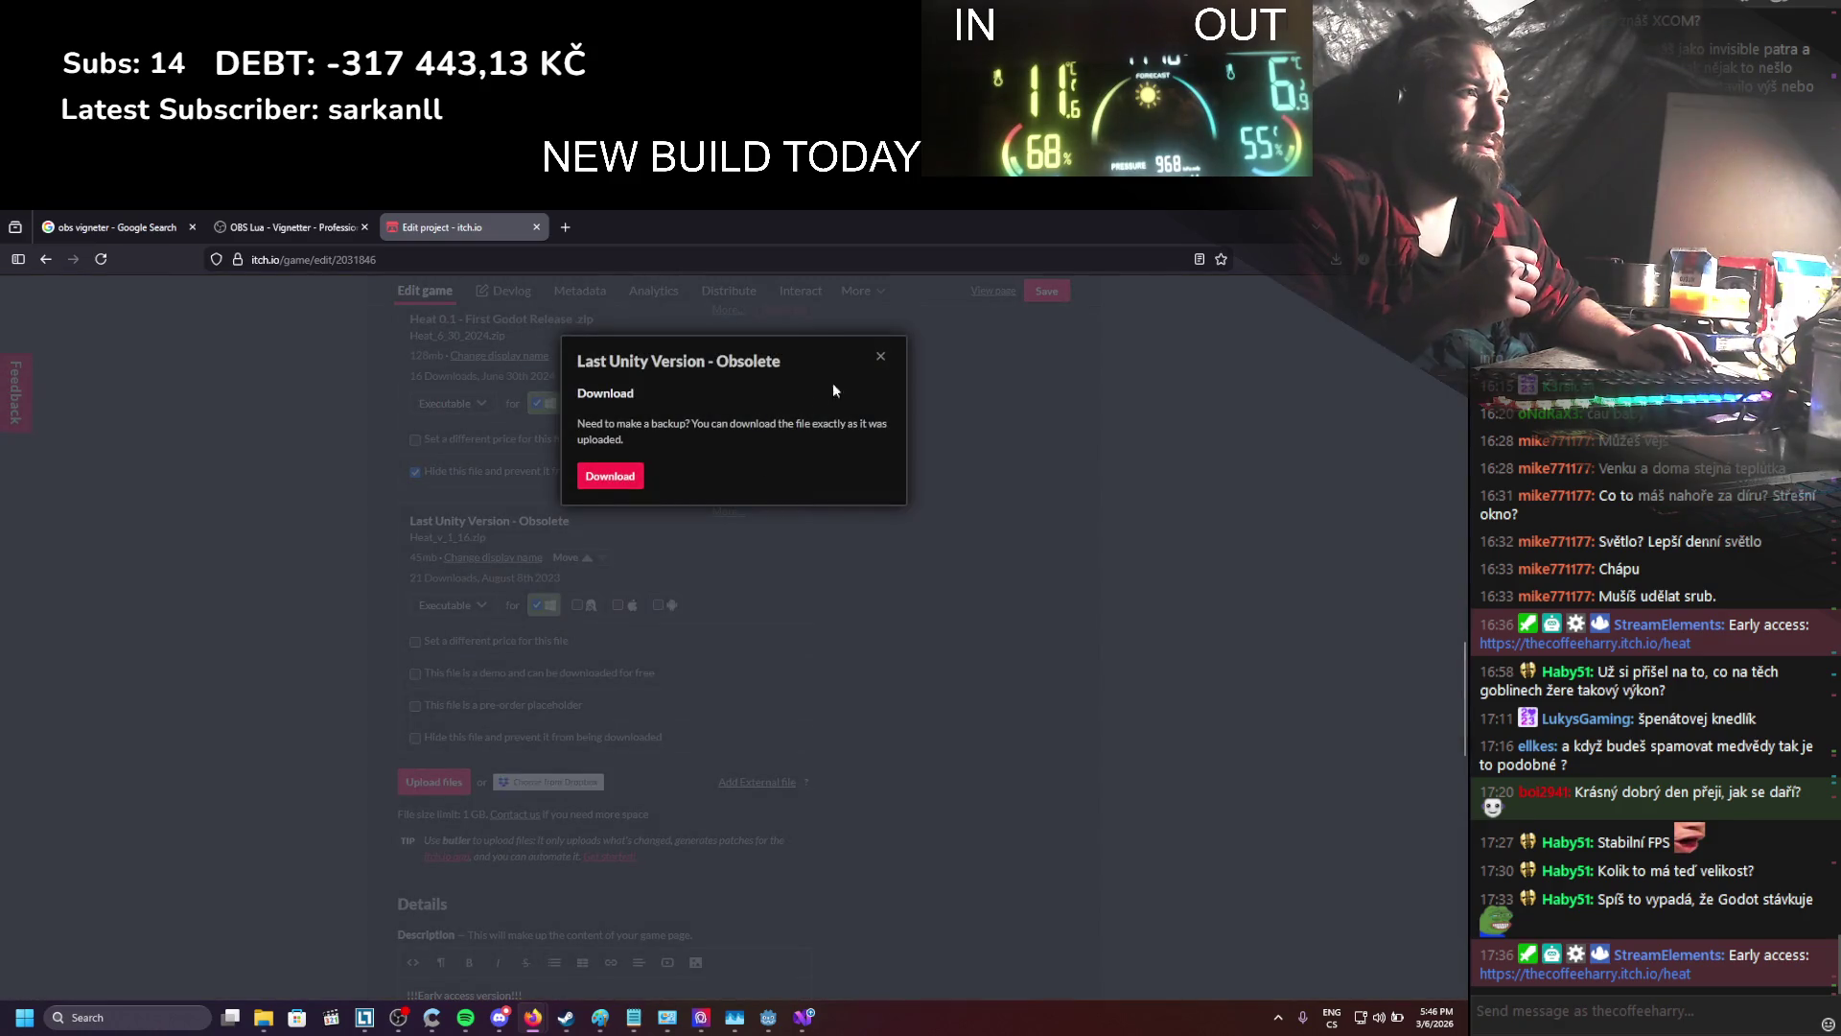
left_click(882, 358)
left_click(434, 781)
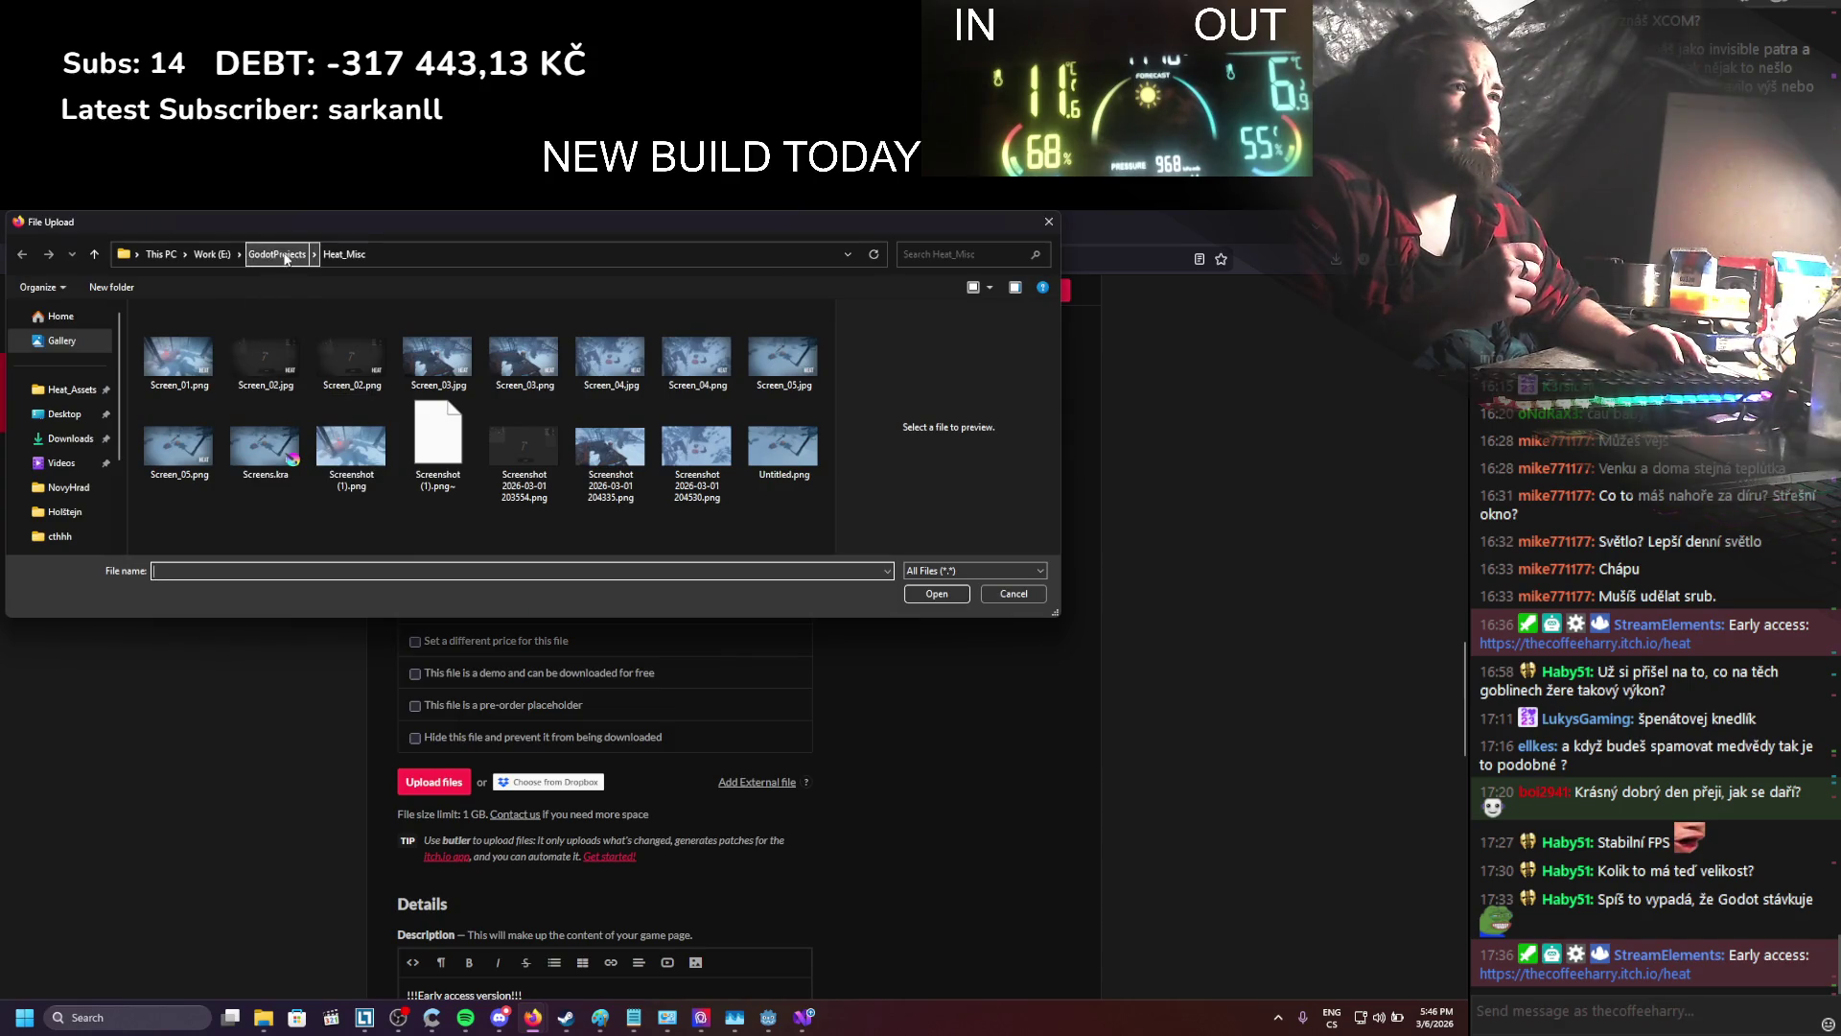
Upload 06_03_2026_PreAlpha.7z from GodotProjects > Heat_Builds
left_click(284, 257)
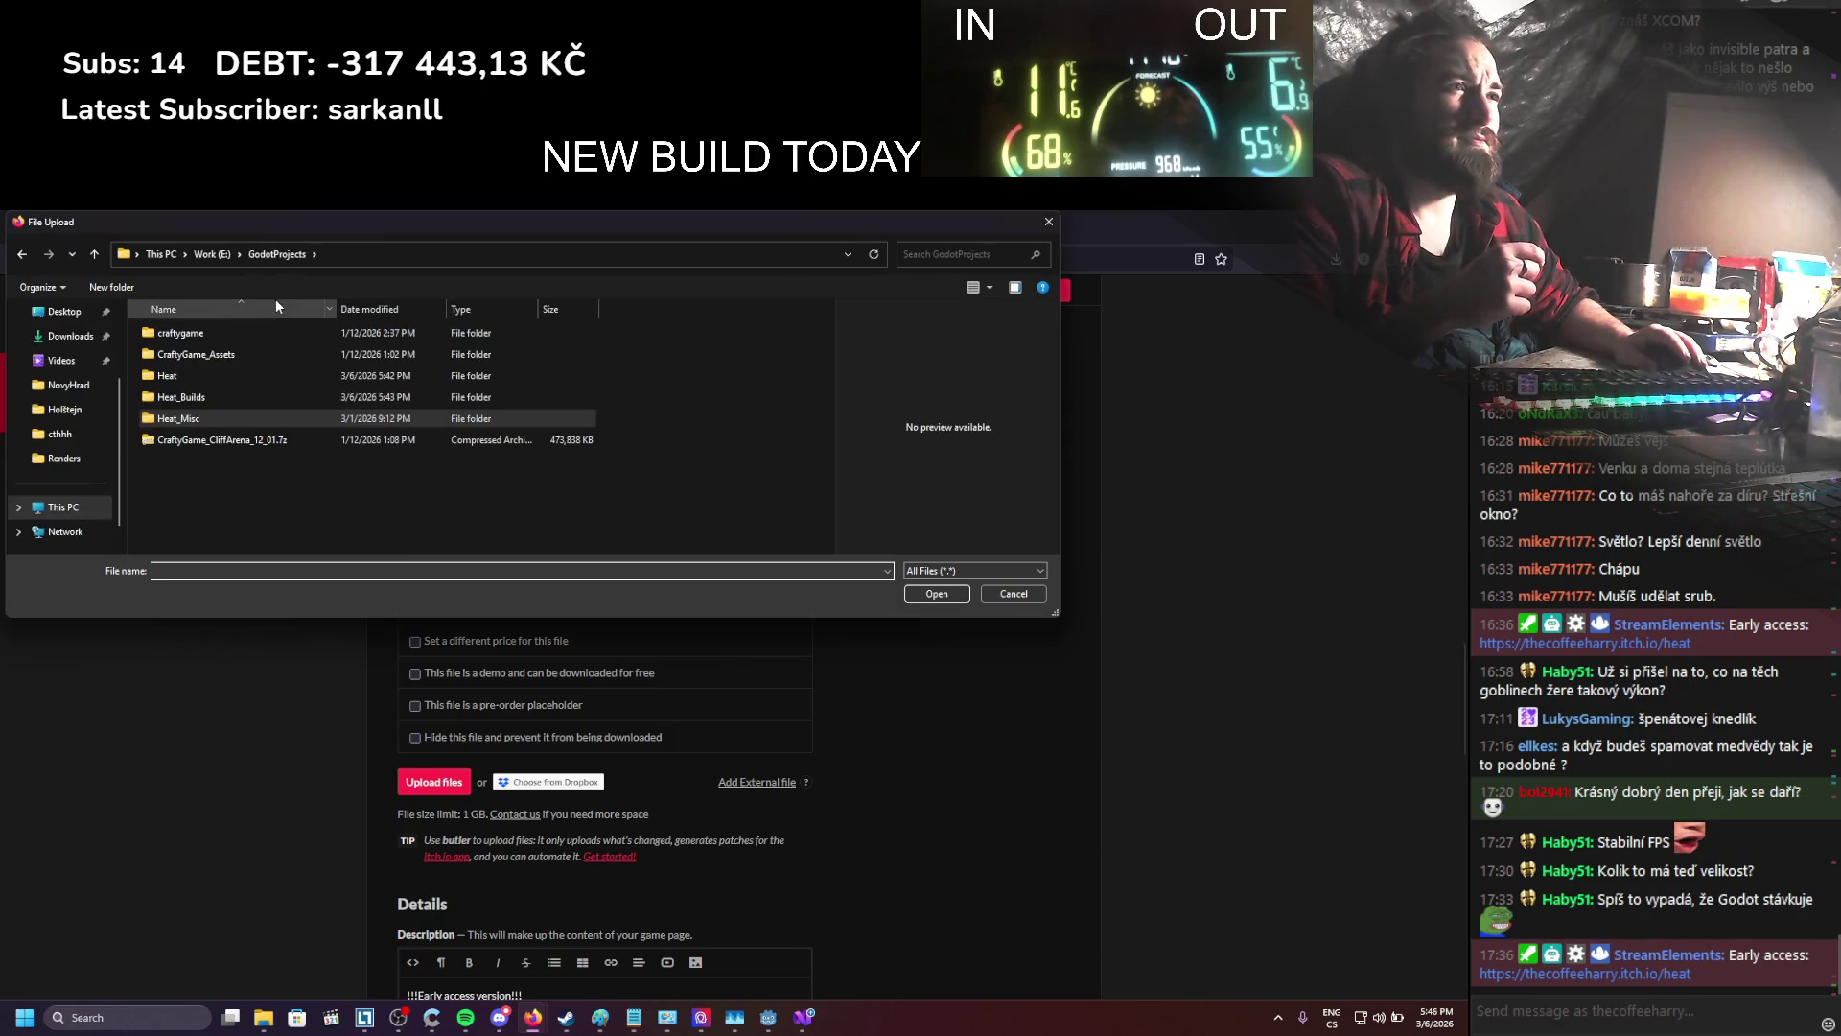
double_click(240, 397)
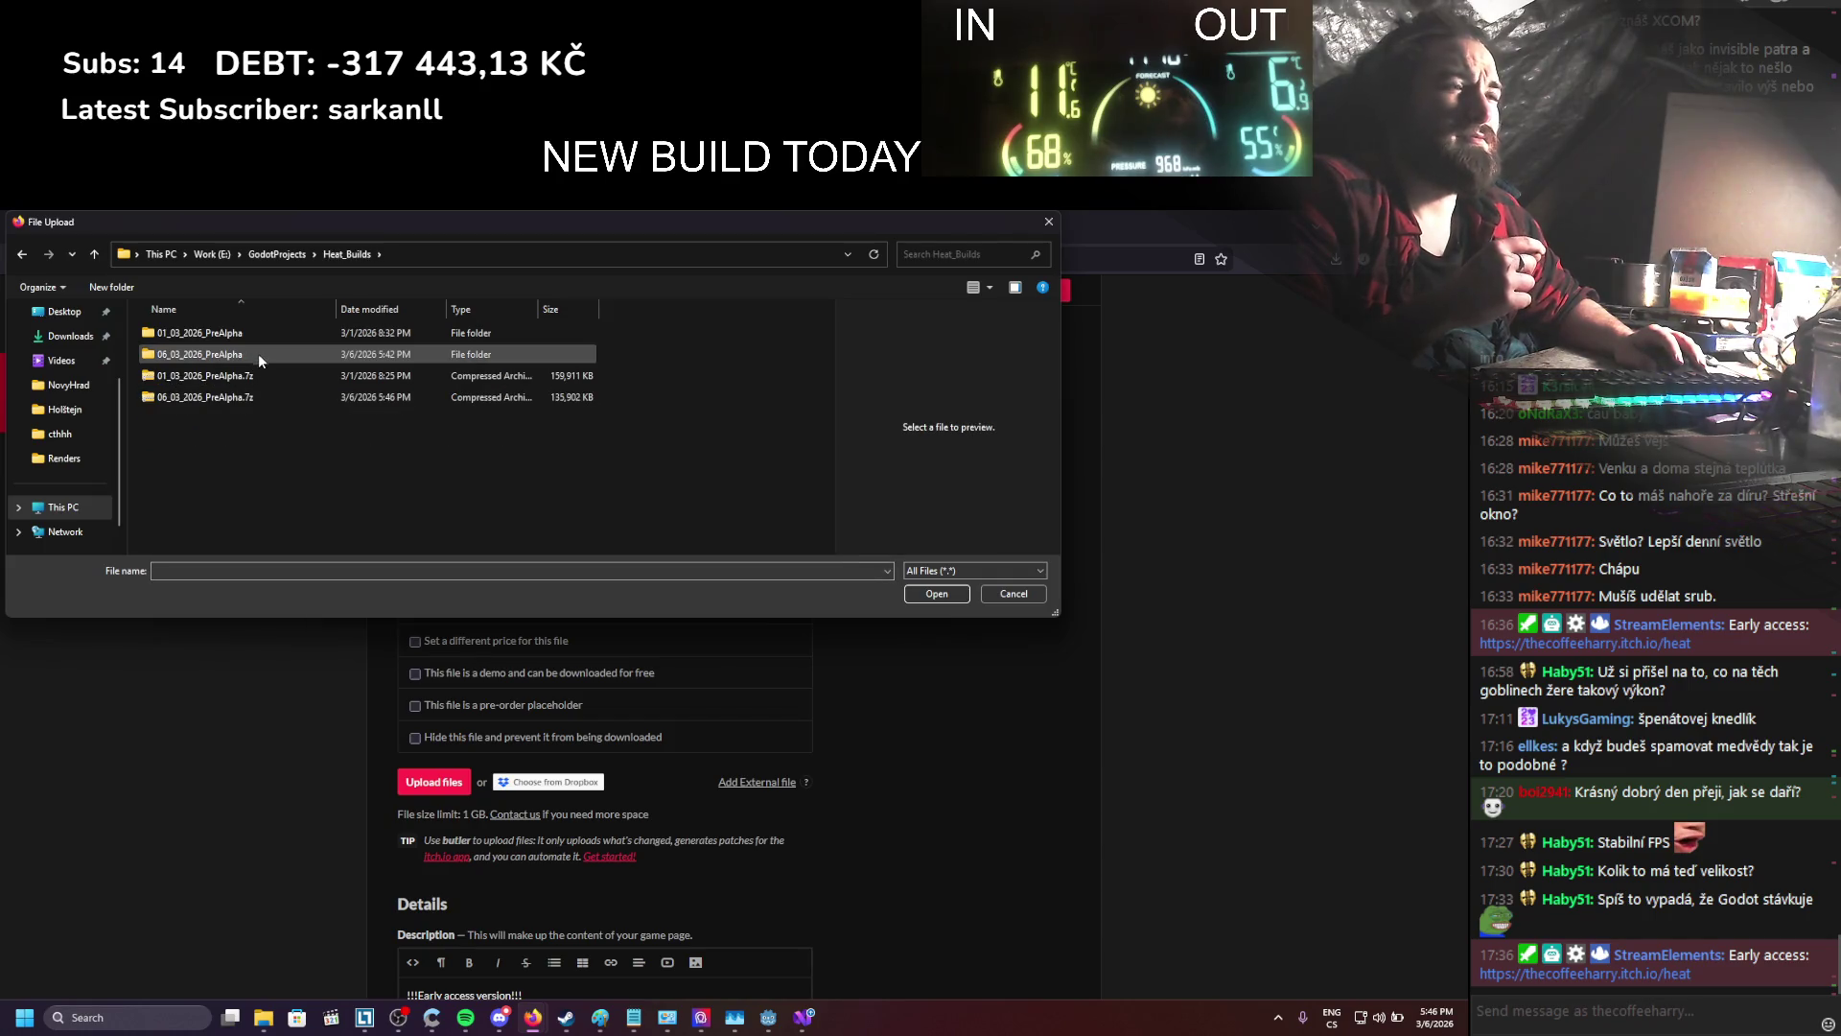
double_click(256, 402)
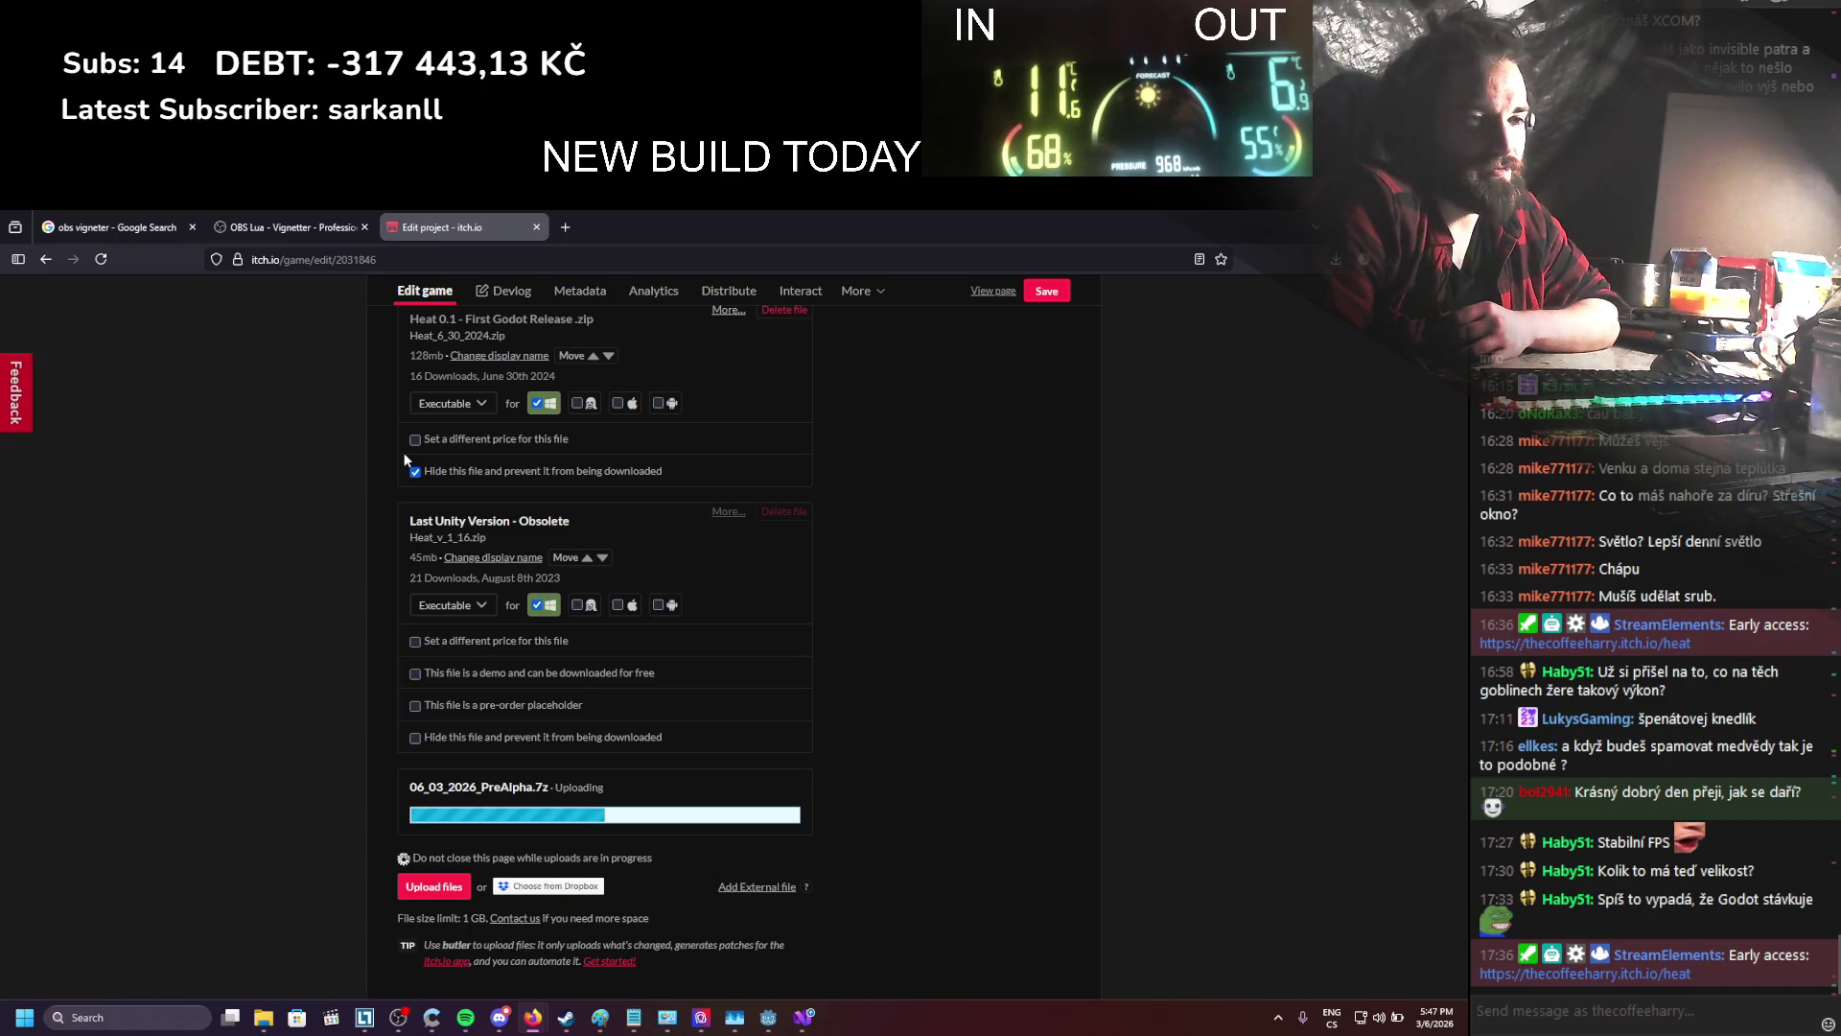
Open the 06_03_2026_PreAlpha build folder in File Explorer
left_click(263, 1016)
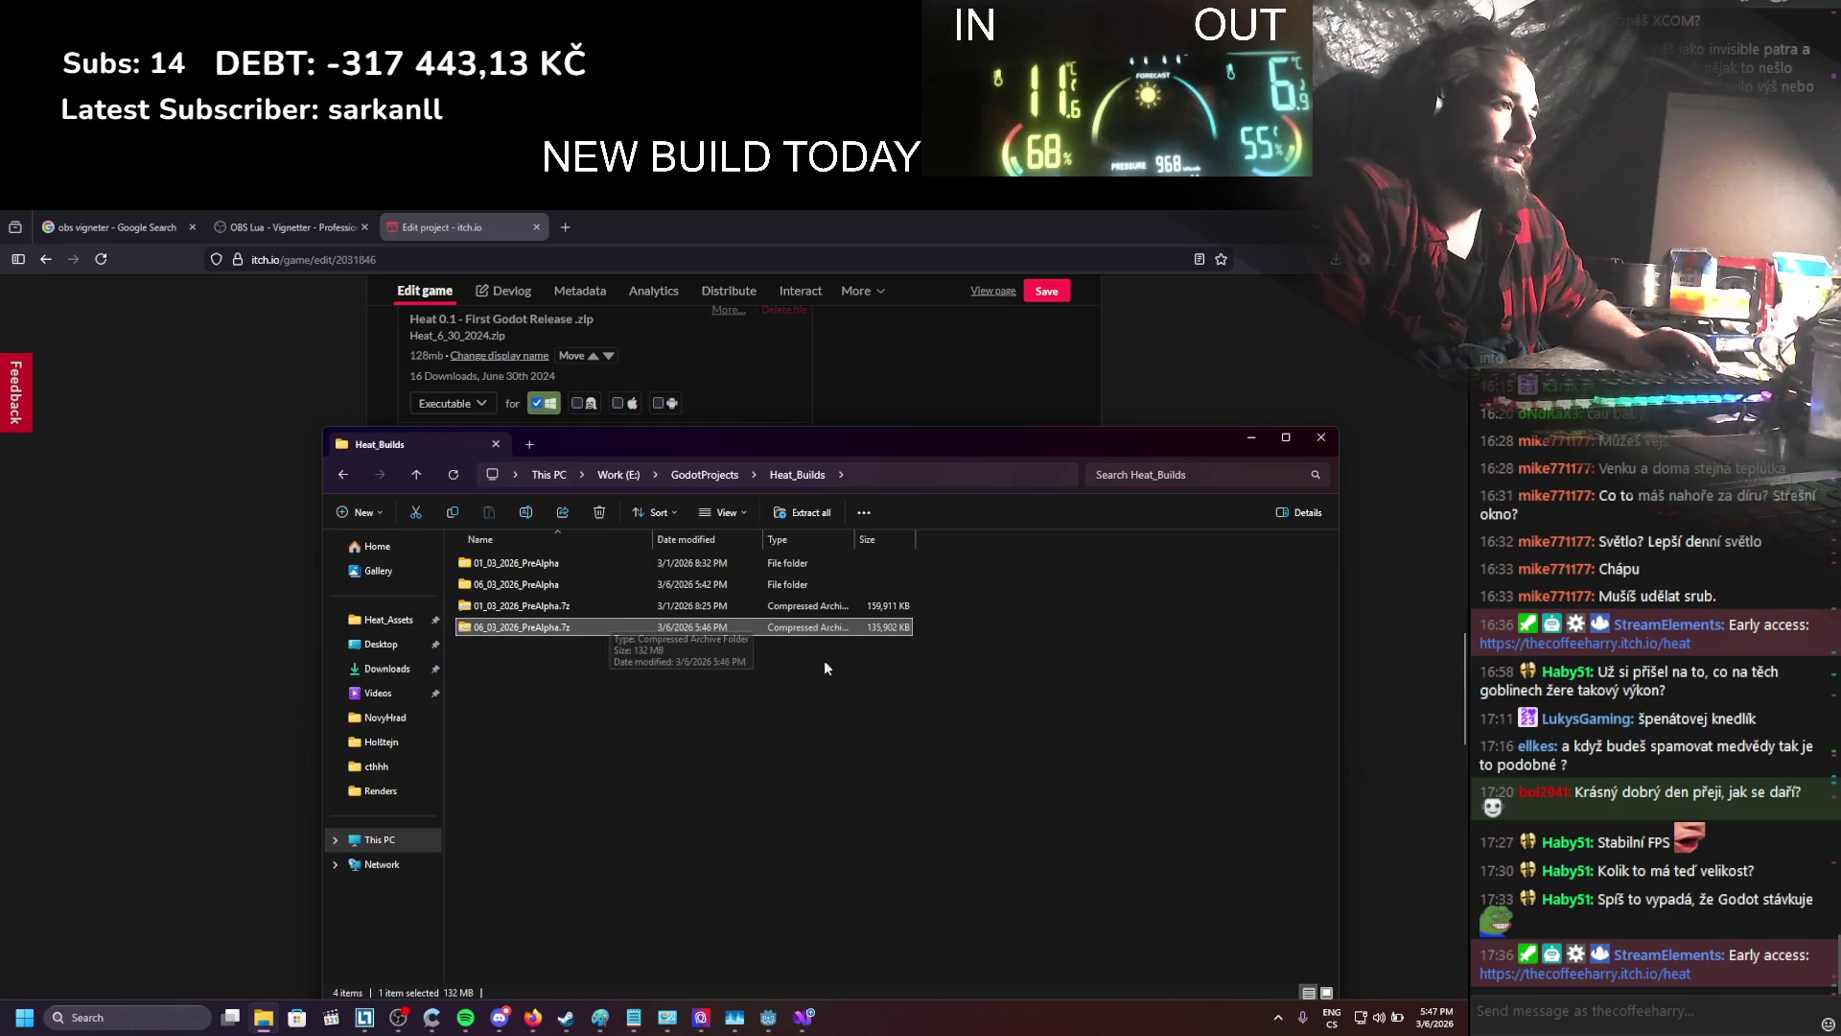
left_click(613, 583)
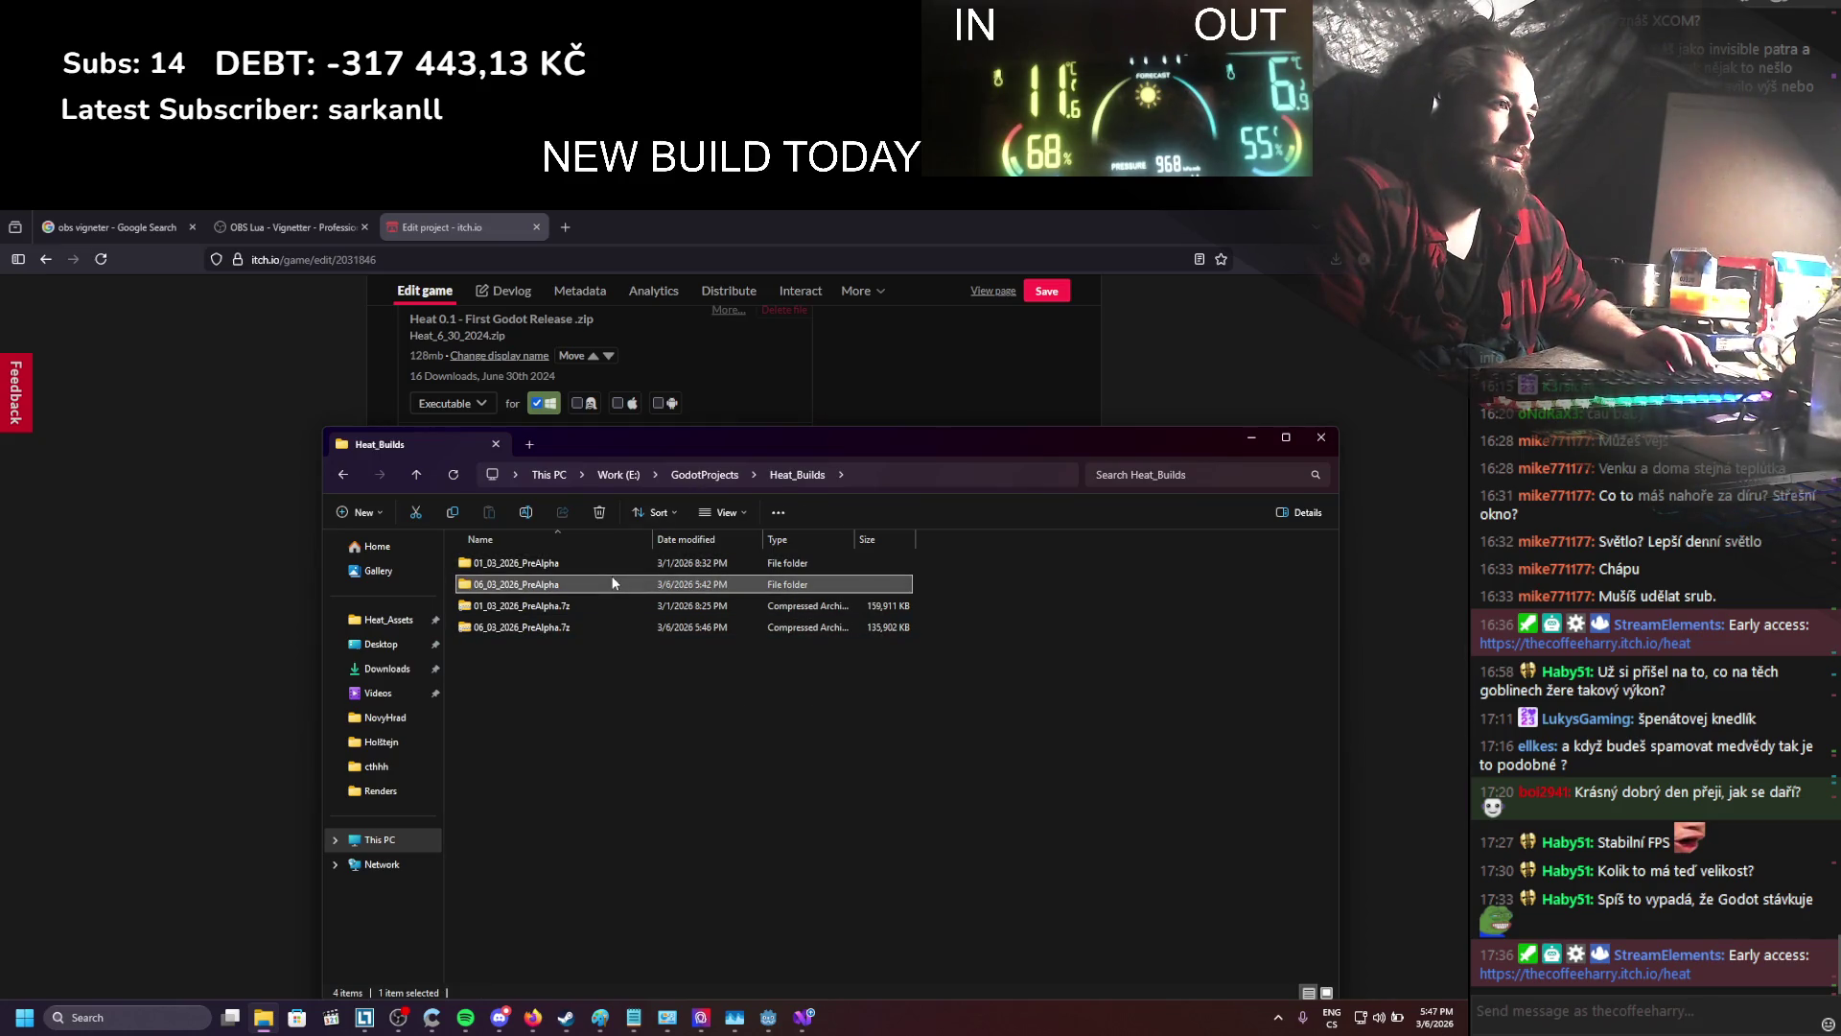
double_click(614, 583)
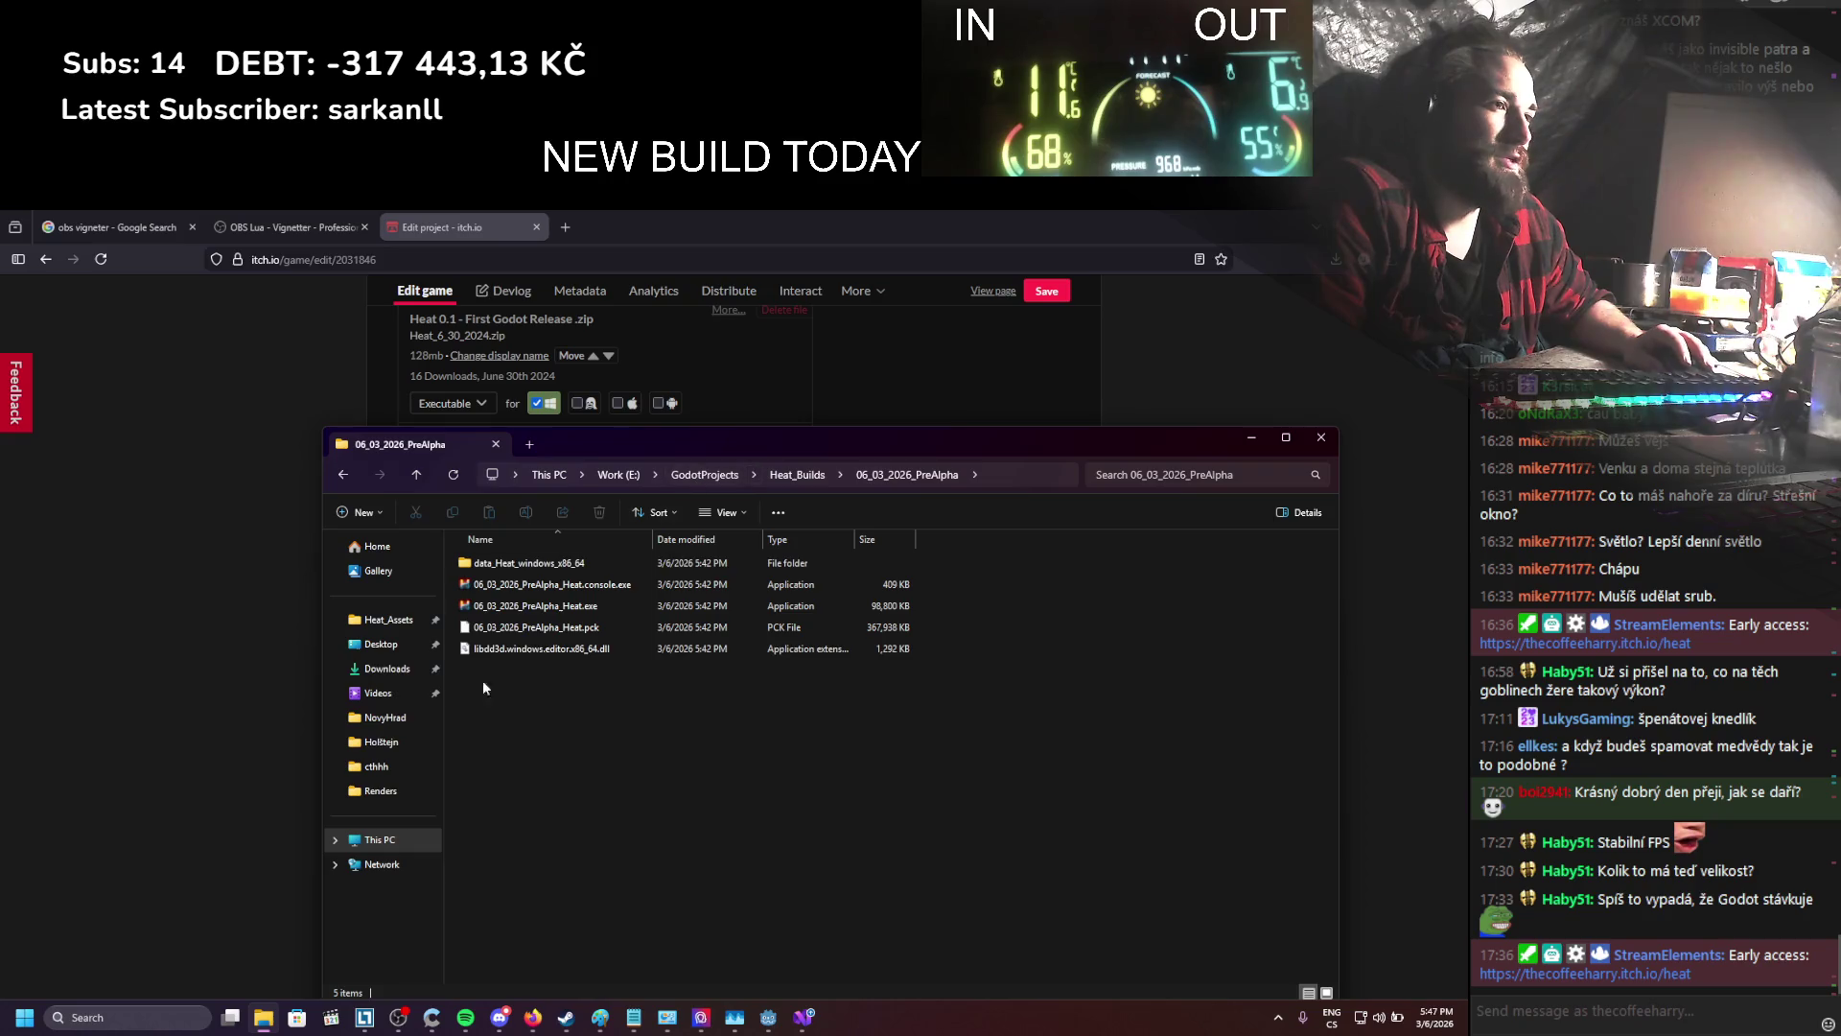
In Godot's FileSystem, clear the statemachi filter and open MobsData in the file manager
left_click(768, 1017)
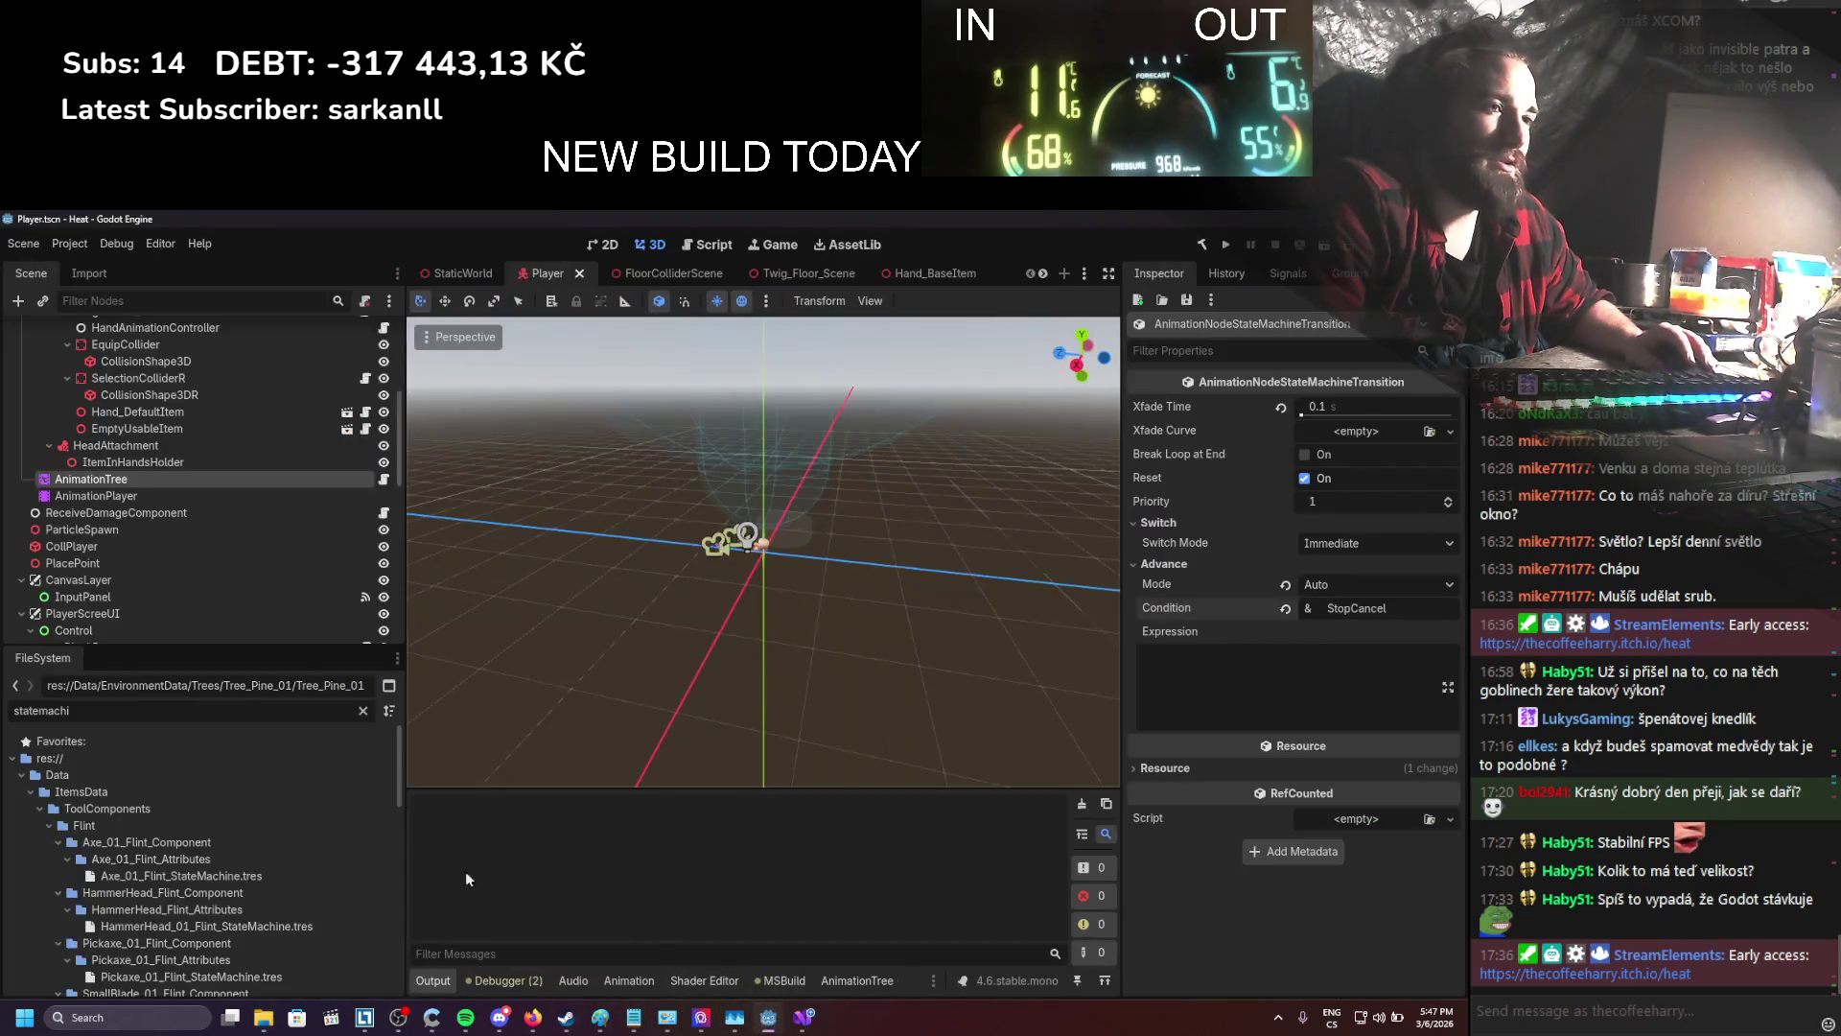
left_click(363, 710)
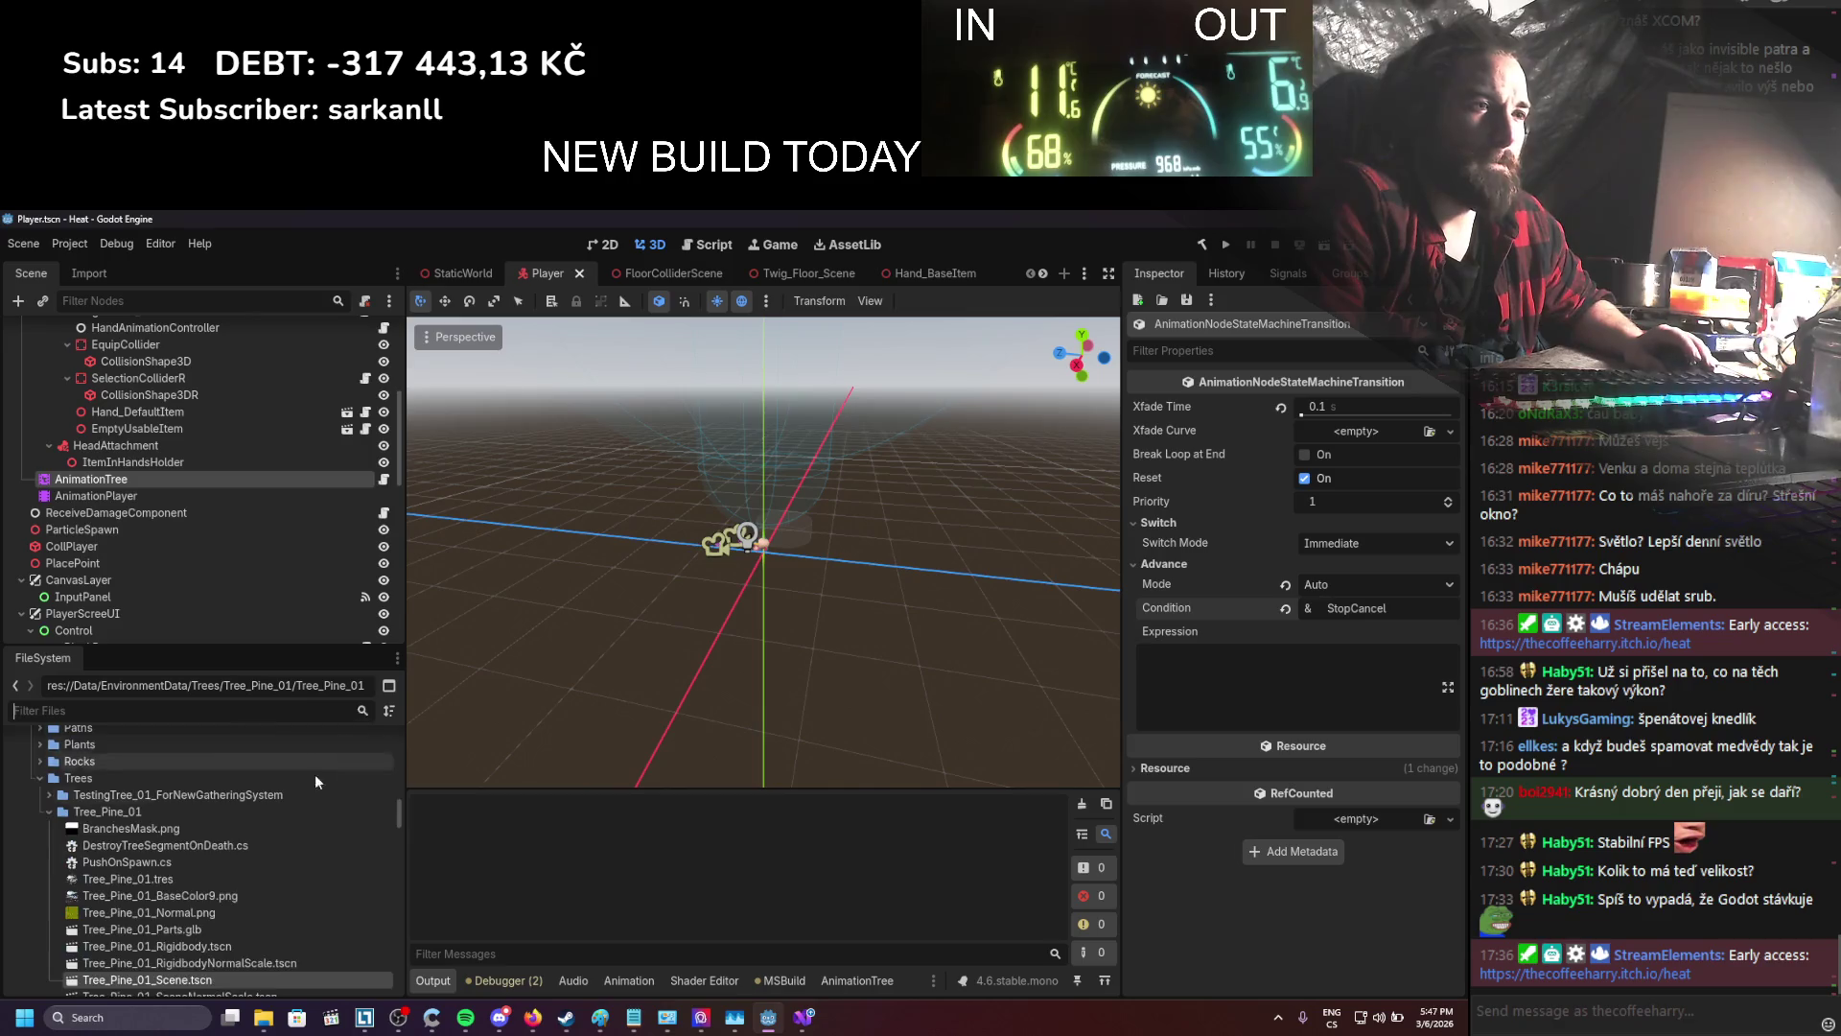
scroll(314, 774, "down", 5)
right_click(118, 768)
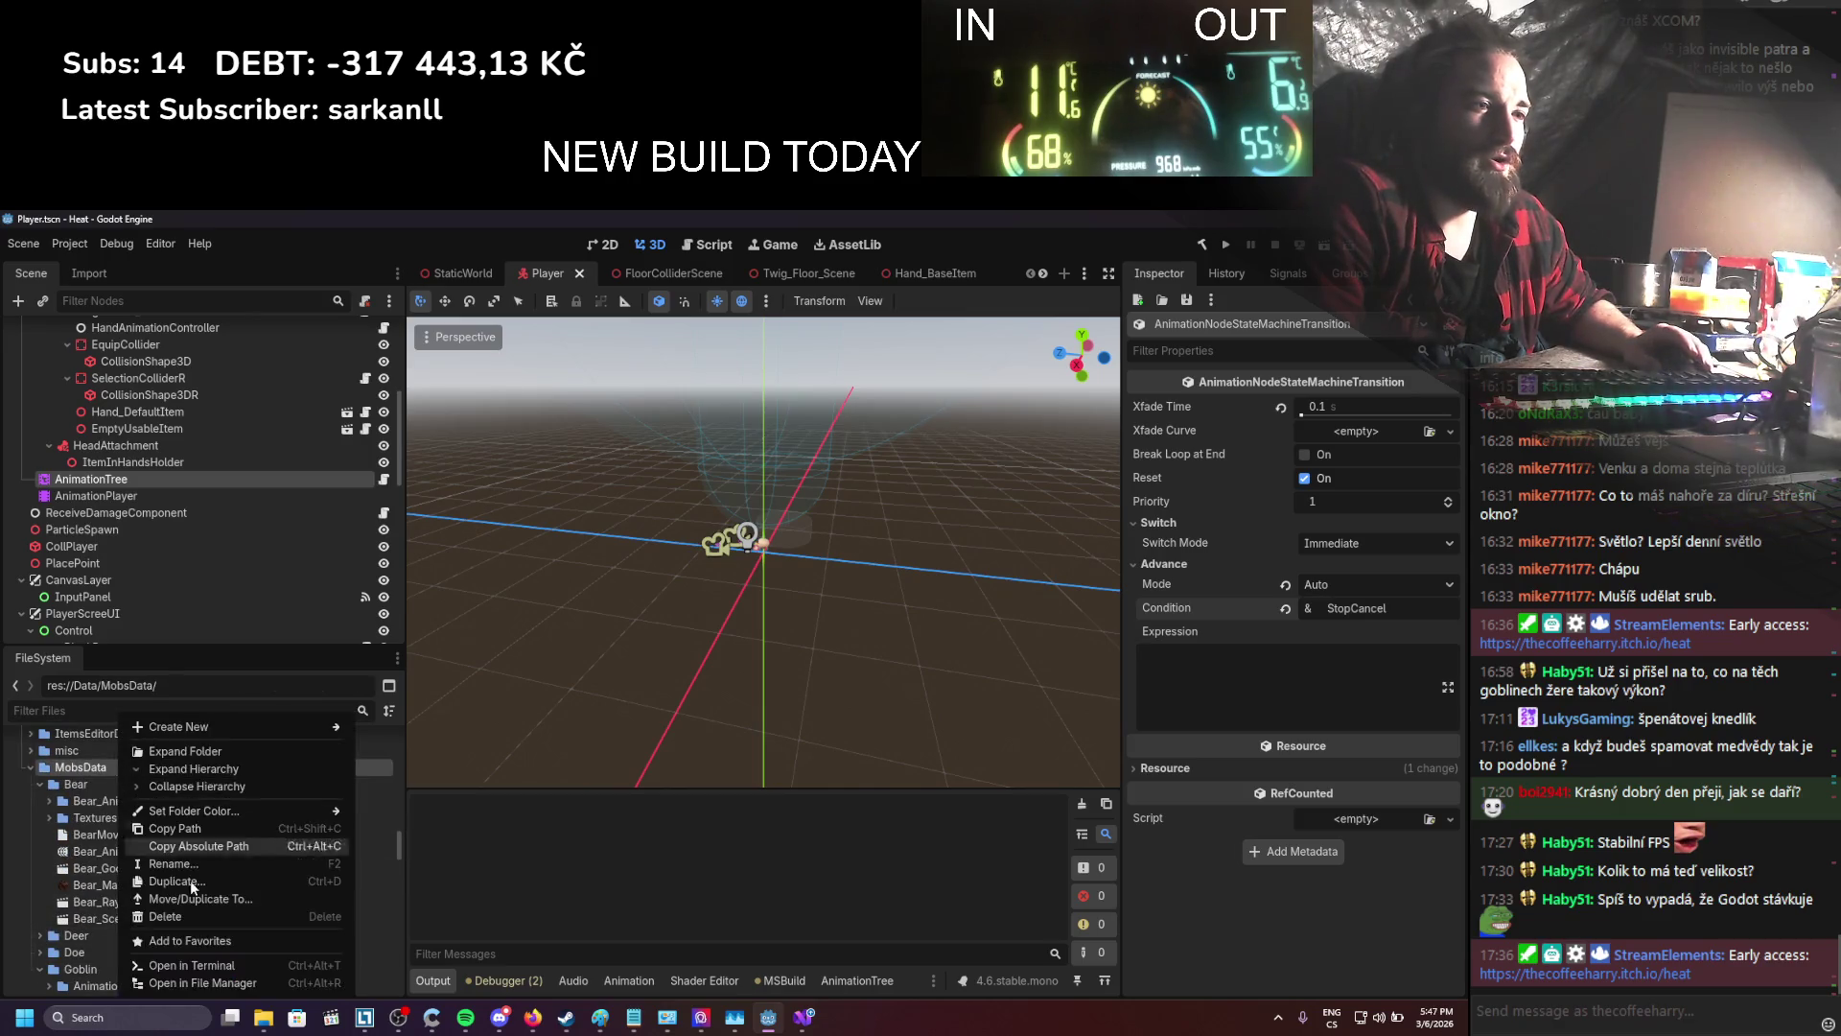
mouse_move(230, 1014)
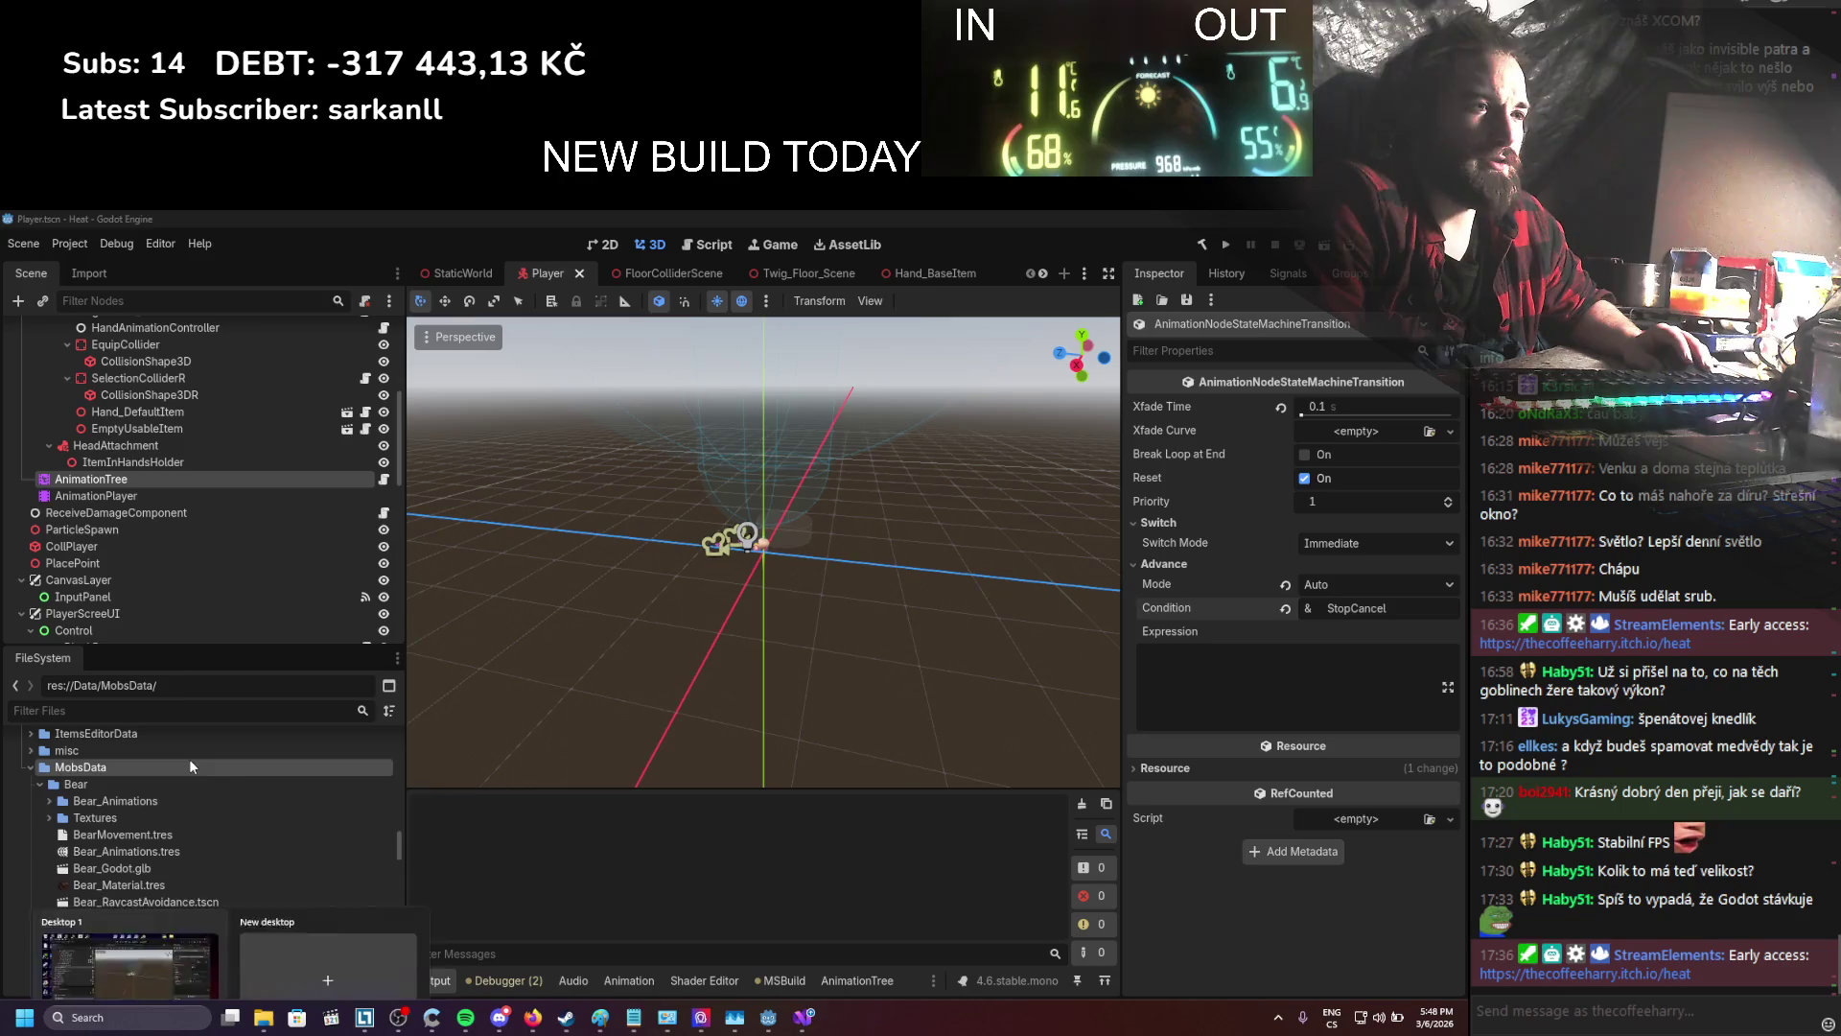
right_click(188, 760)
left_click(240, 983)
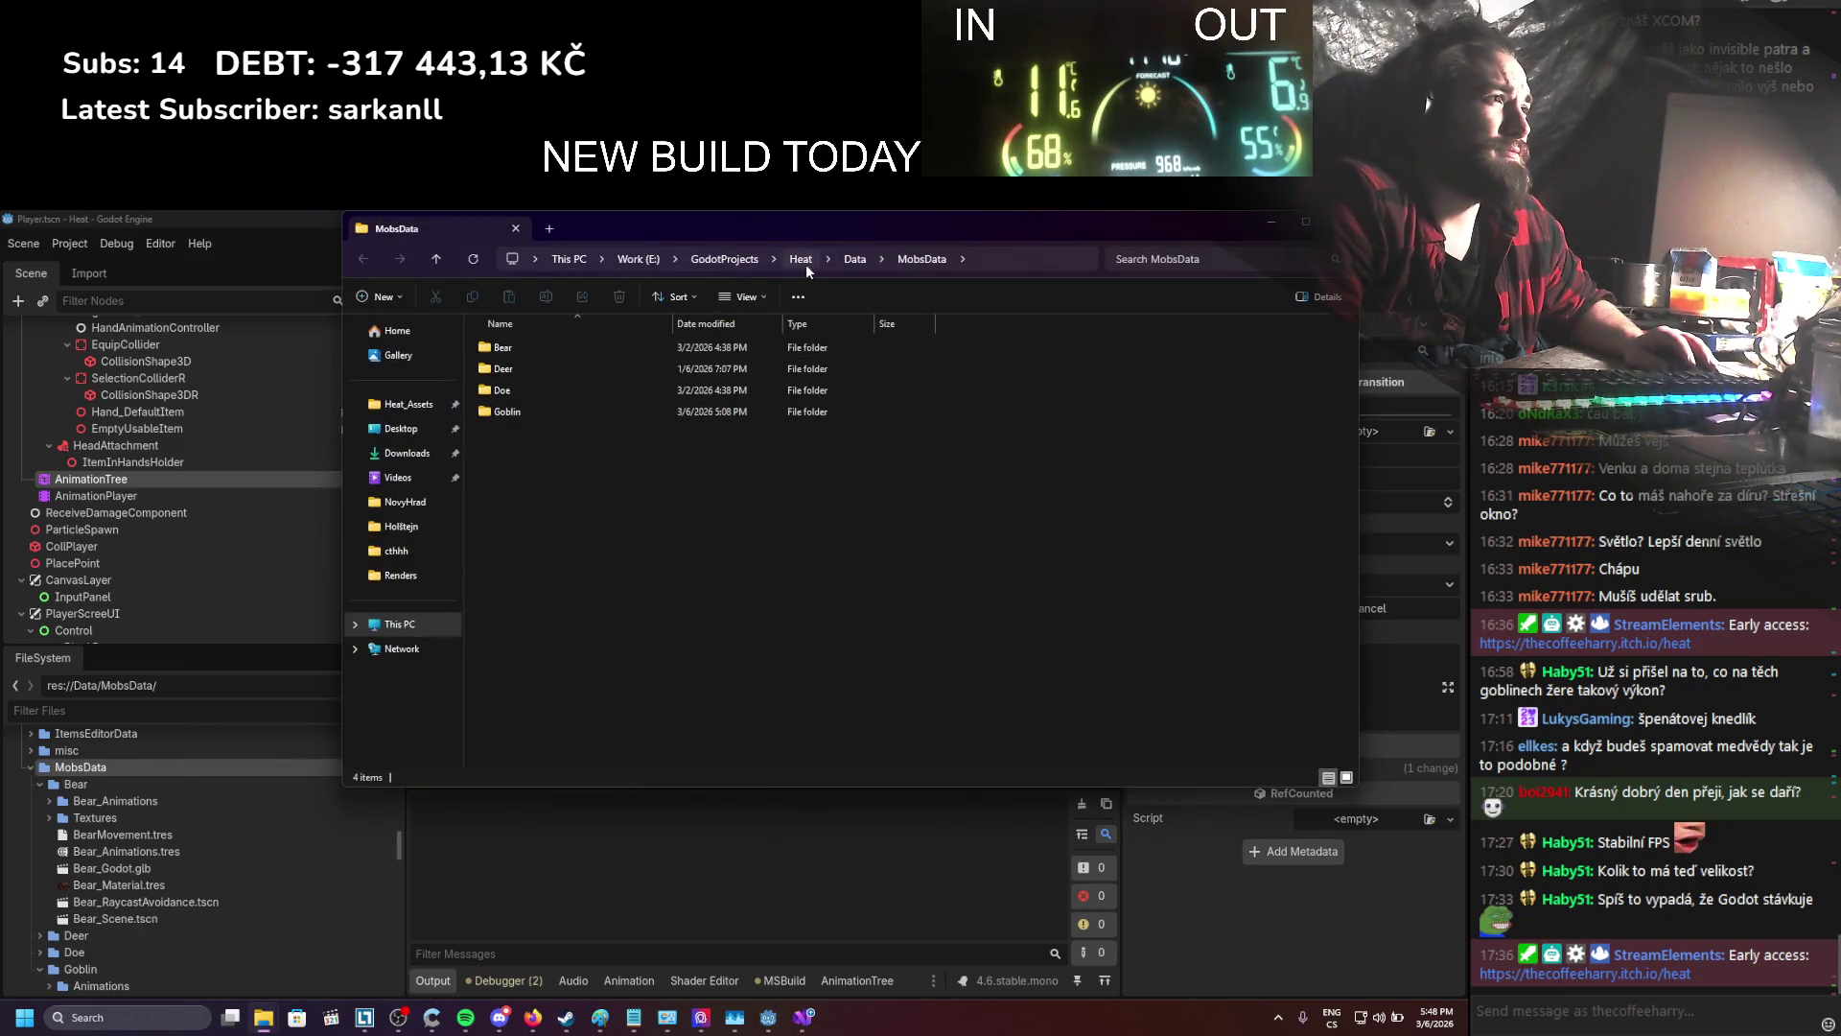
Check the Heat and Scripts (1.14 MB) folder sizes in their Properties dialogs
left_click(804, 261)
right_click(538, 477)
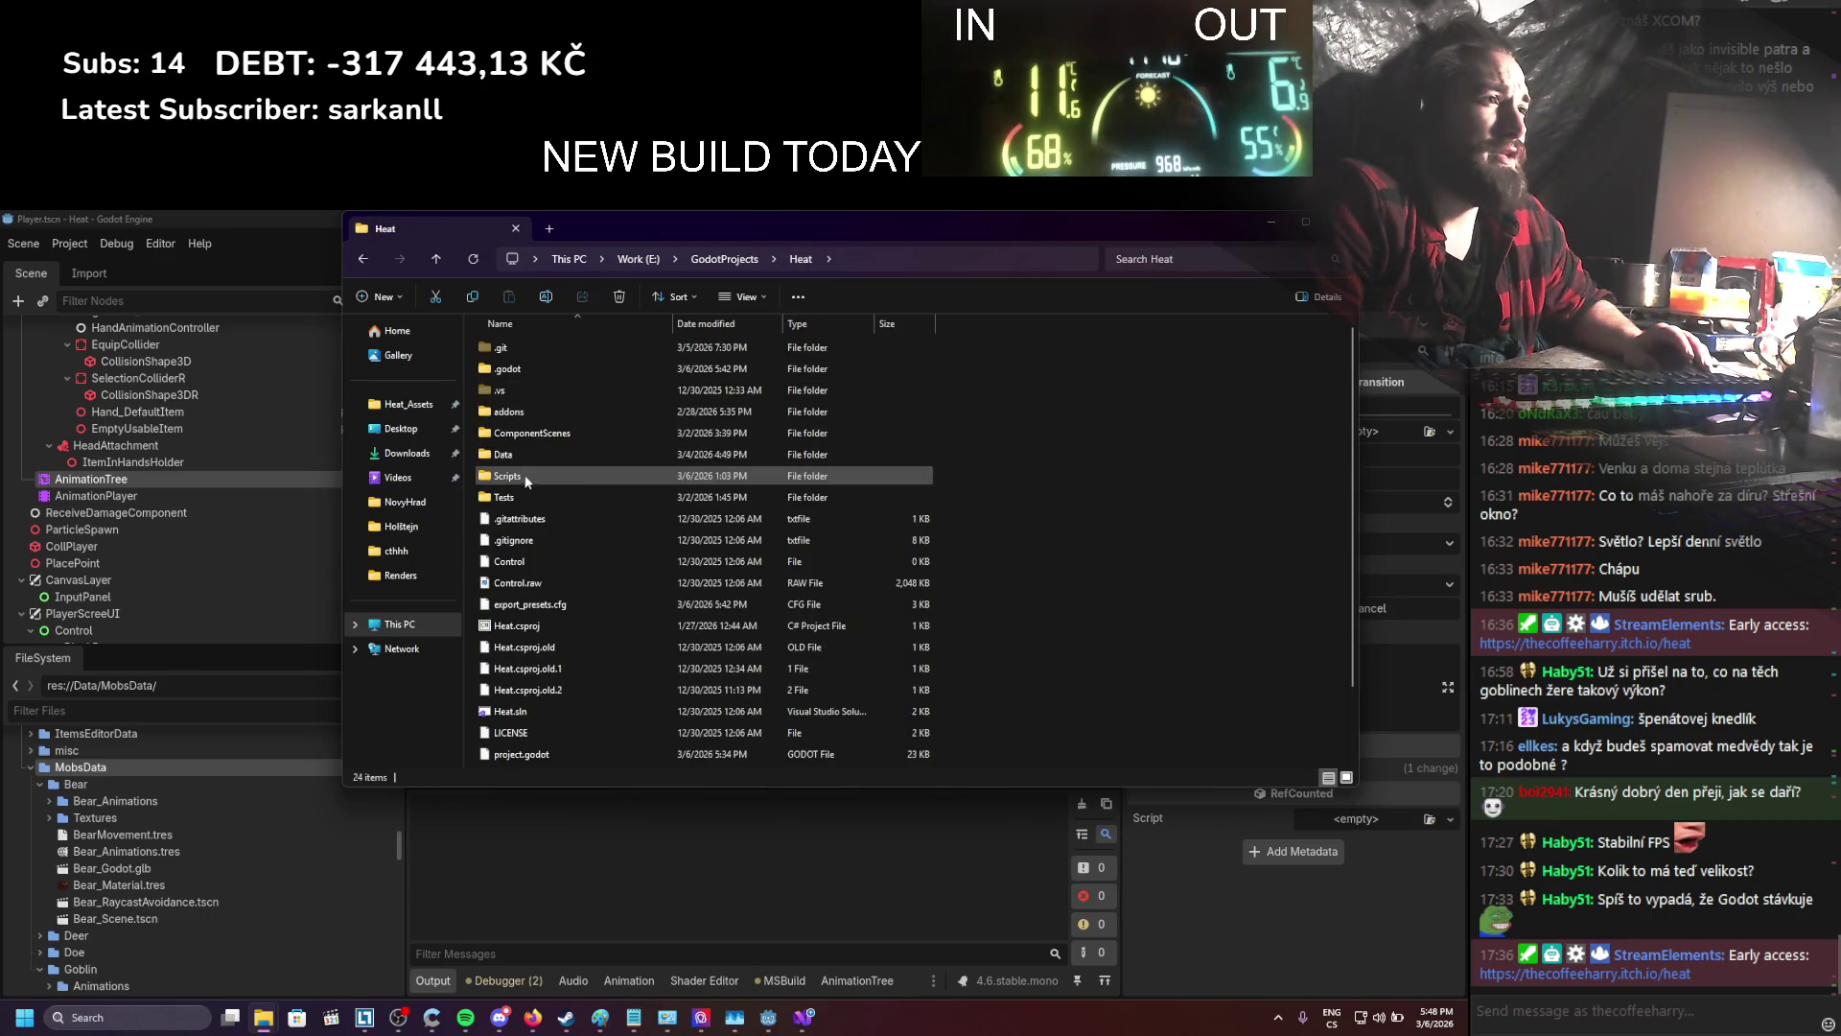
left_click(609, 714)
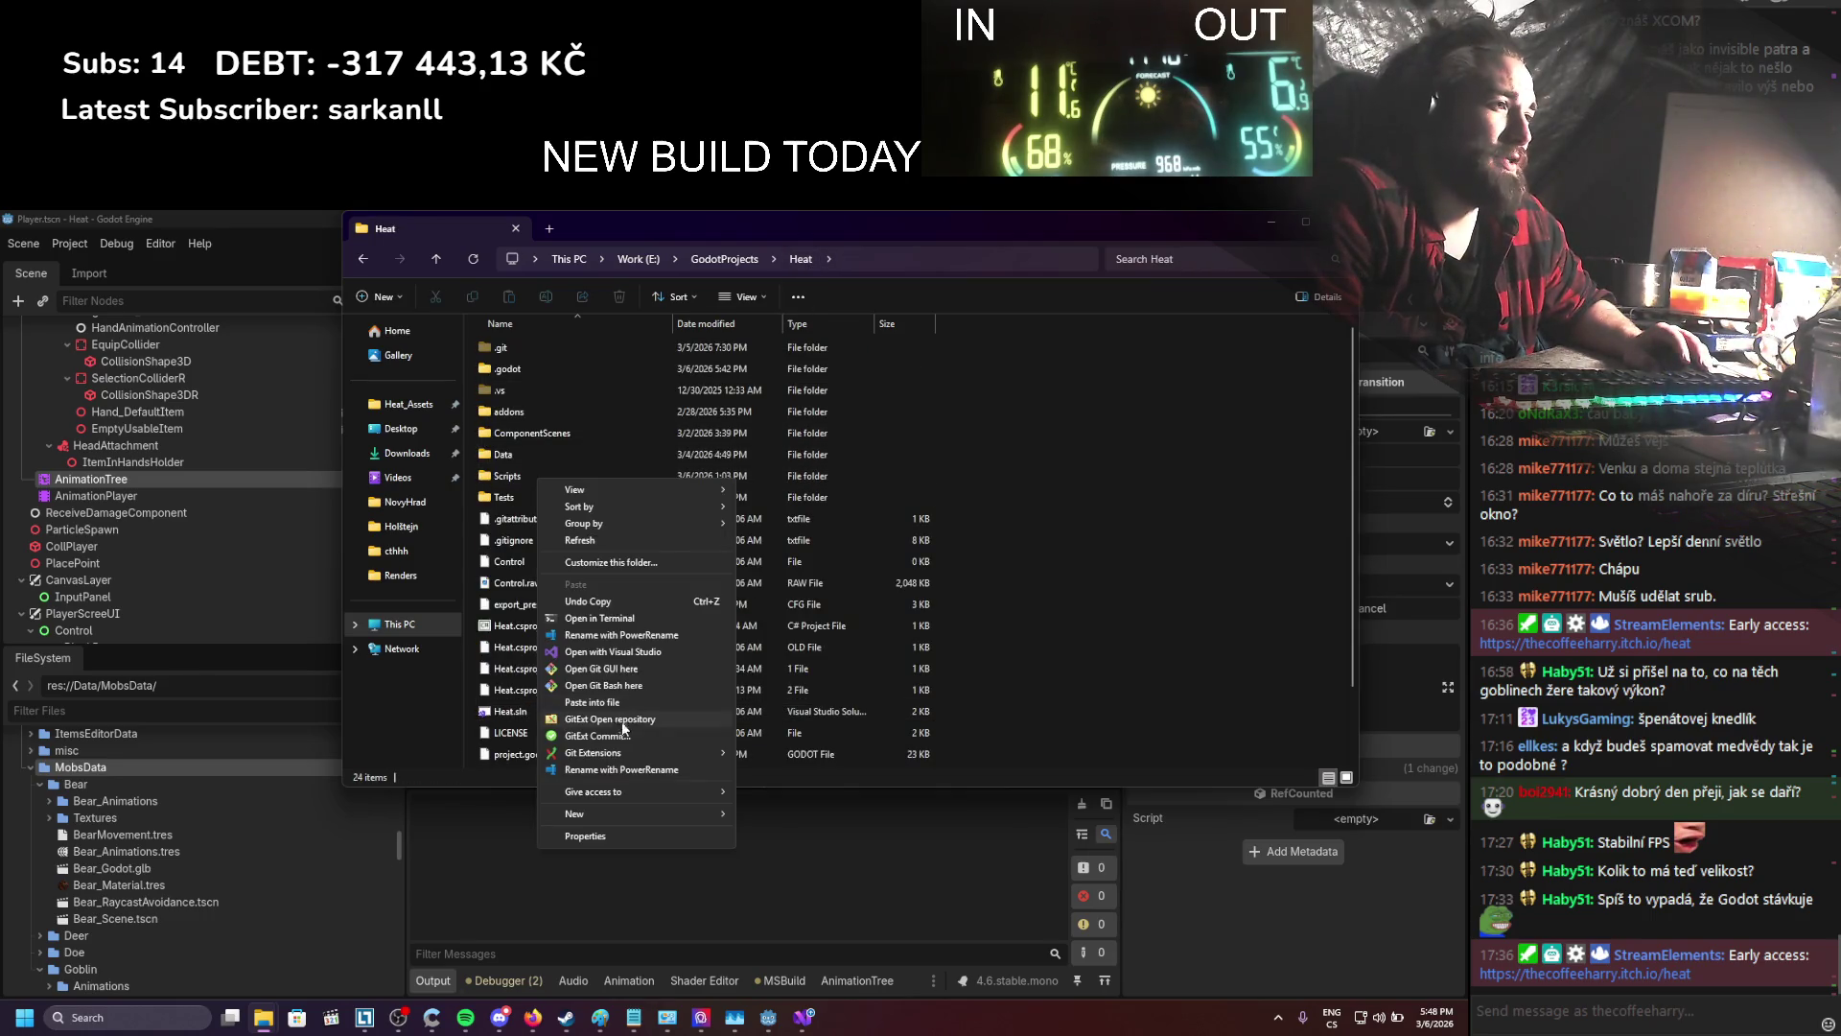
left_click(618, 829)
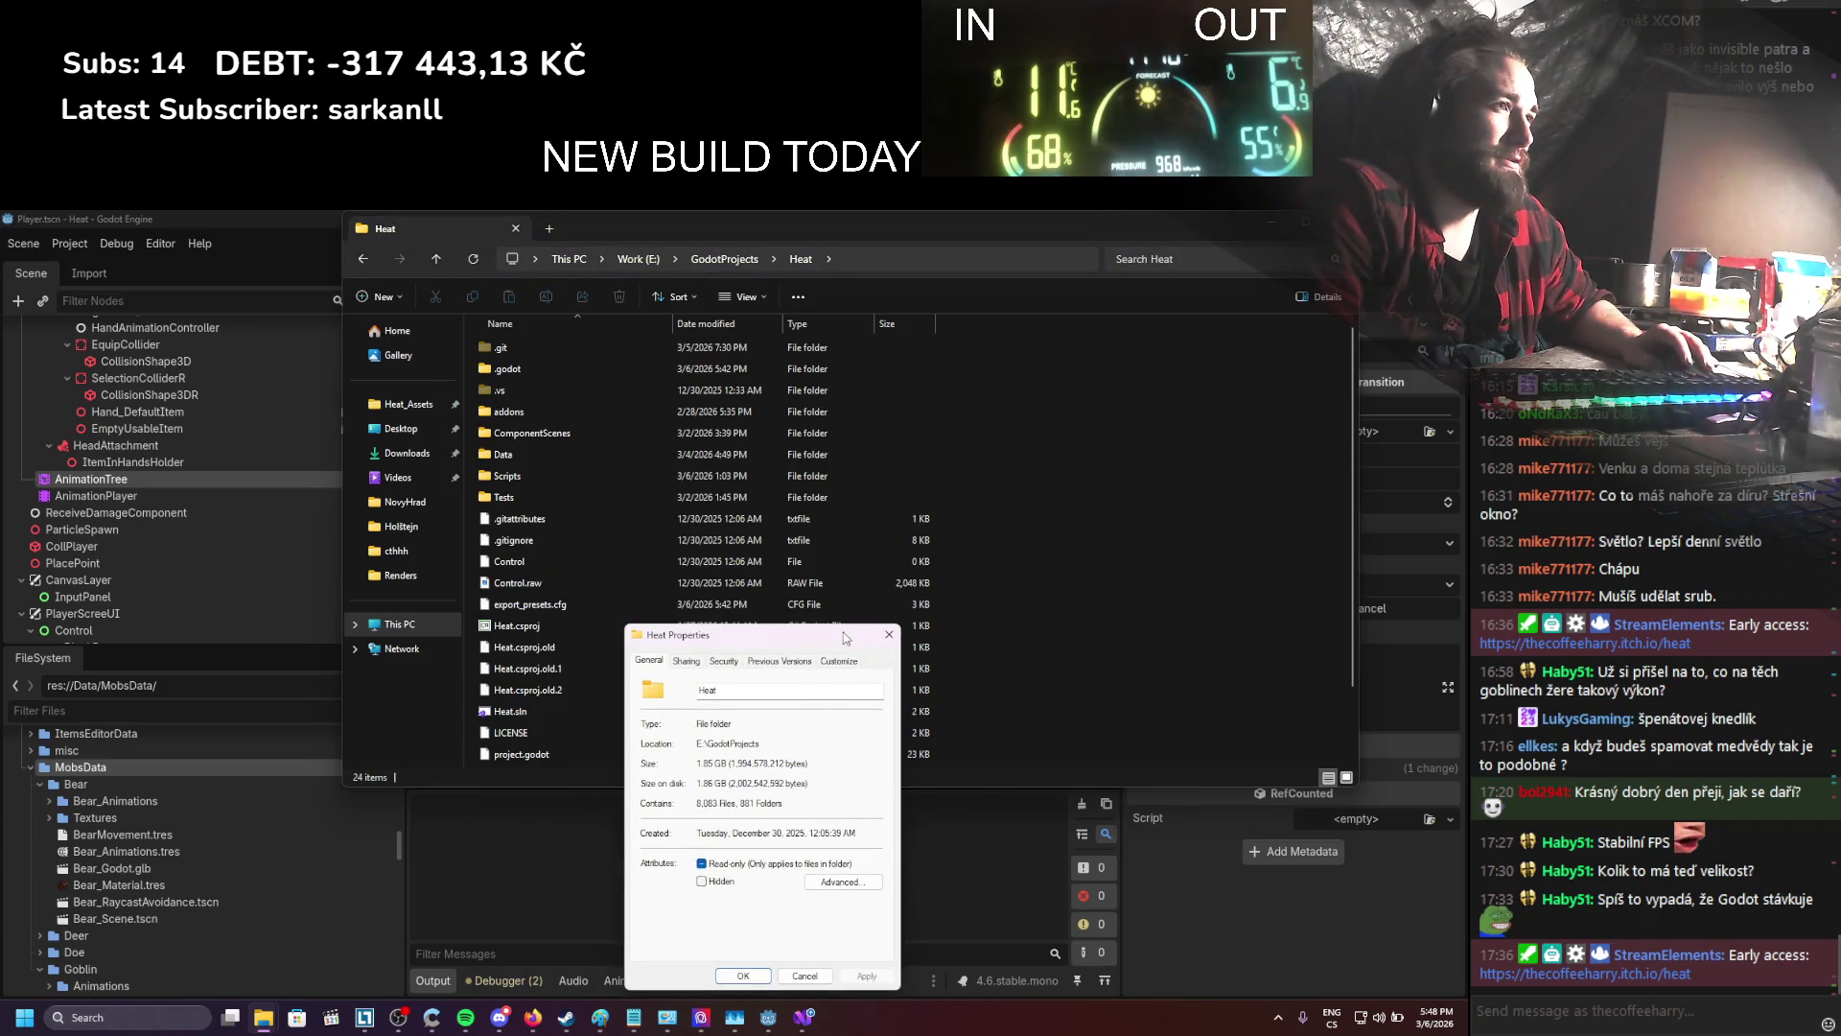
left_click(888, 637)
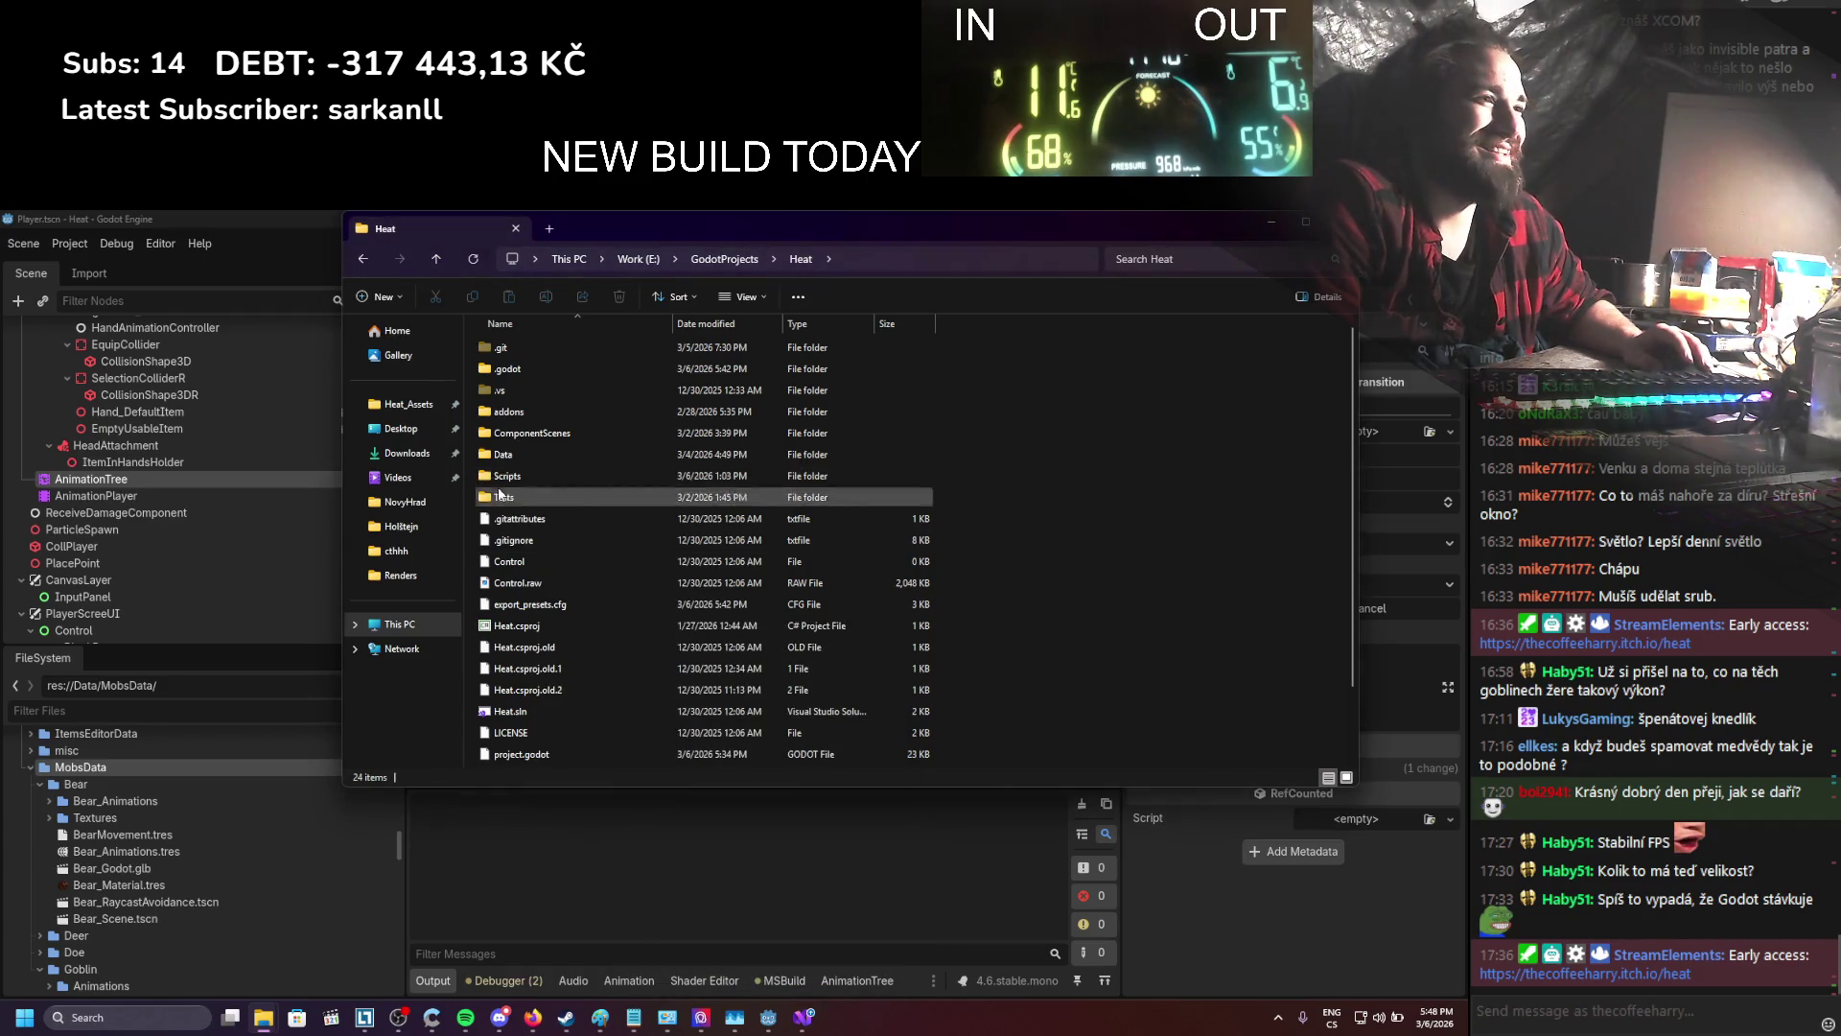
right_click(508, 476)
left_click(549, 796)
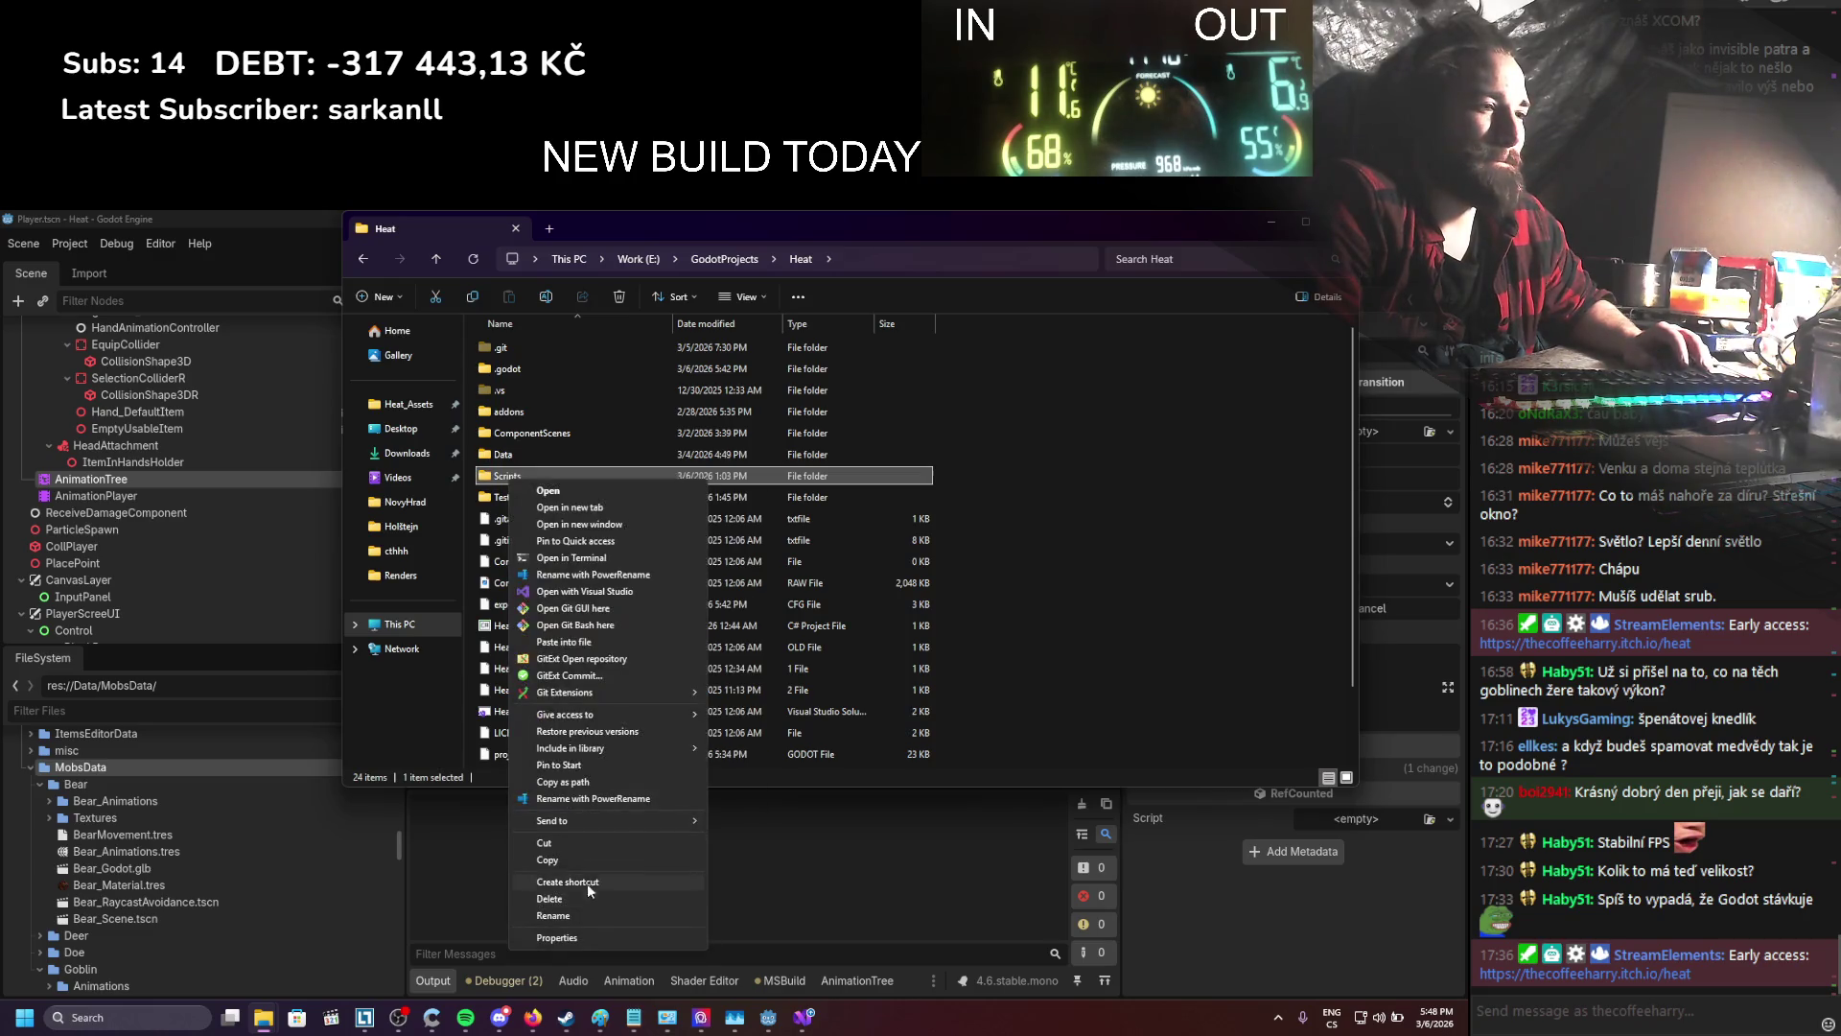
left_click(579, 938)
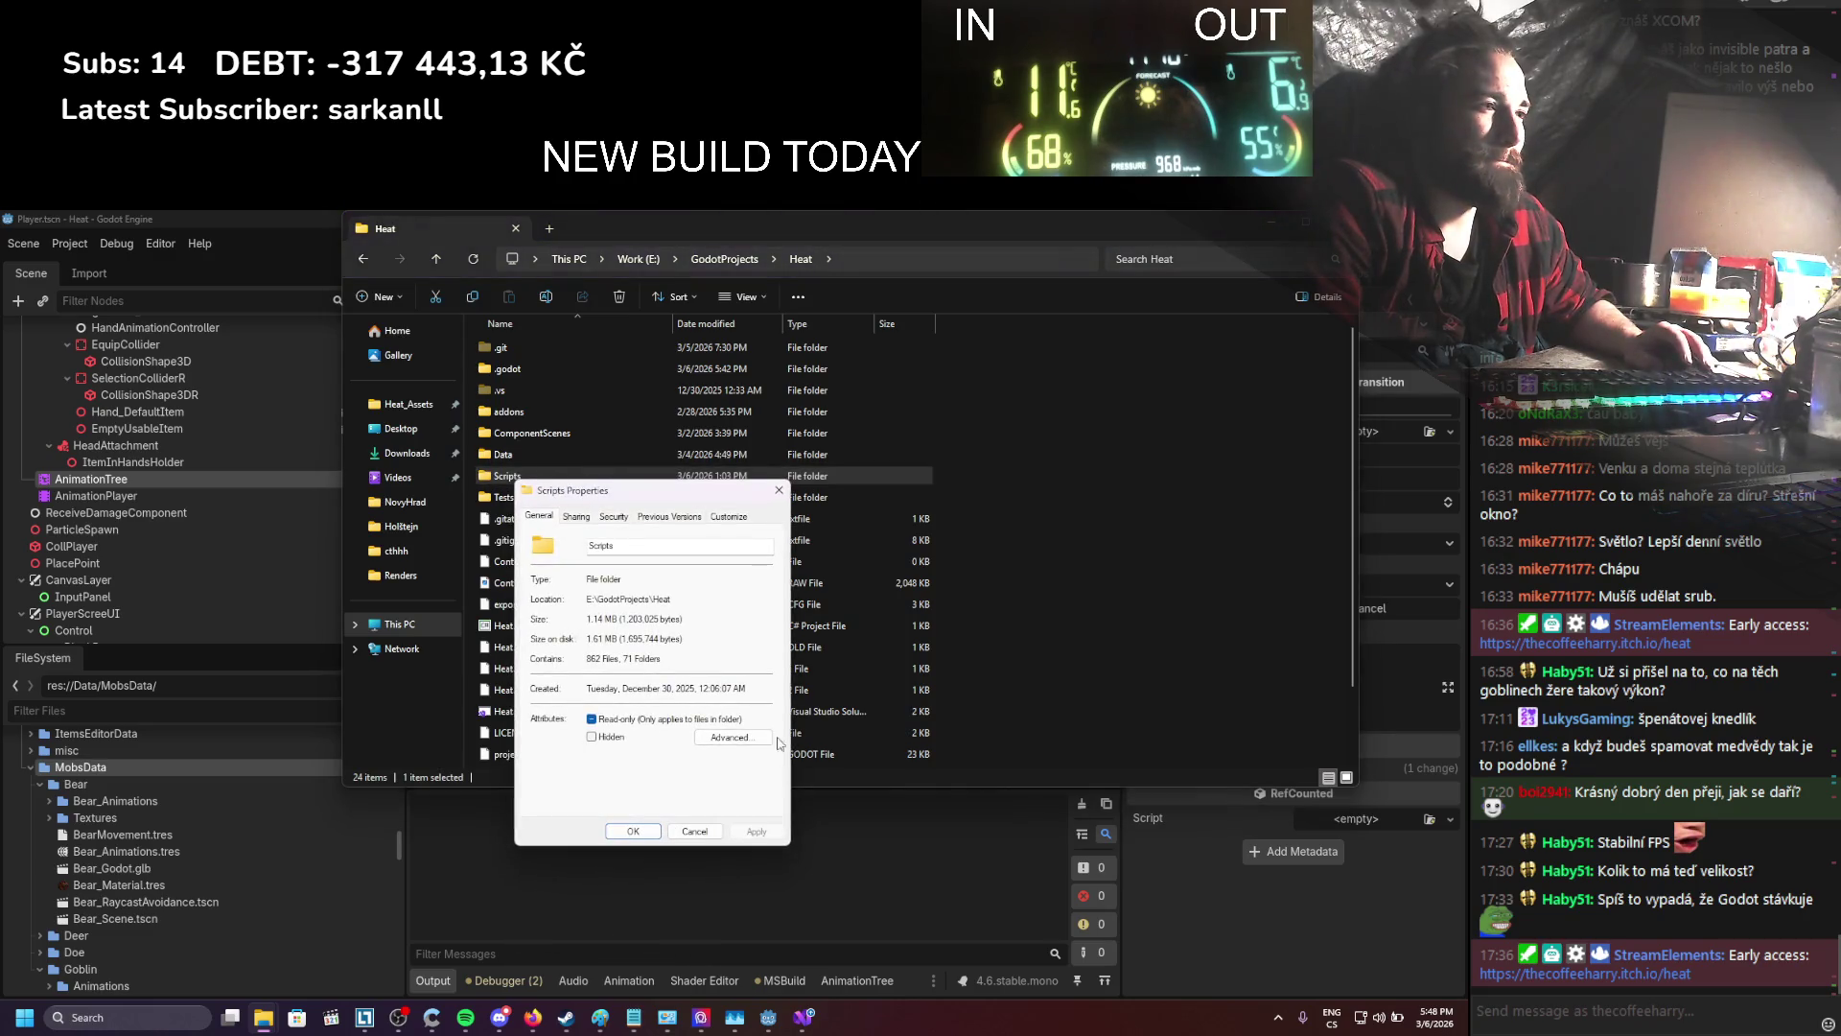
left_click(778, 494)
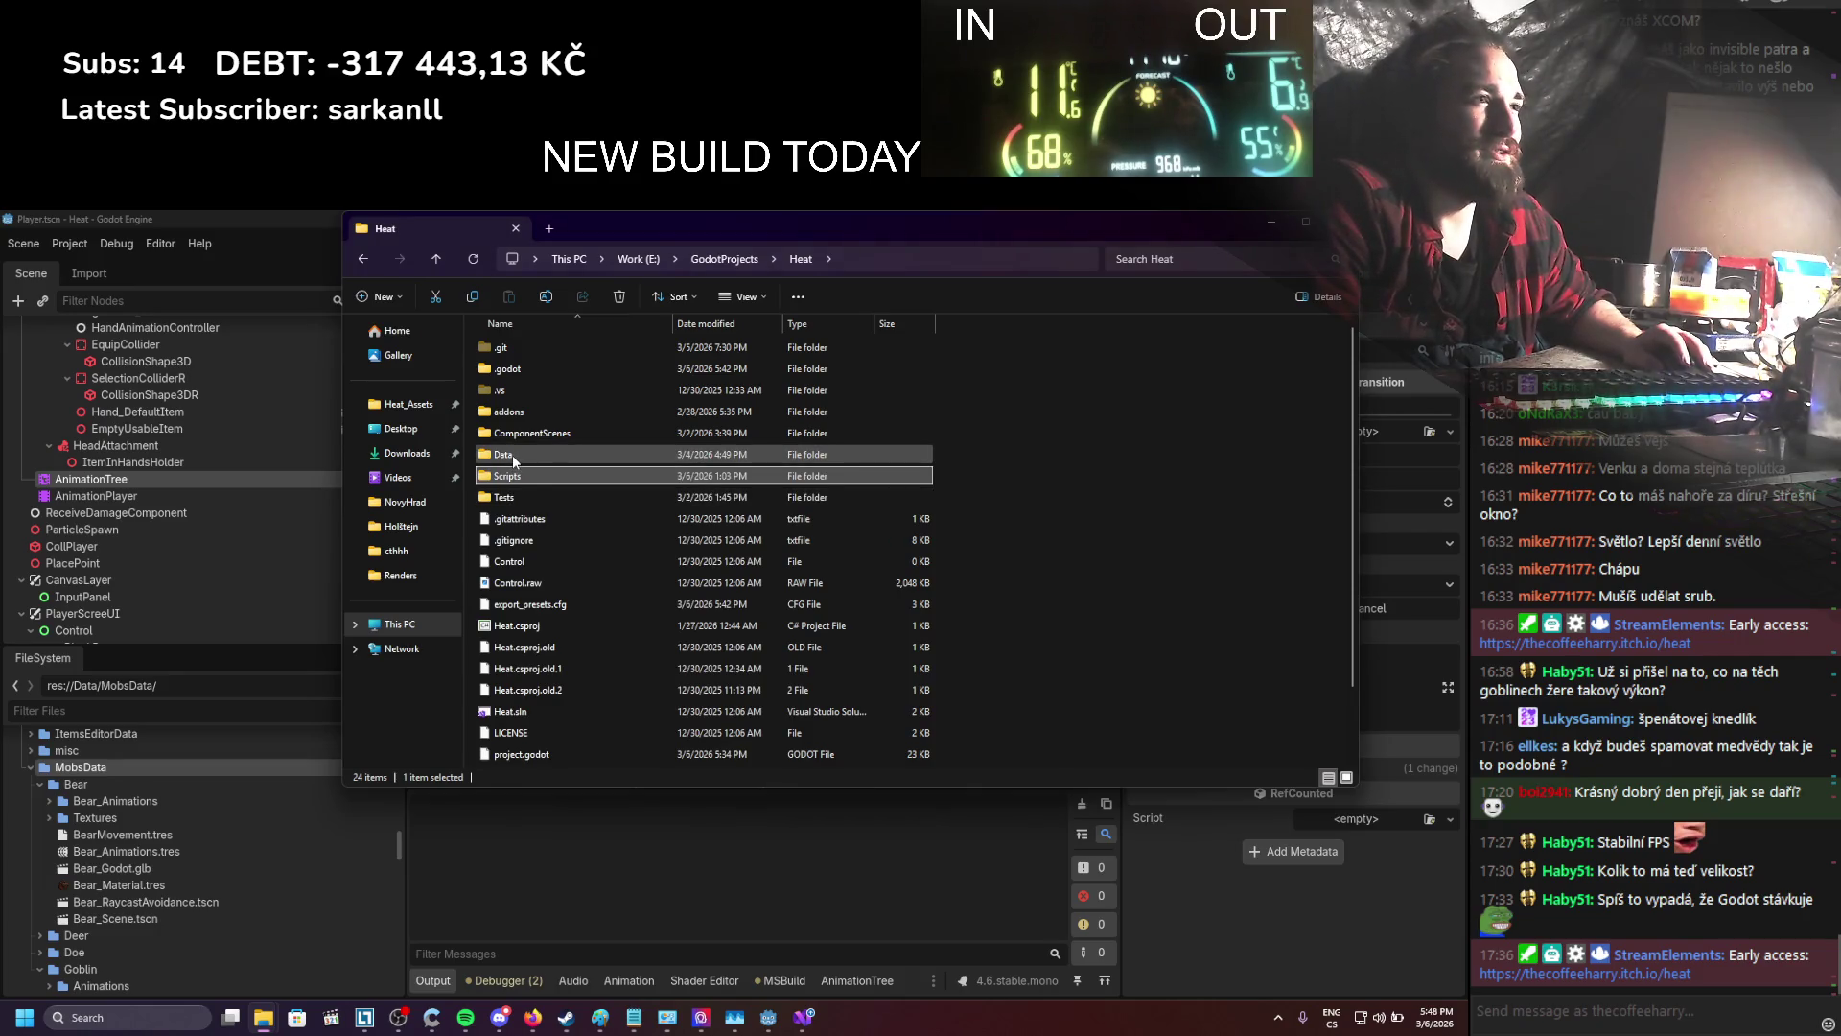
Check the Data (210 MB) and ComponentScenes folder sizes in their Properties dialogs
double_click(512, 454)
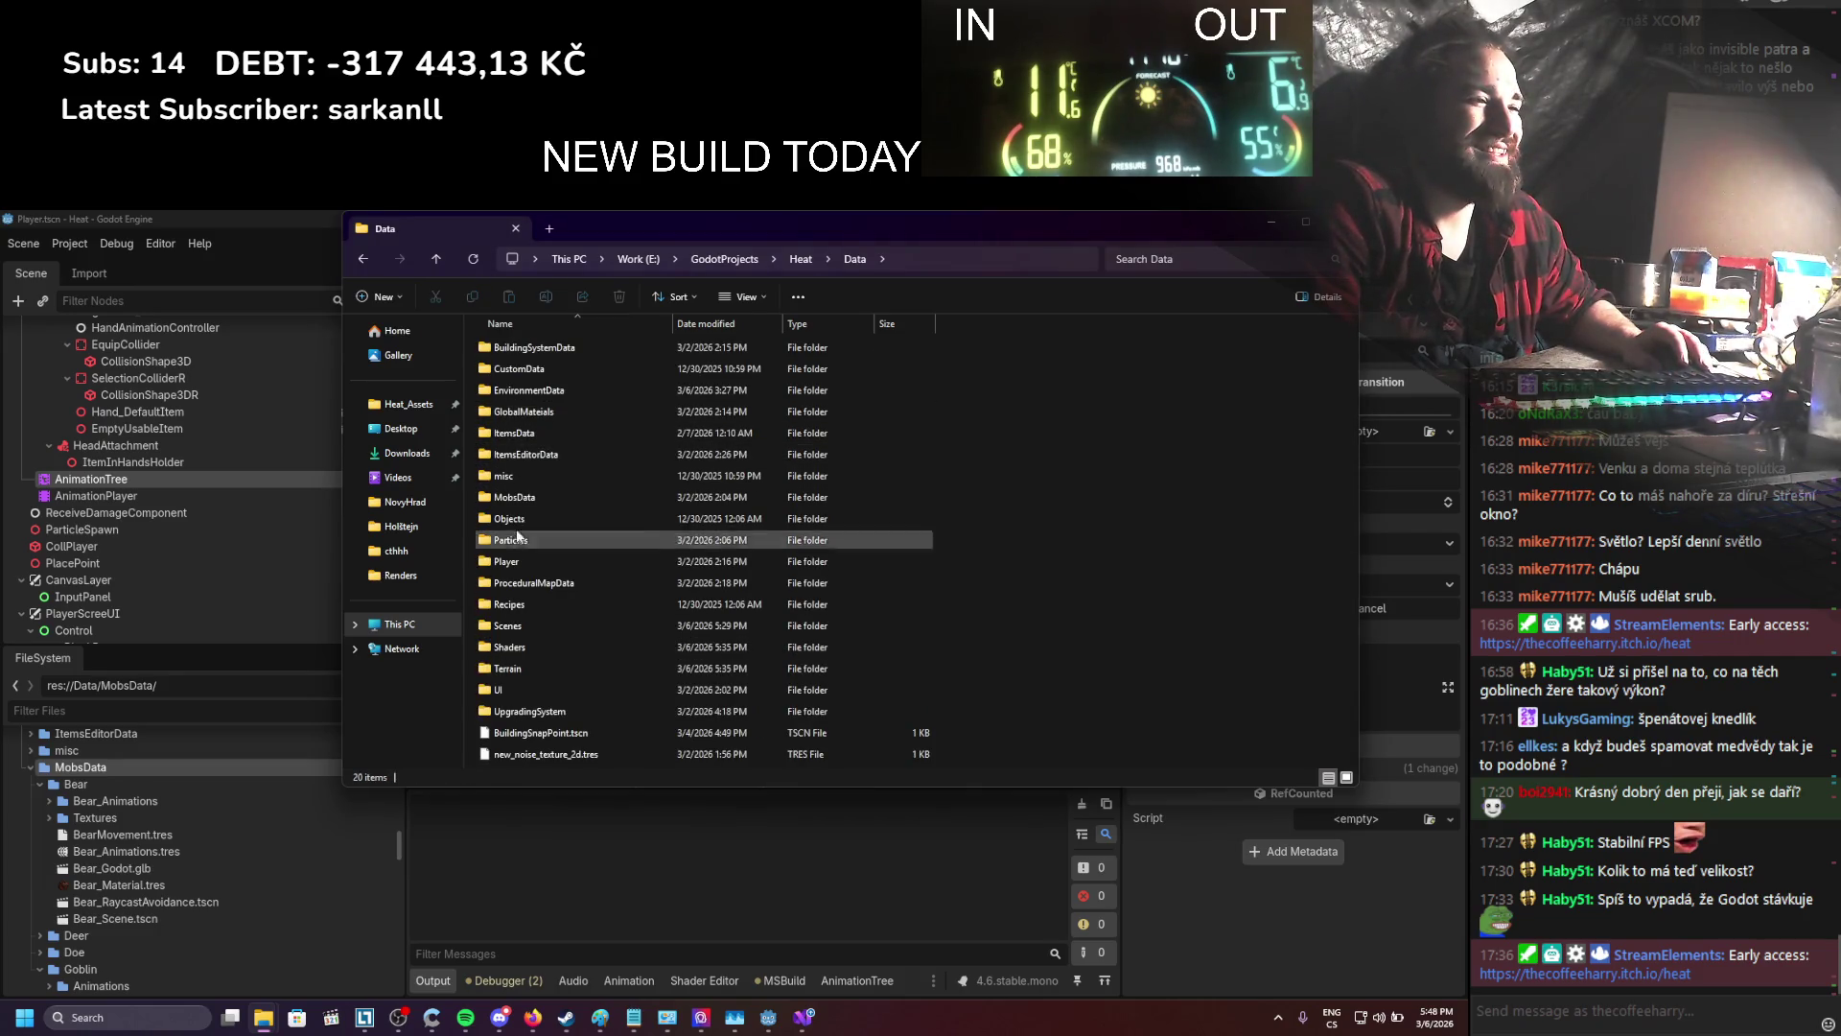
left_click(801, 259)
right_click(514, 461)
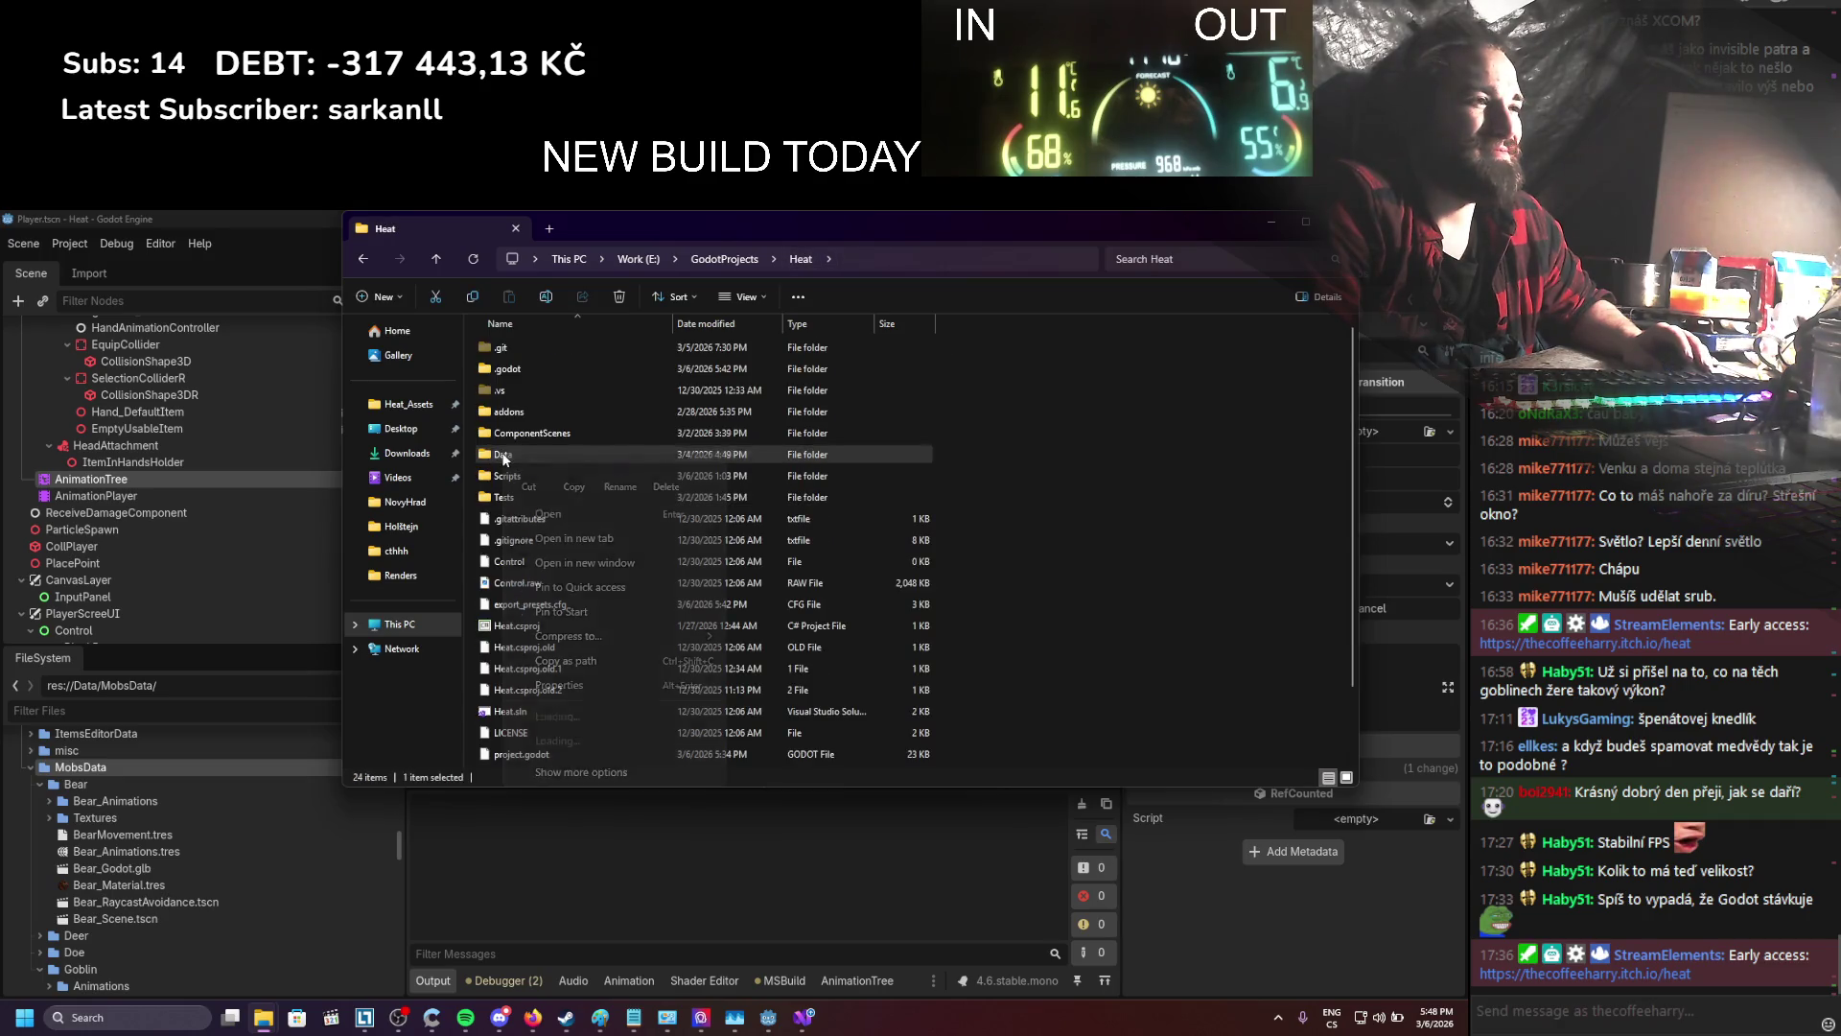
left_click(566, 774)
left_click(566, 912)
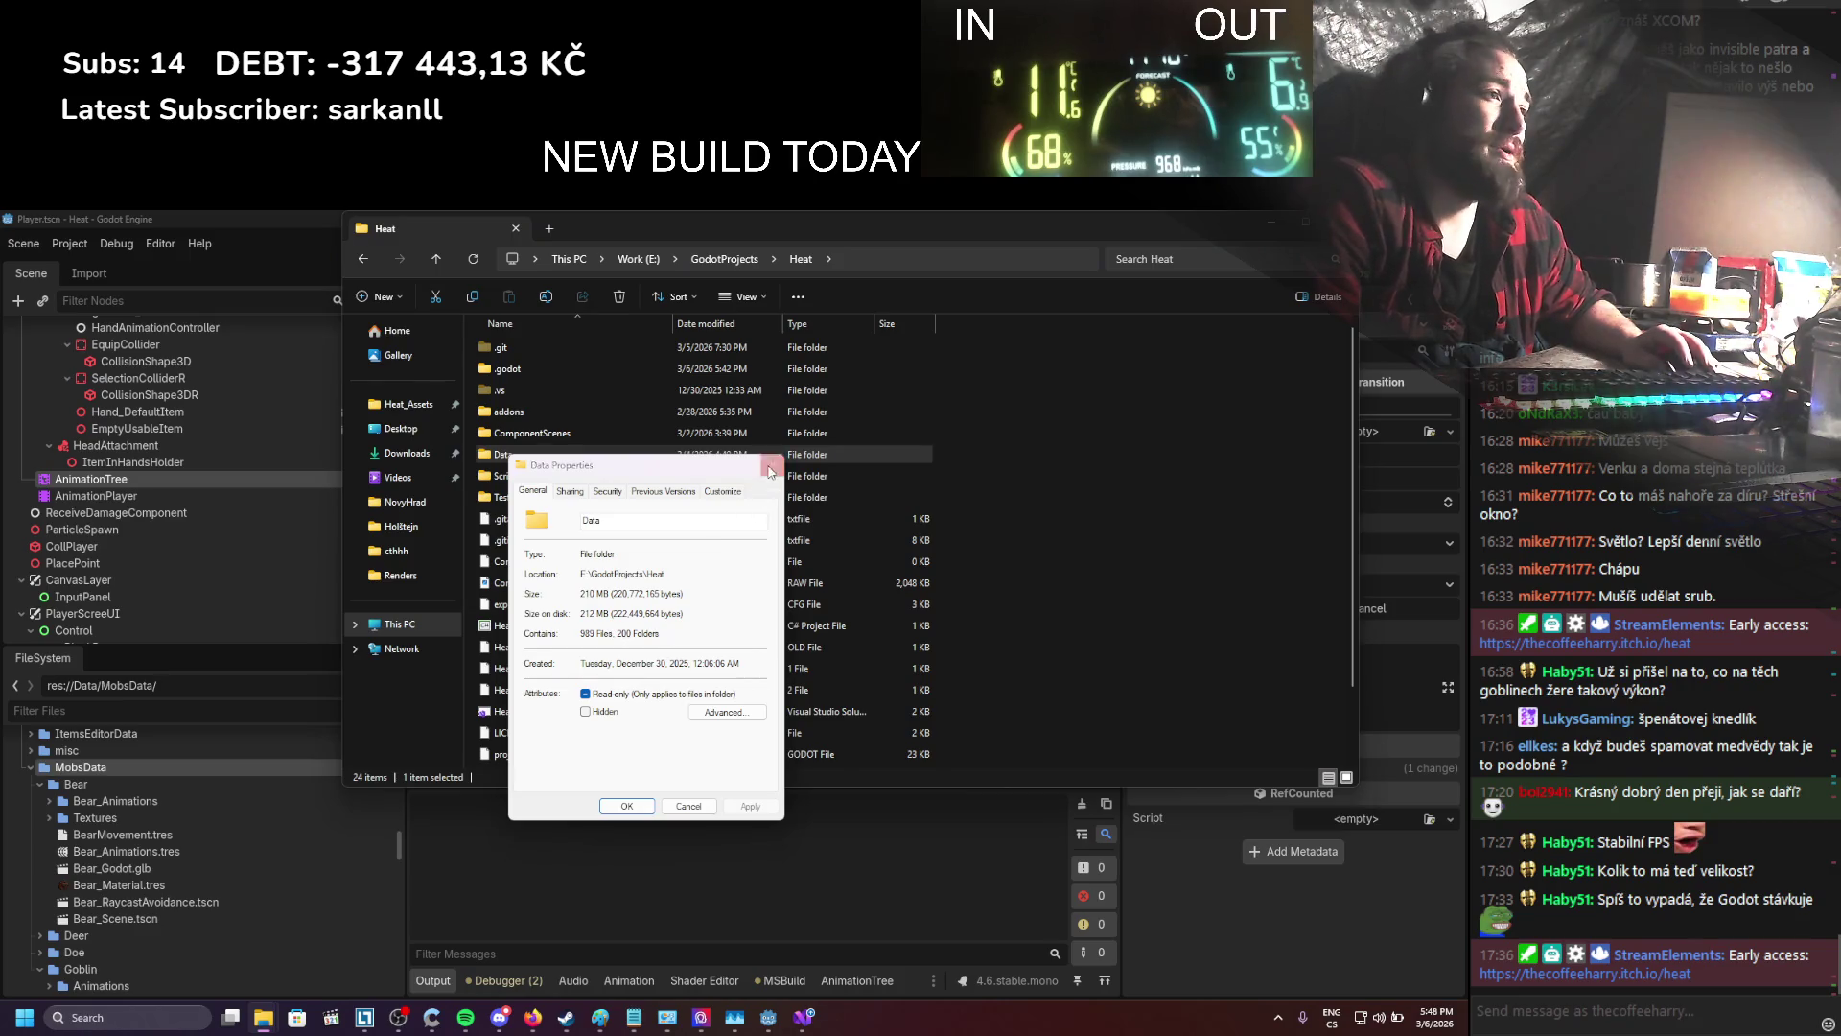
left_click(770, 470)
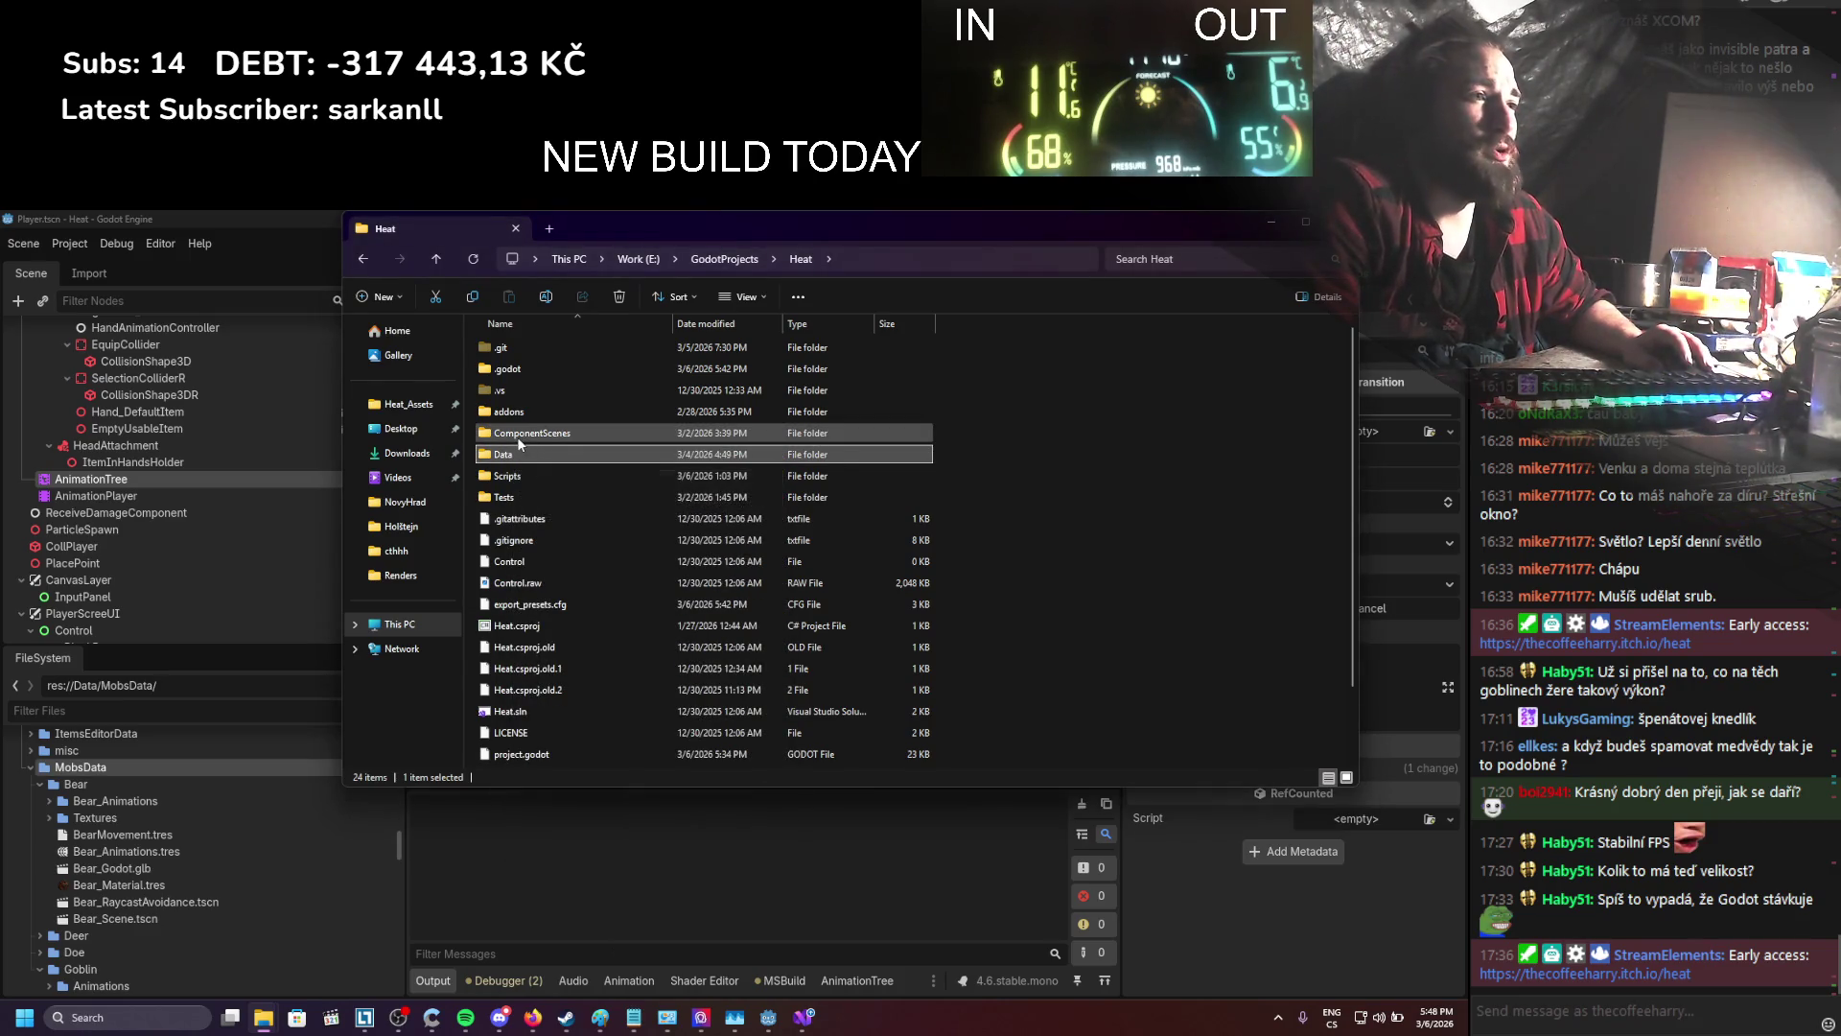
left_click(516, 436)
right_click(516, 435)
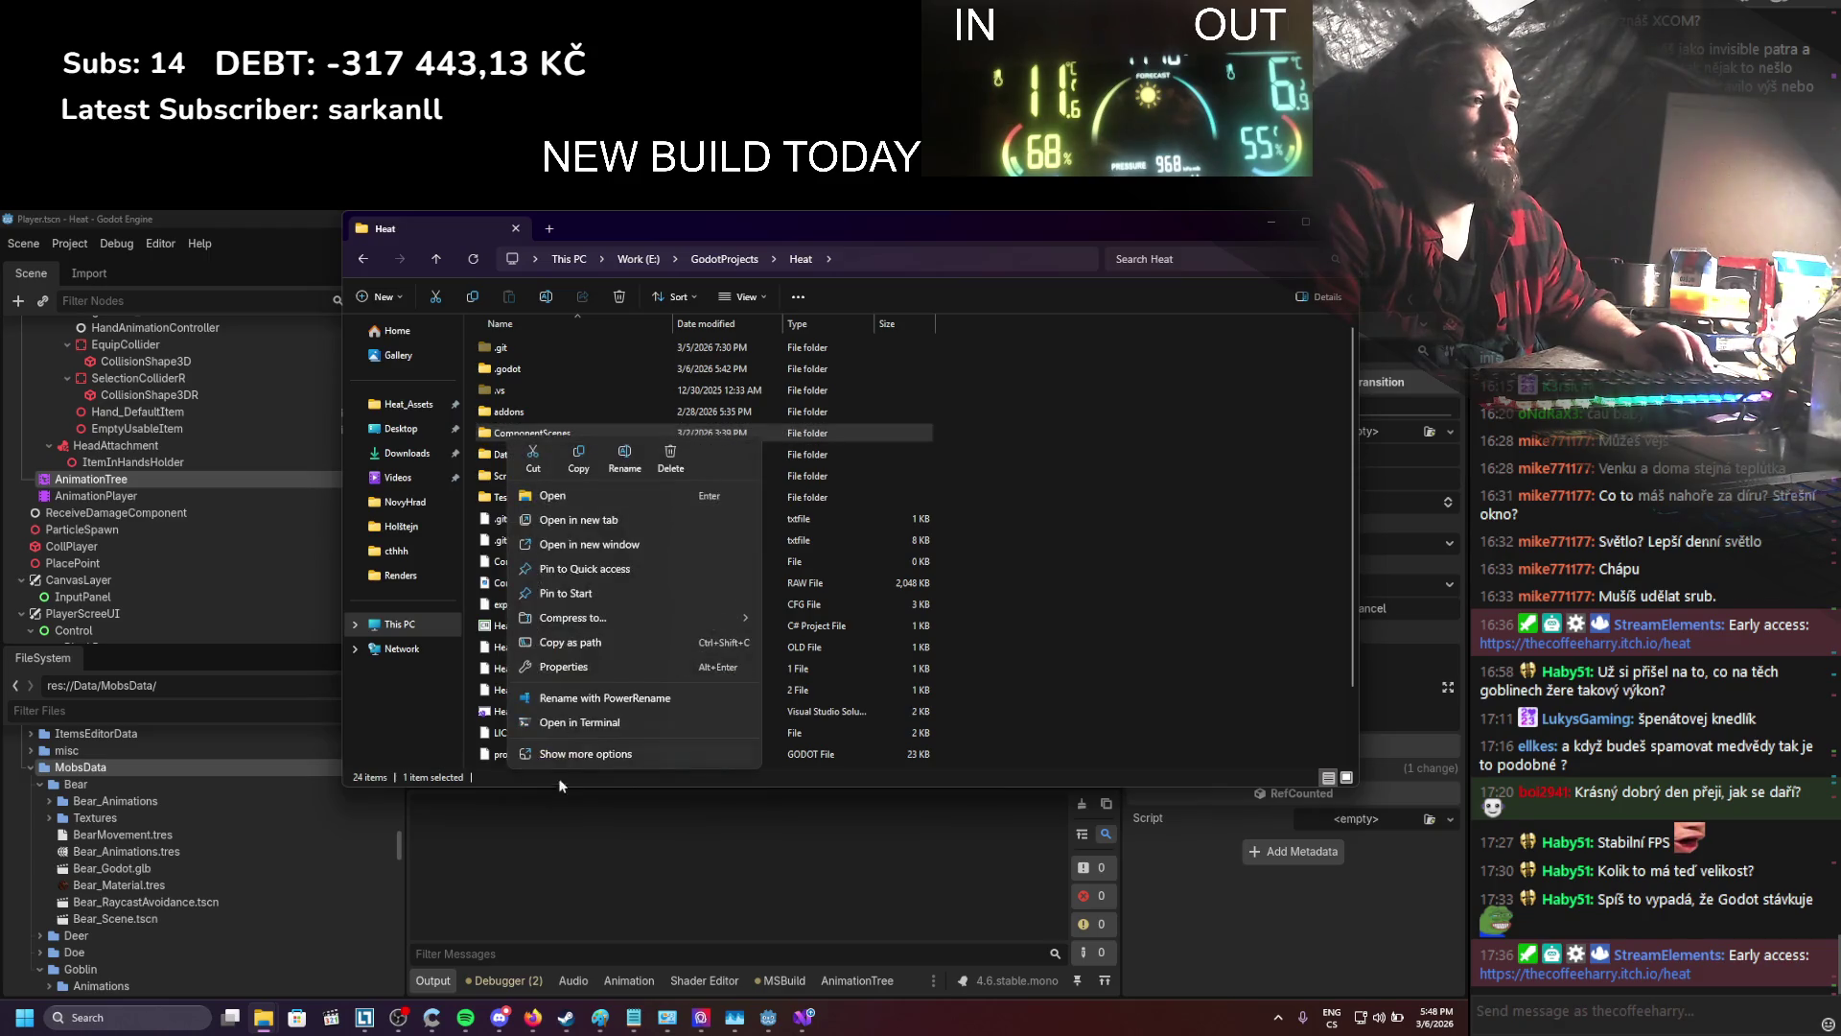
left_click(554, 746)
left_click(551, 896)
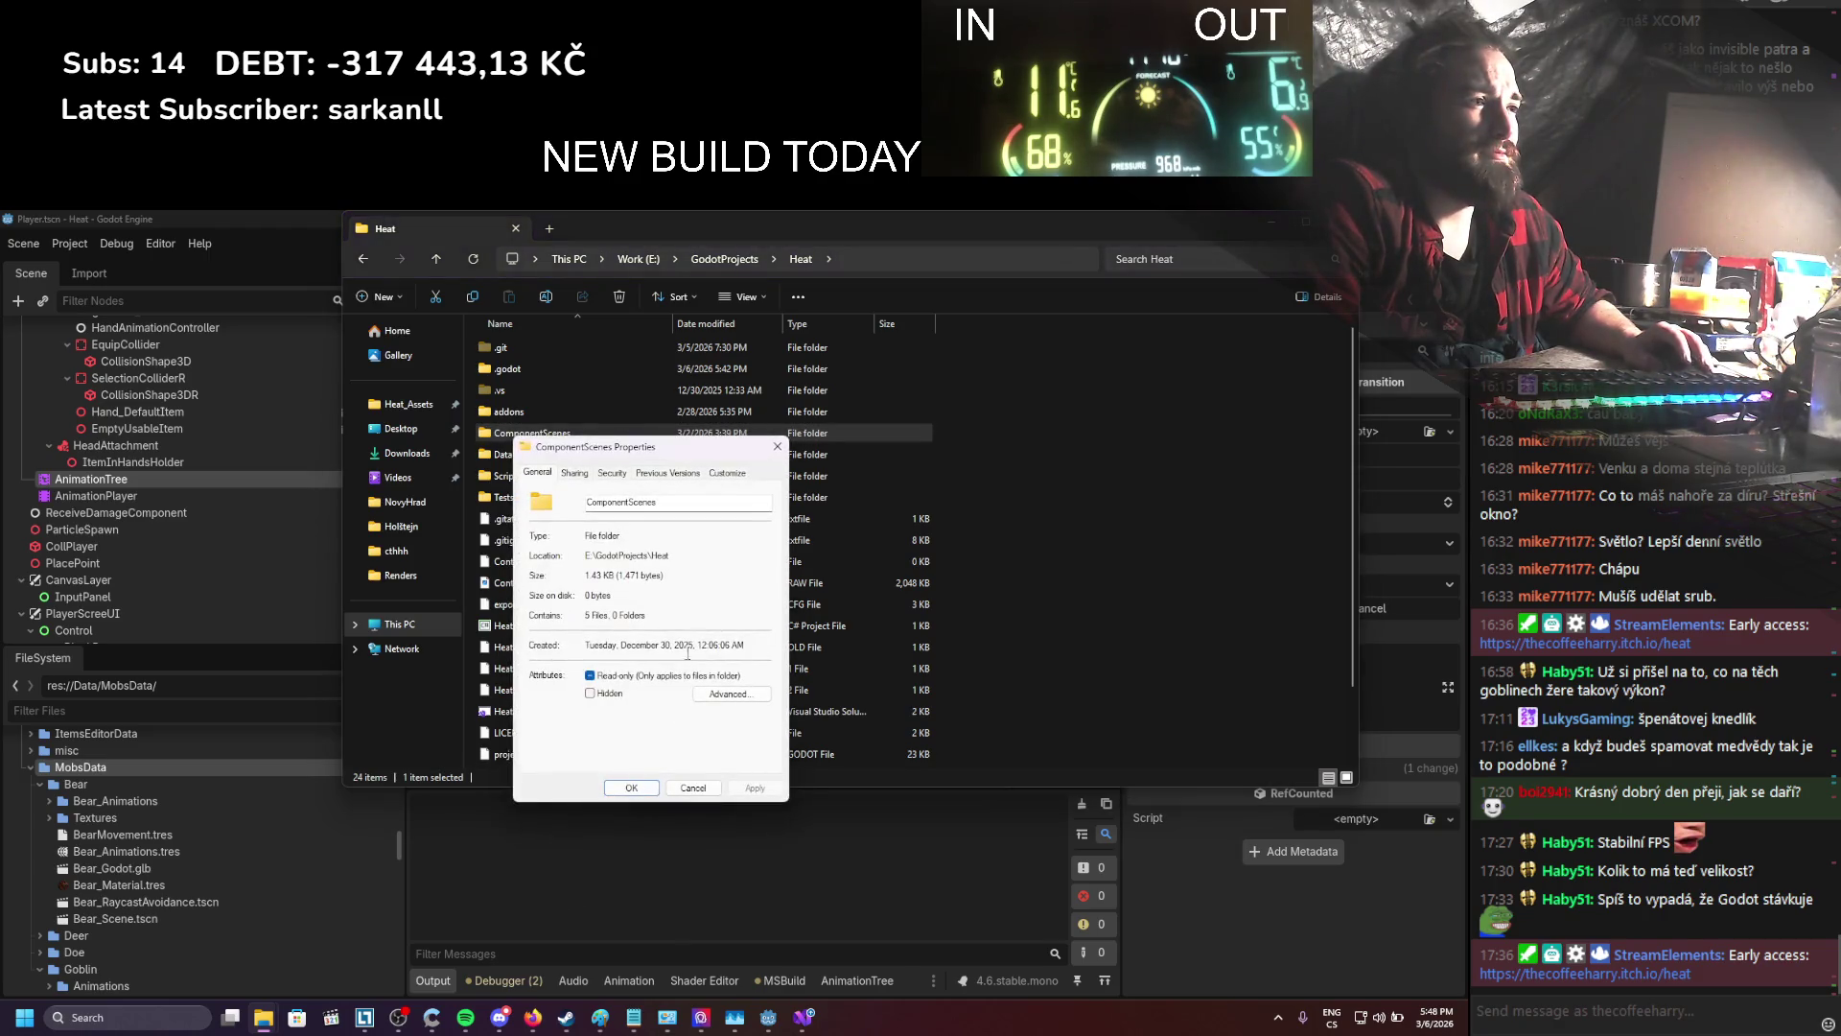
left_click(768, 455)
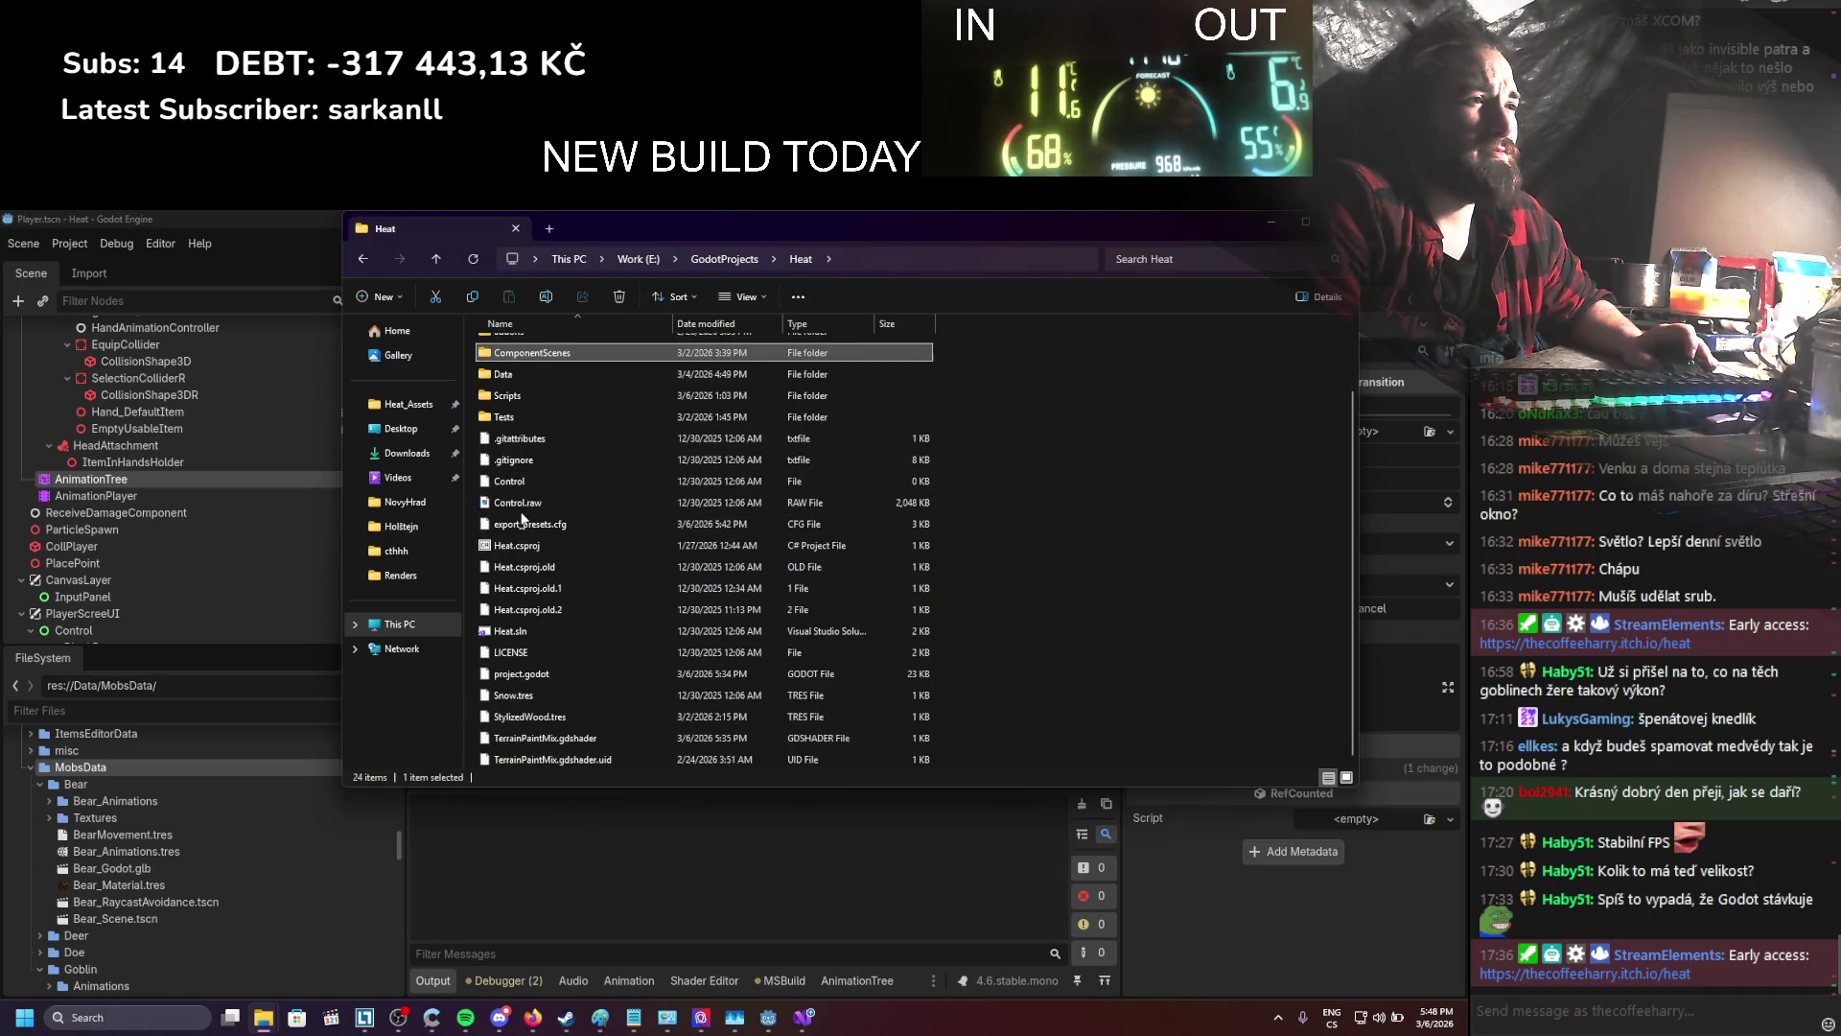
Look into Data again, return to the Heat folder, and switch to Godot
double_click(519, 457)
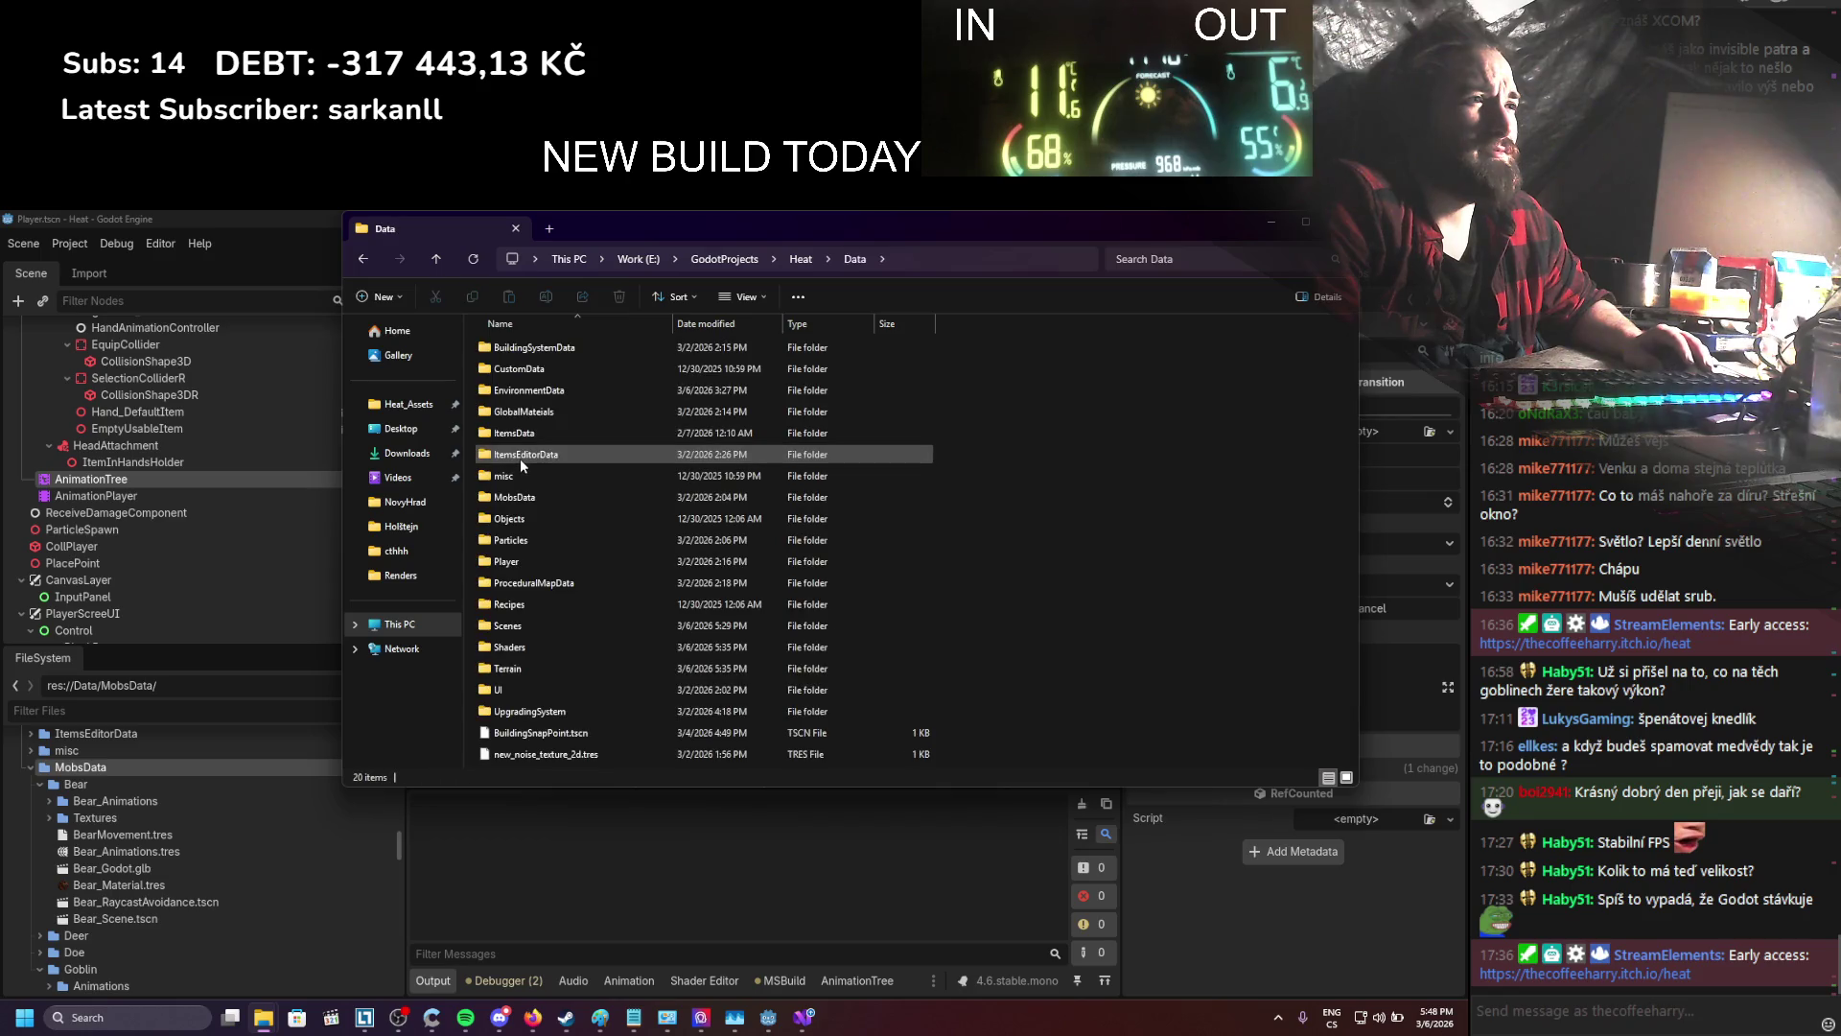
left_click(809, 262)
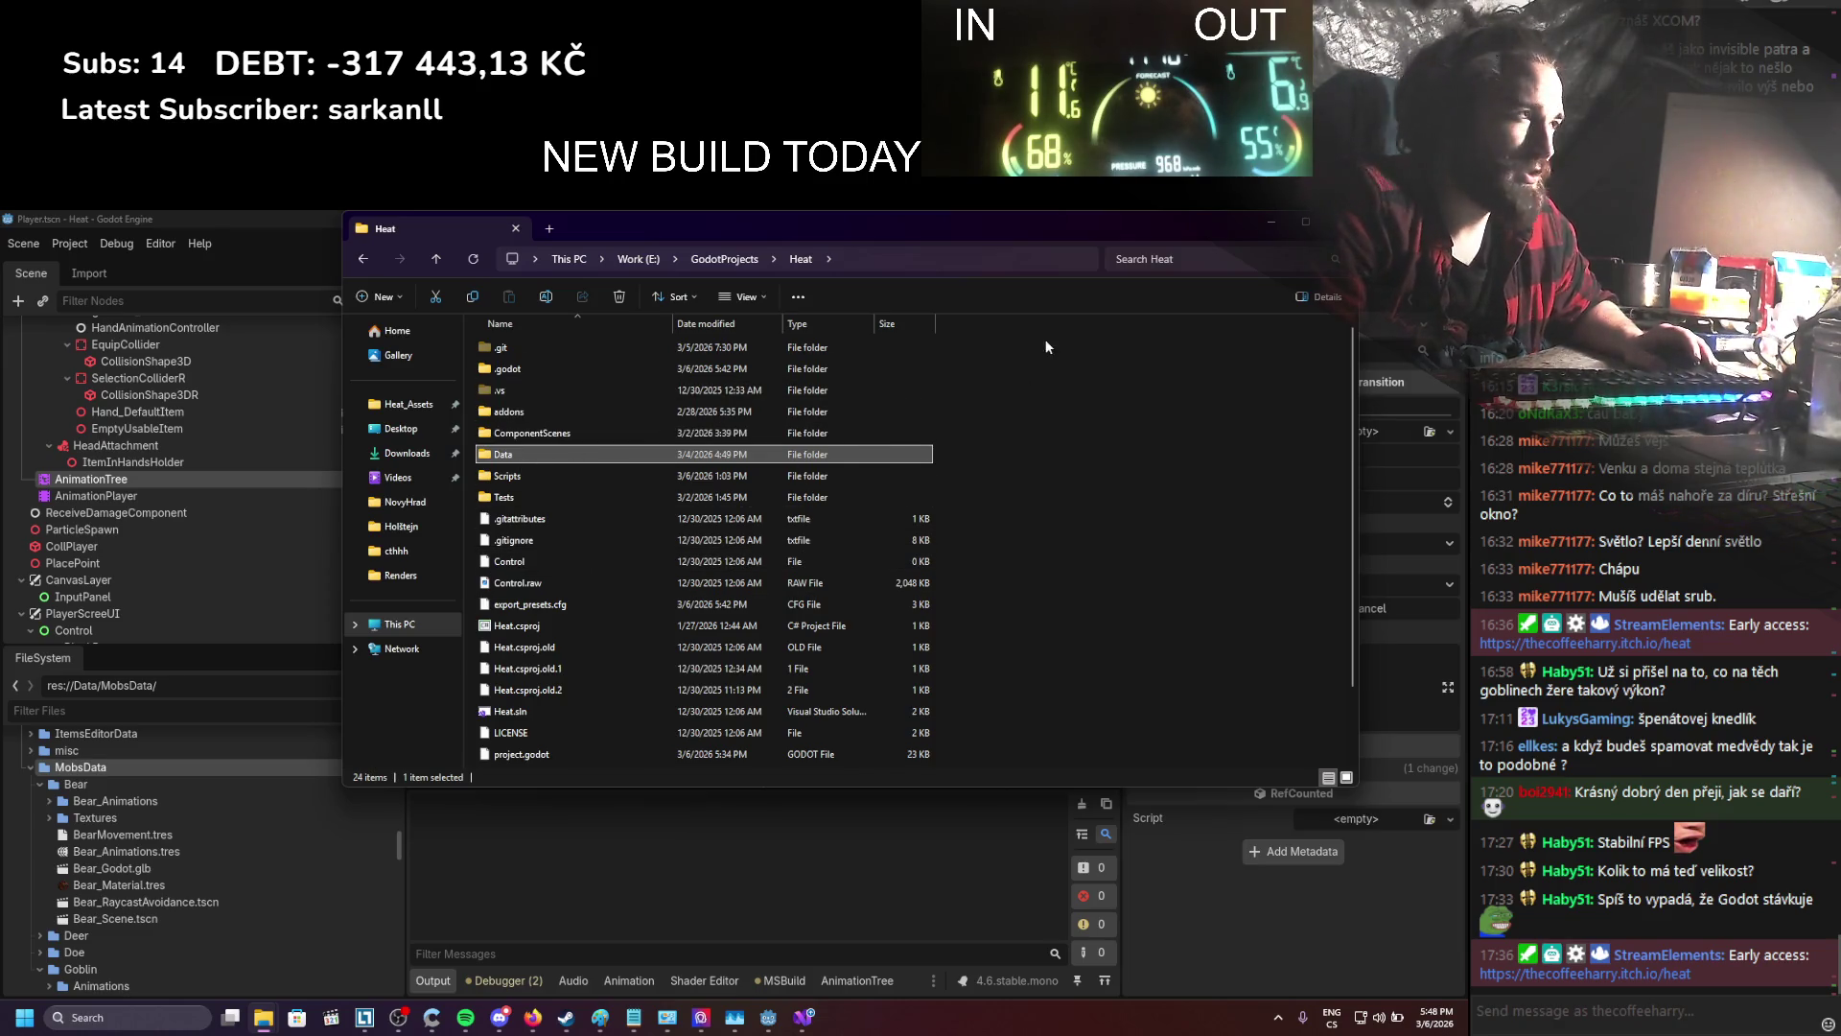
key("alt+Tab")
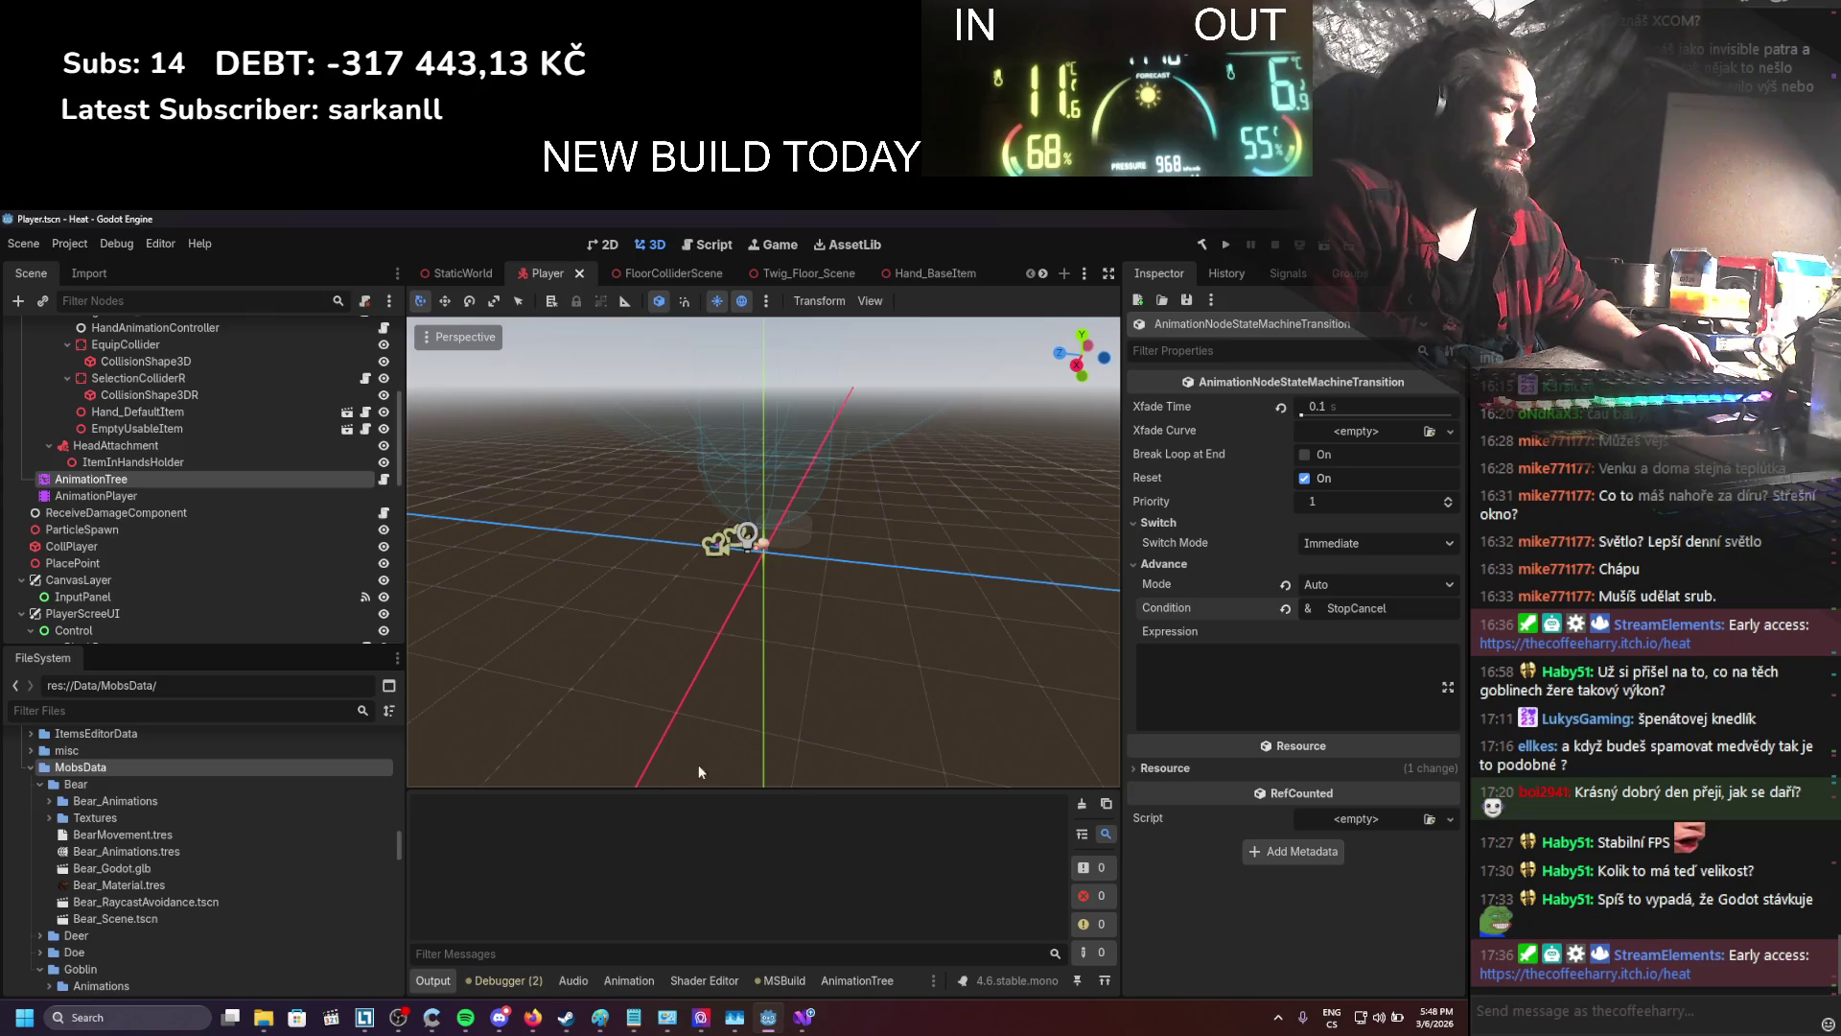
left_click(799, 1023)
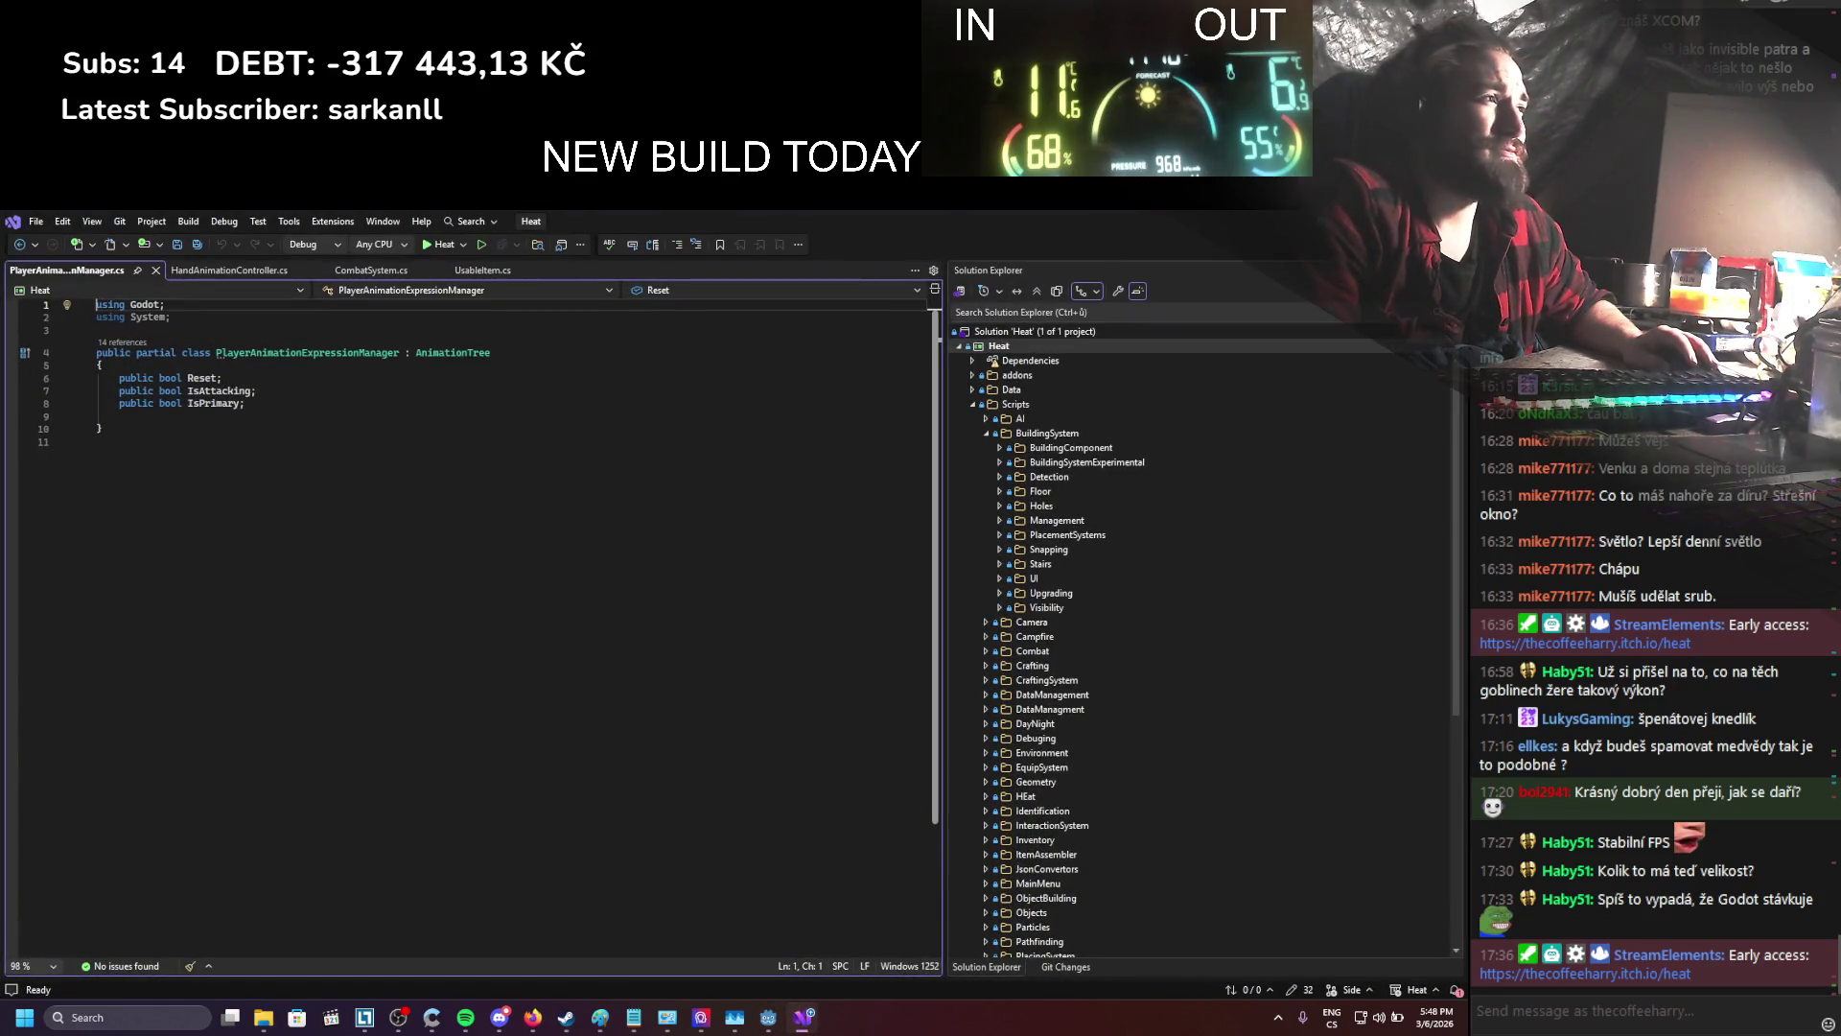
key("alt+Tab")
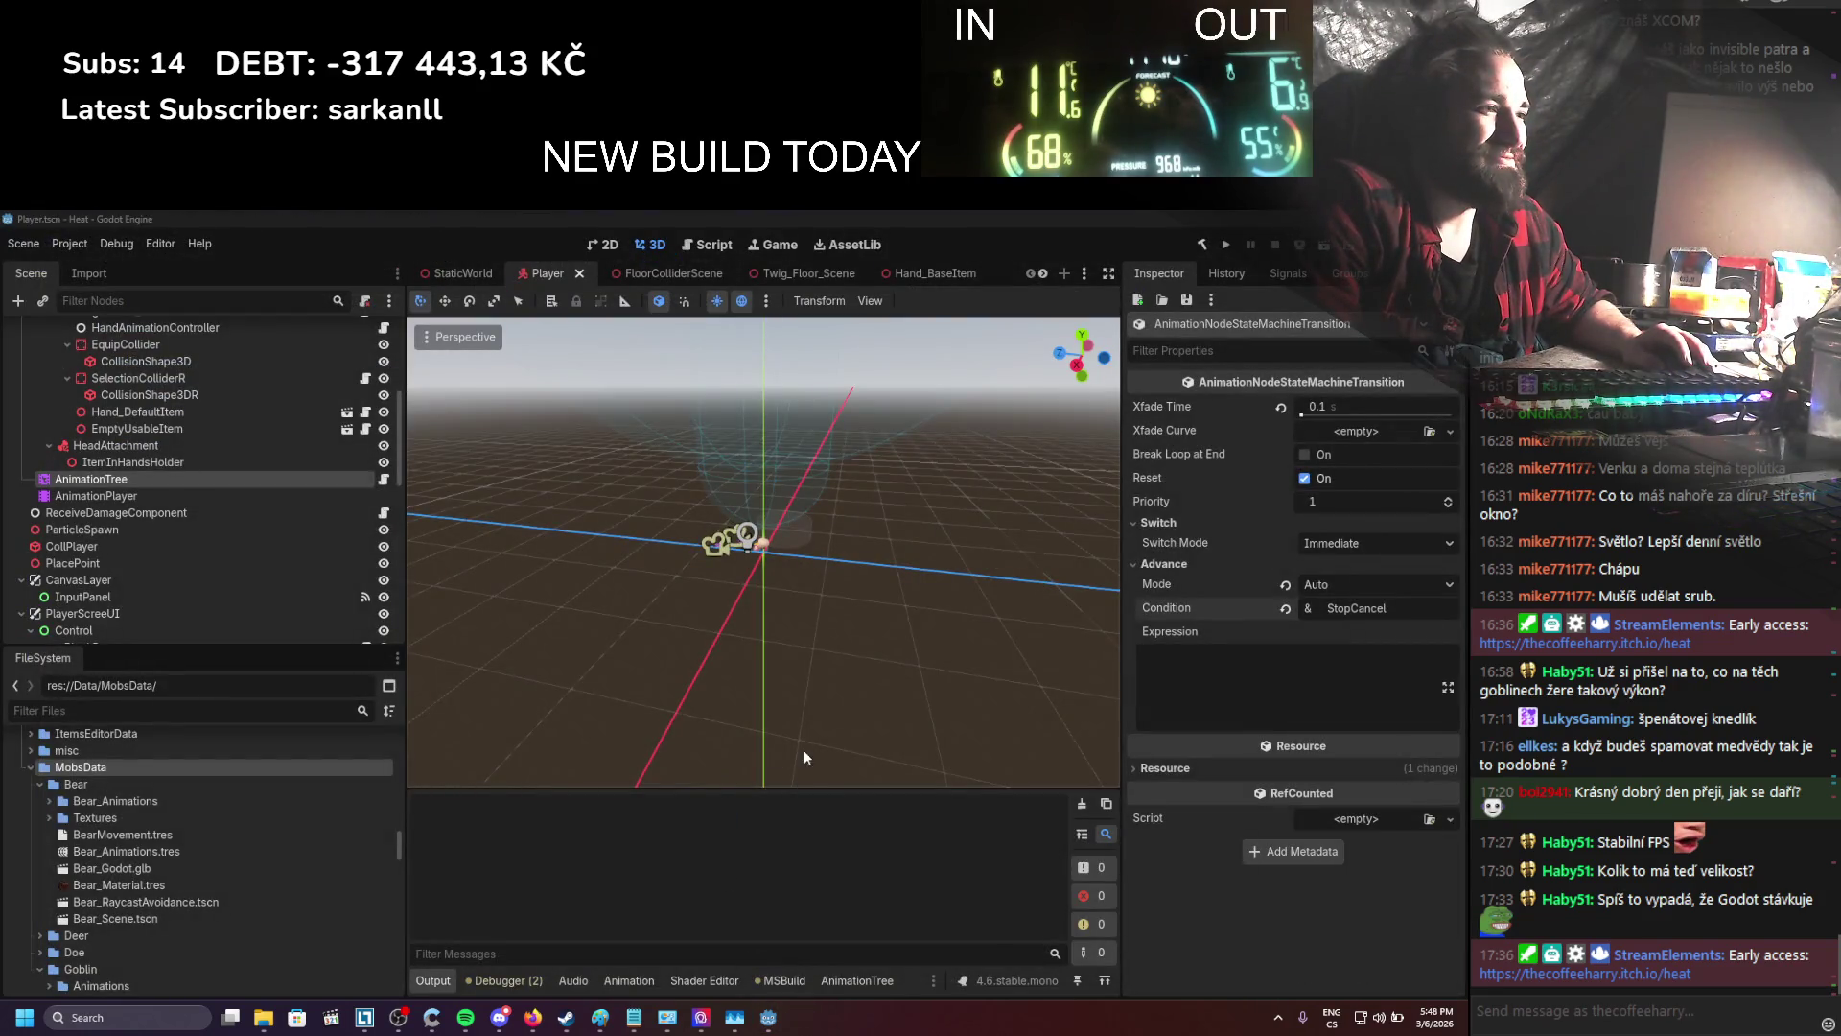
left_click(768, 1018)
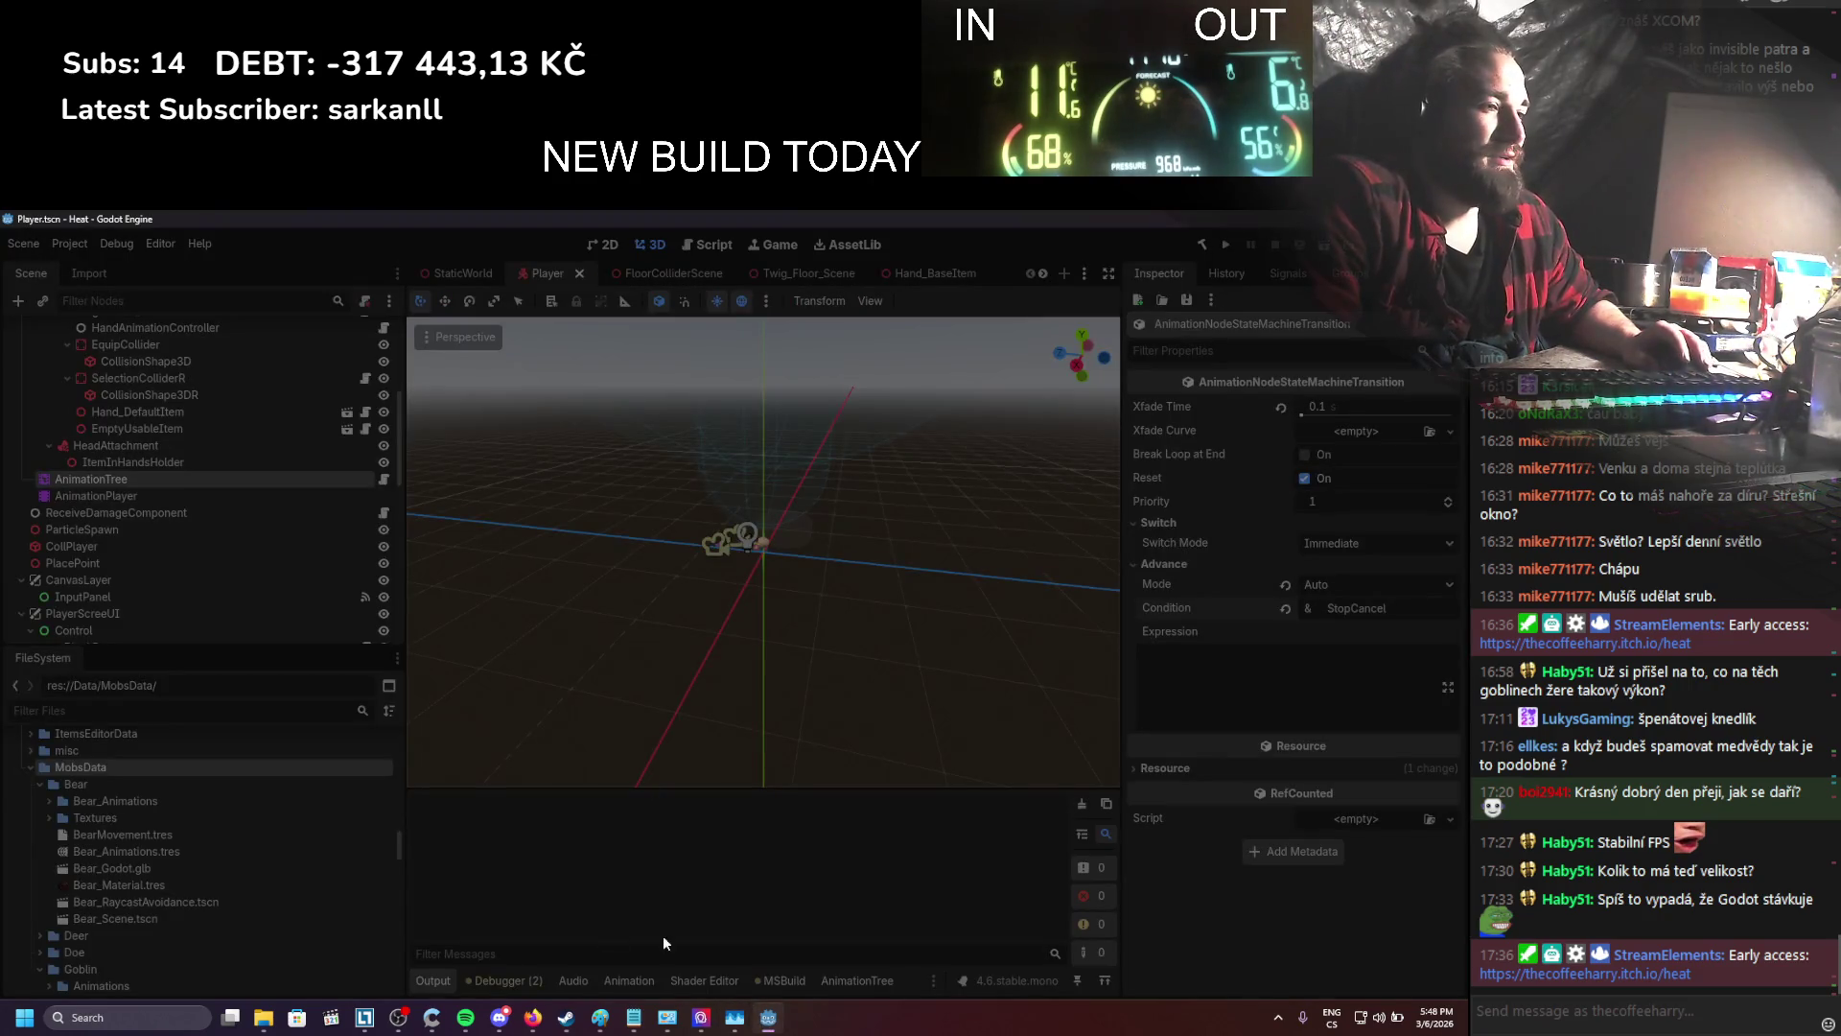
Return to the HEAT edit page and confirm the 133mb 06_03_2026_PreAlpha.7z upload succeeded
mouse_move(534, 1015)
left_click(561, 912)
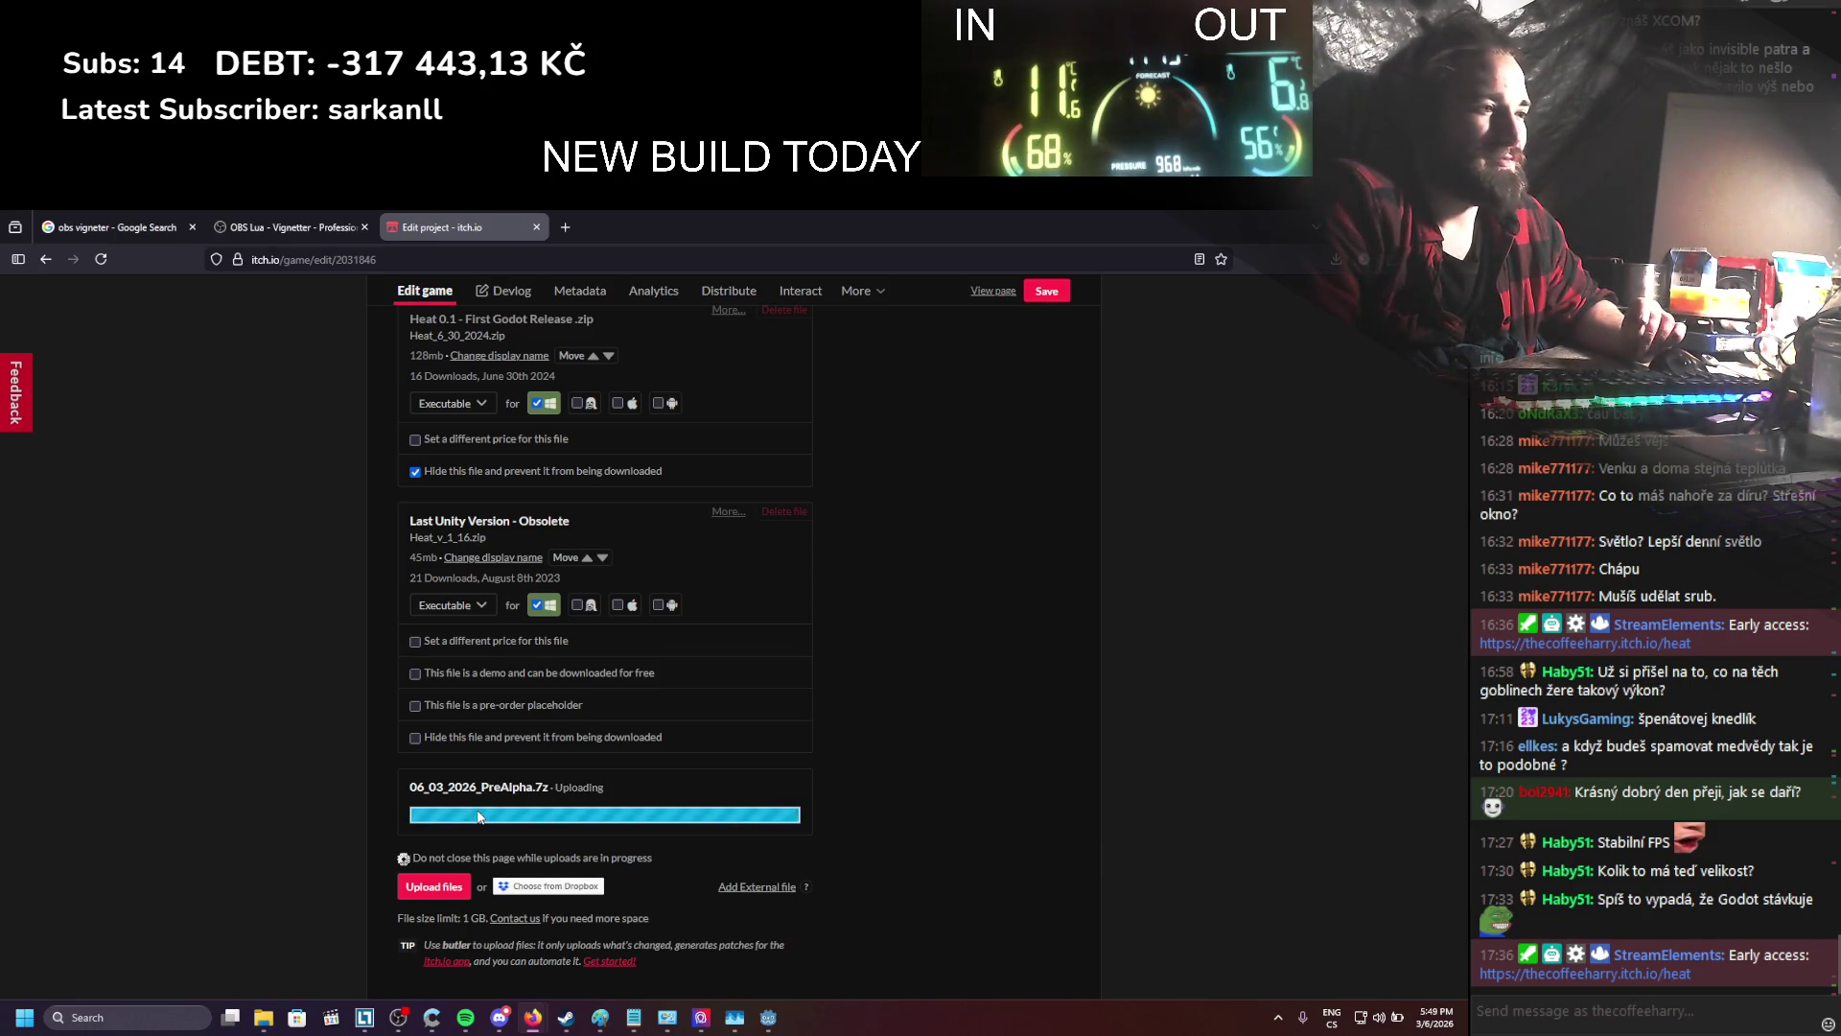
scroll(682, 816, "down", 5)
Move 06_03_2026_PreAlpha.7z above the Heat 0.11–0.15 builds to the top of Uploads
scroll(702, 729, "up", 5)
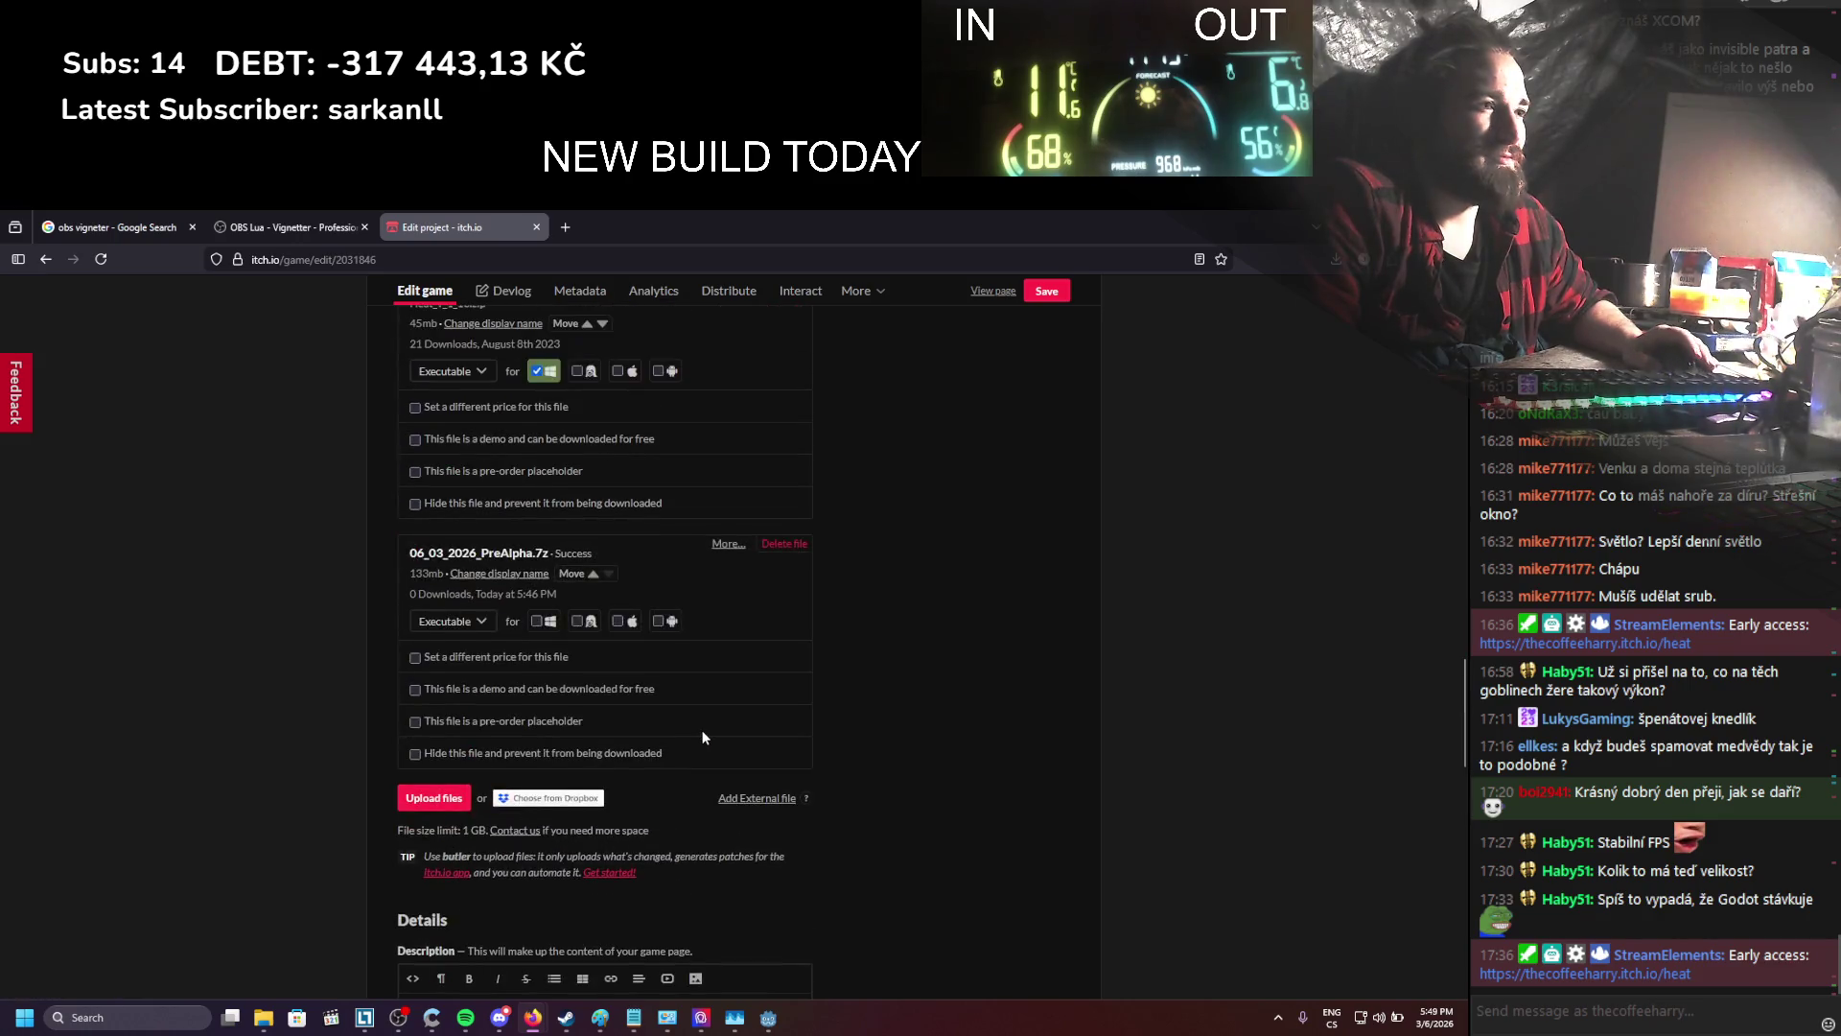
left_click(594, 731)
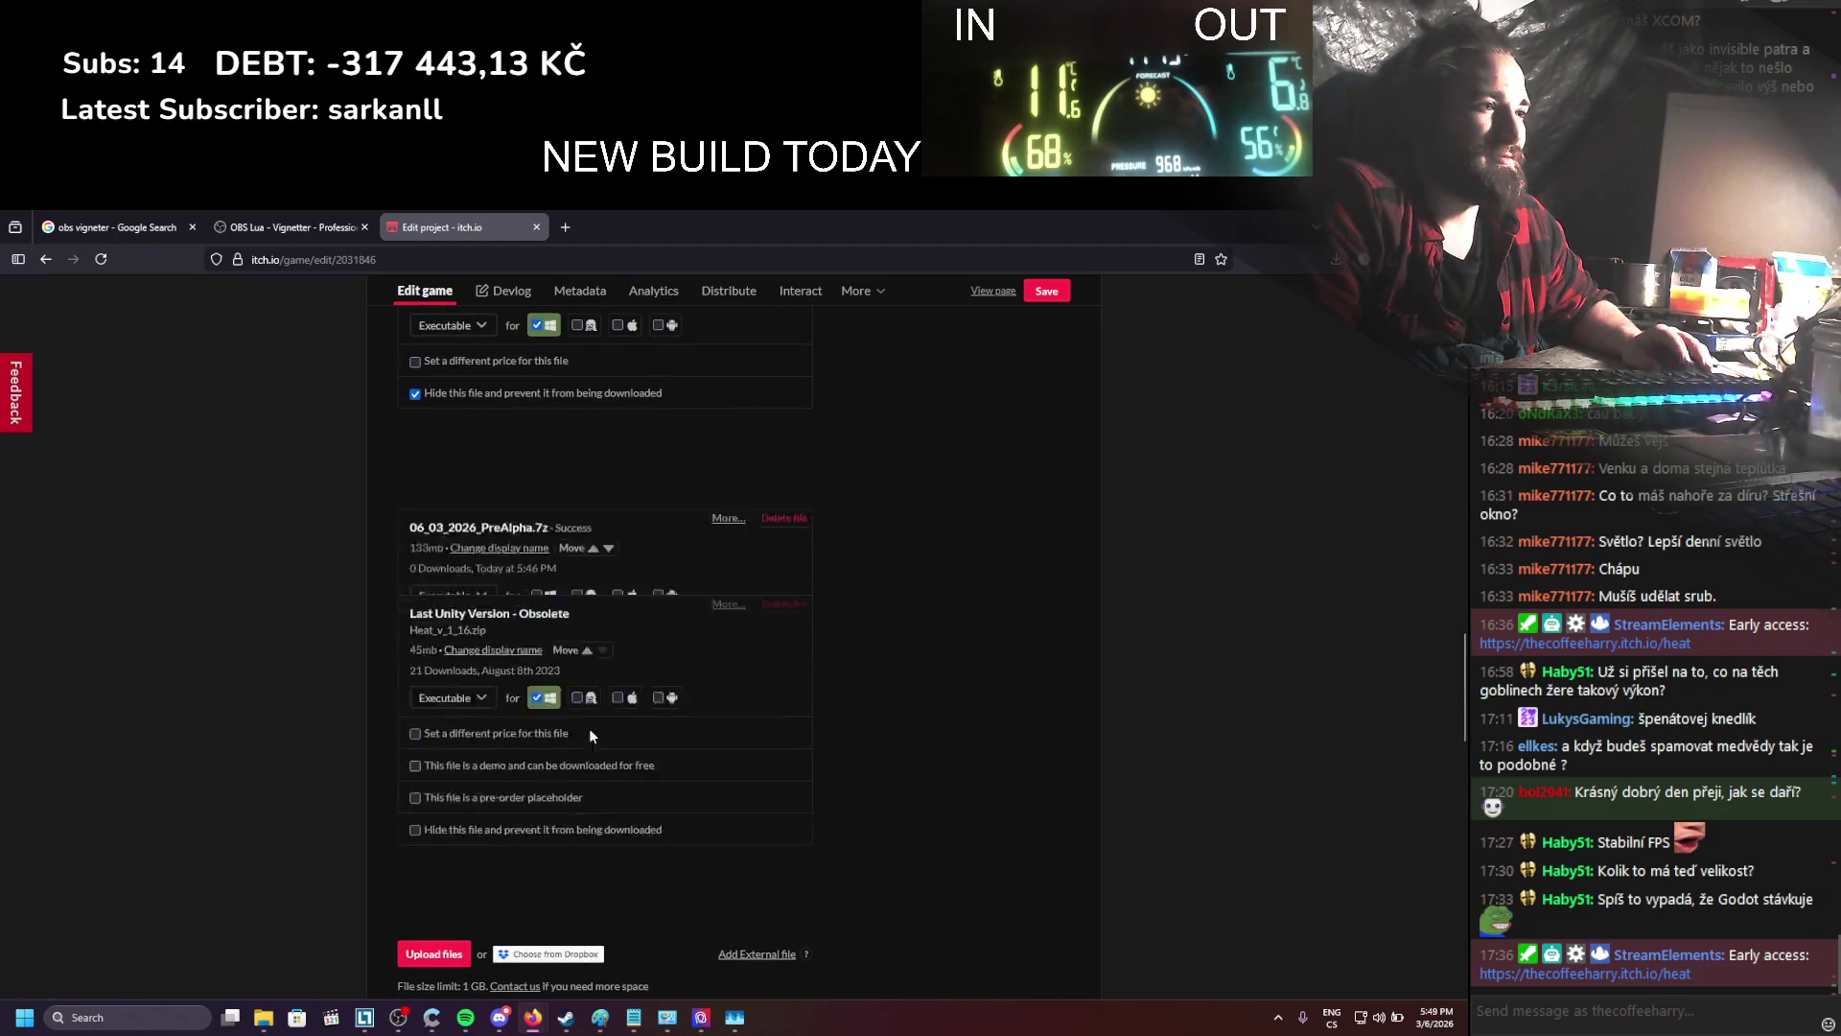
left_click(595, 625)
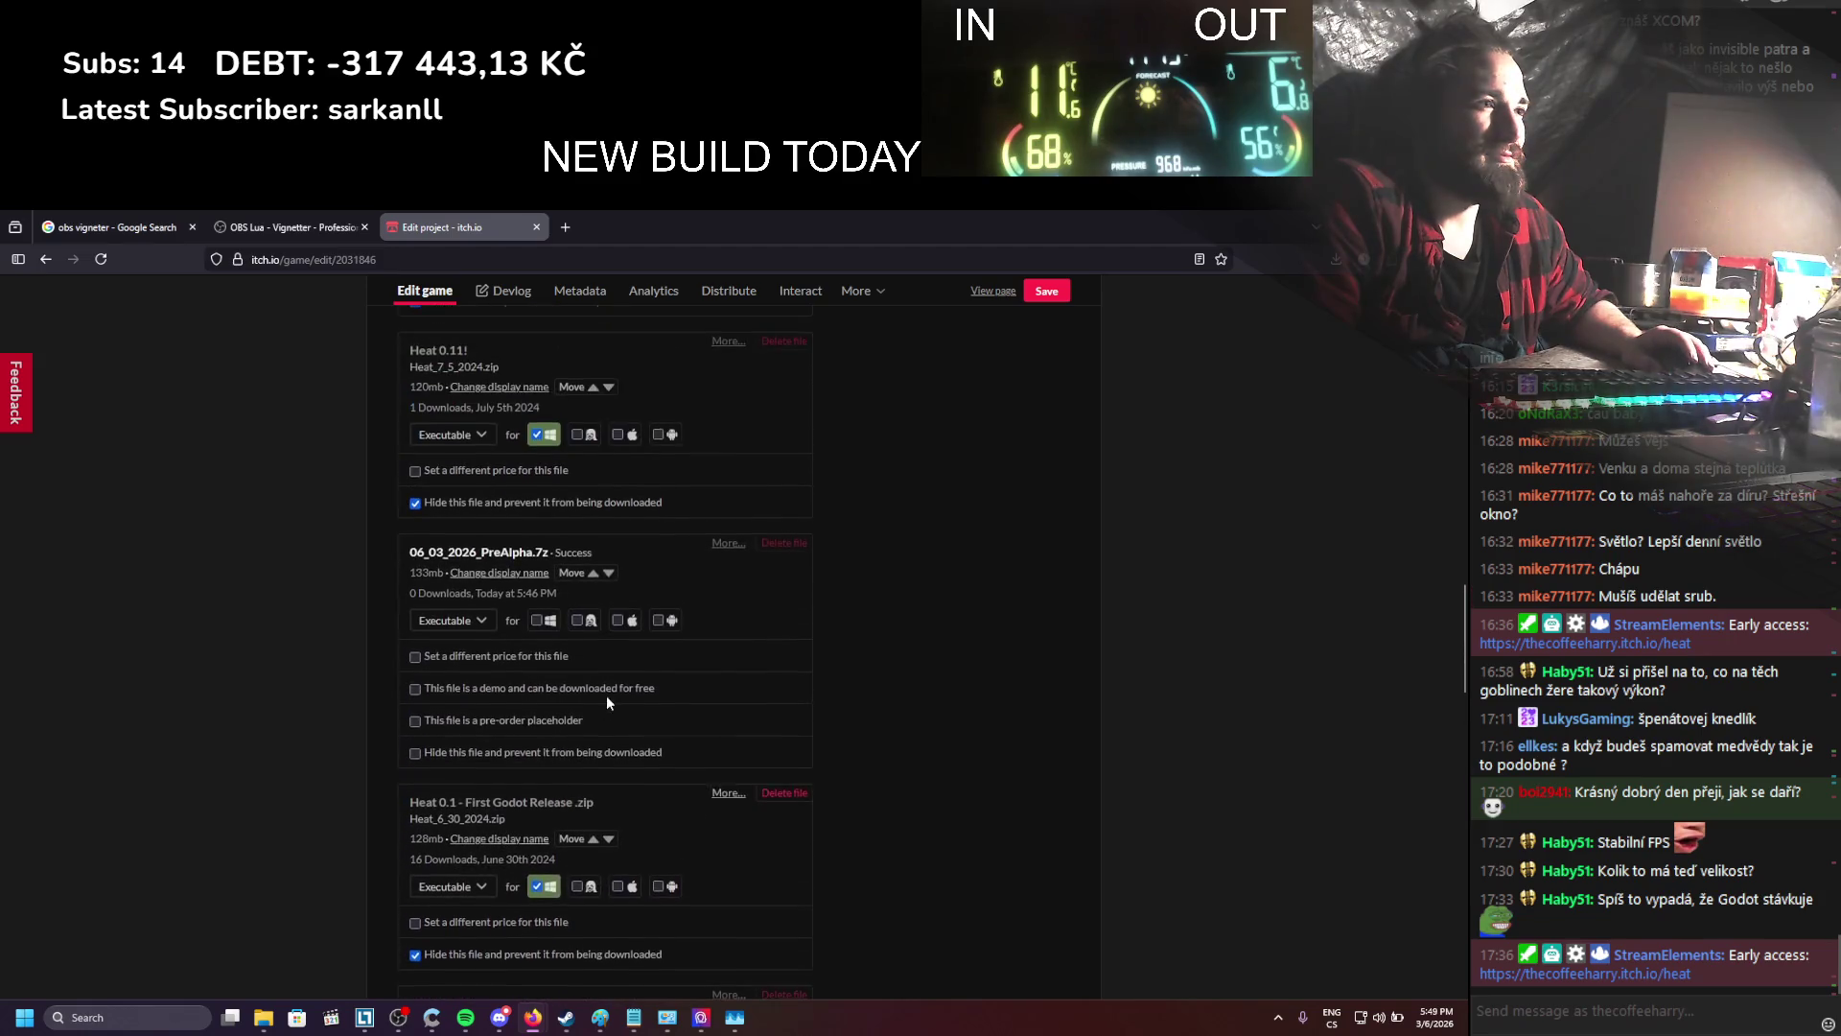
left_click(592, 580)
scroll(601, 672, "up", 1)
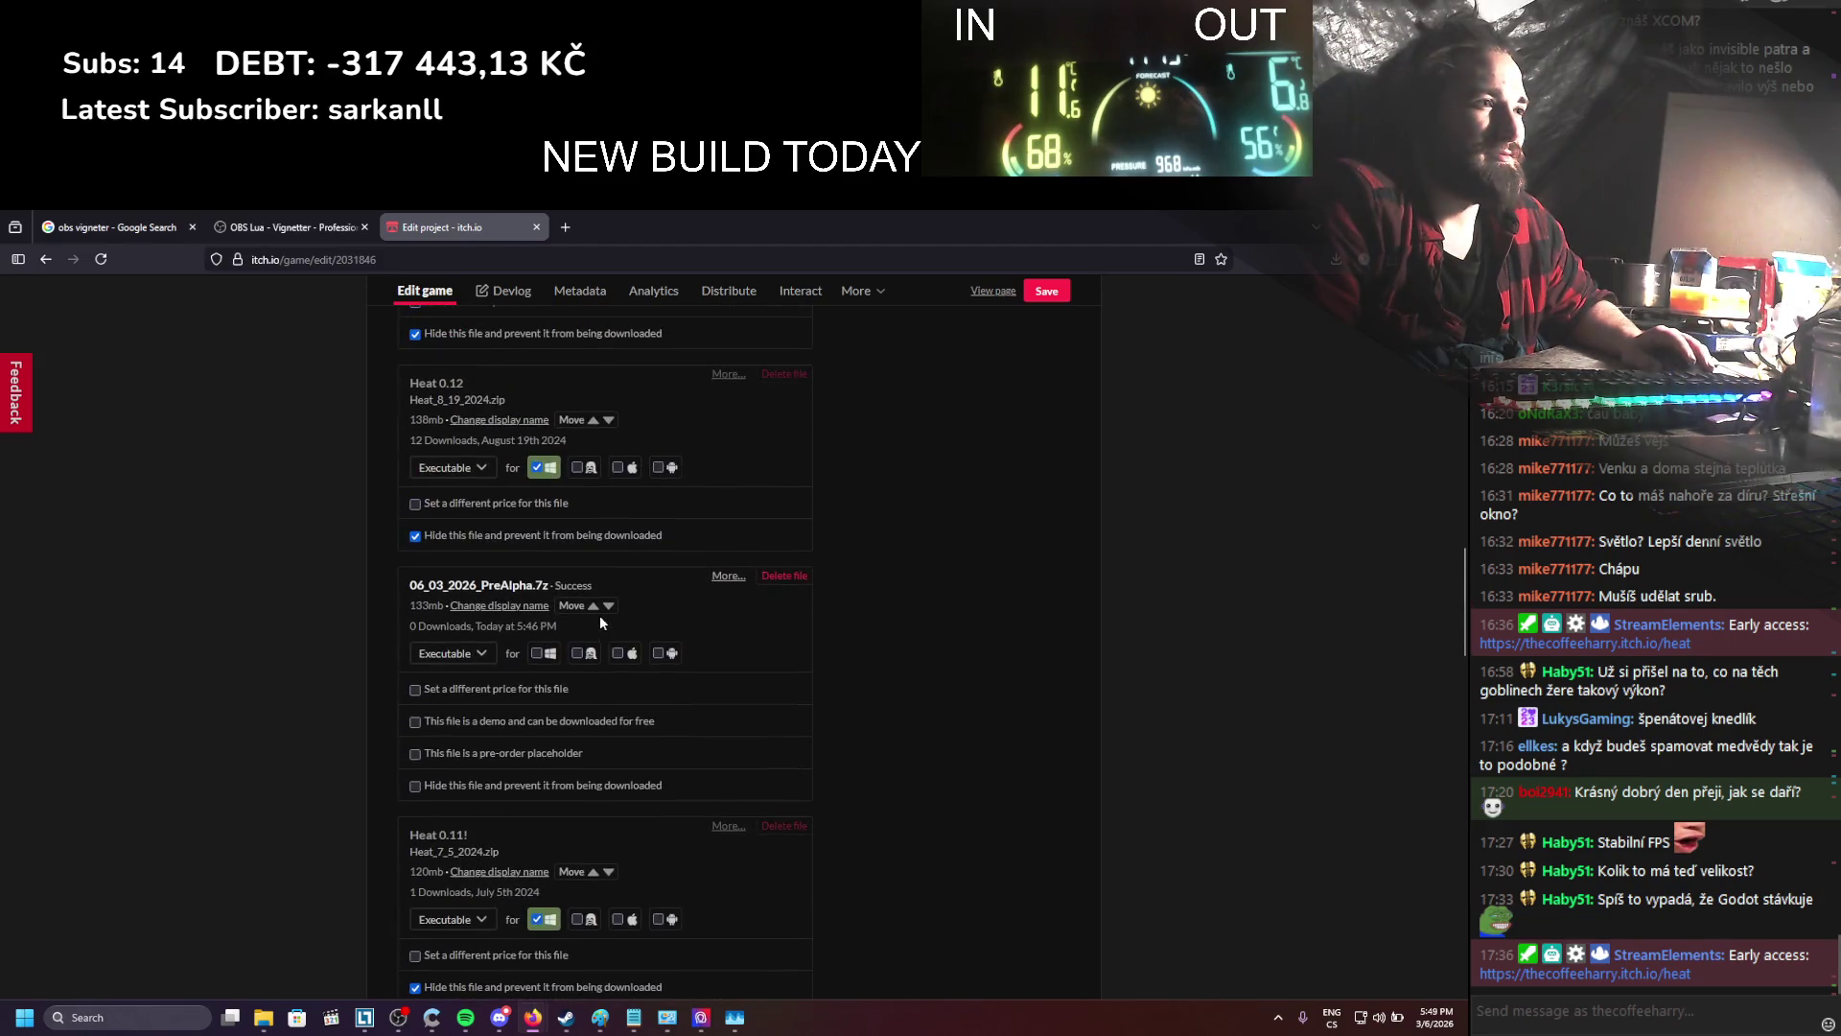
left_click(594, 608)
scroll(591, 641, "up", 1)
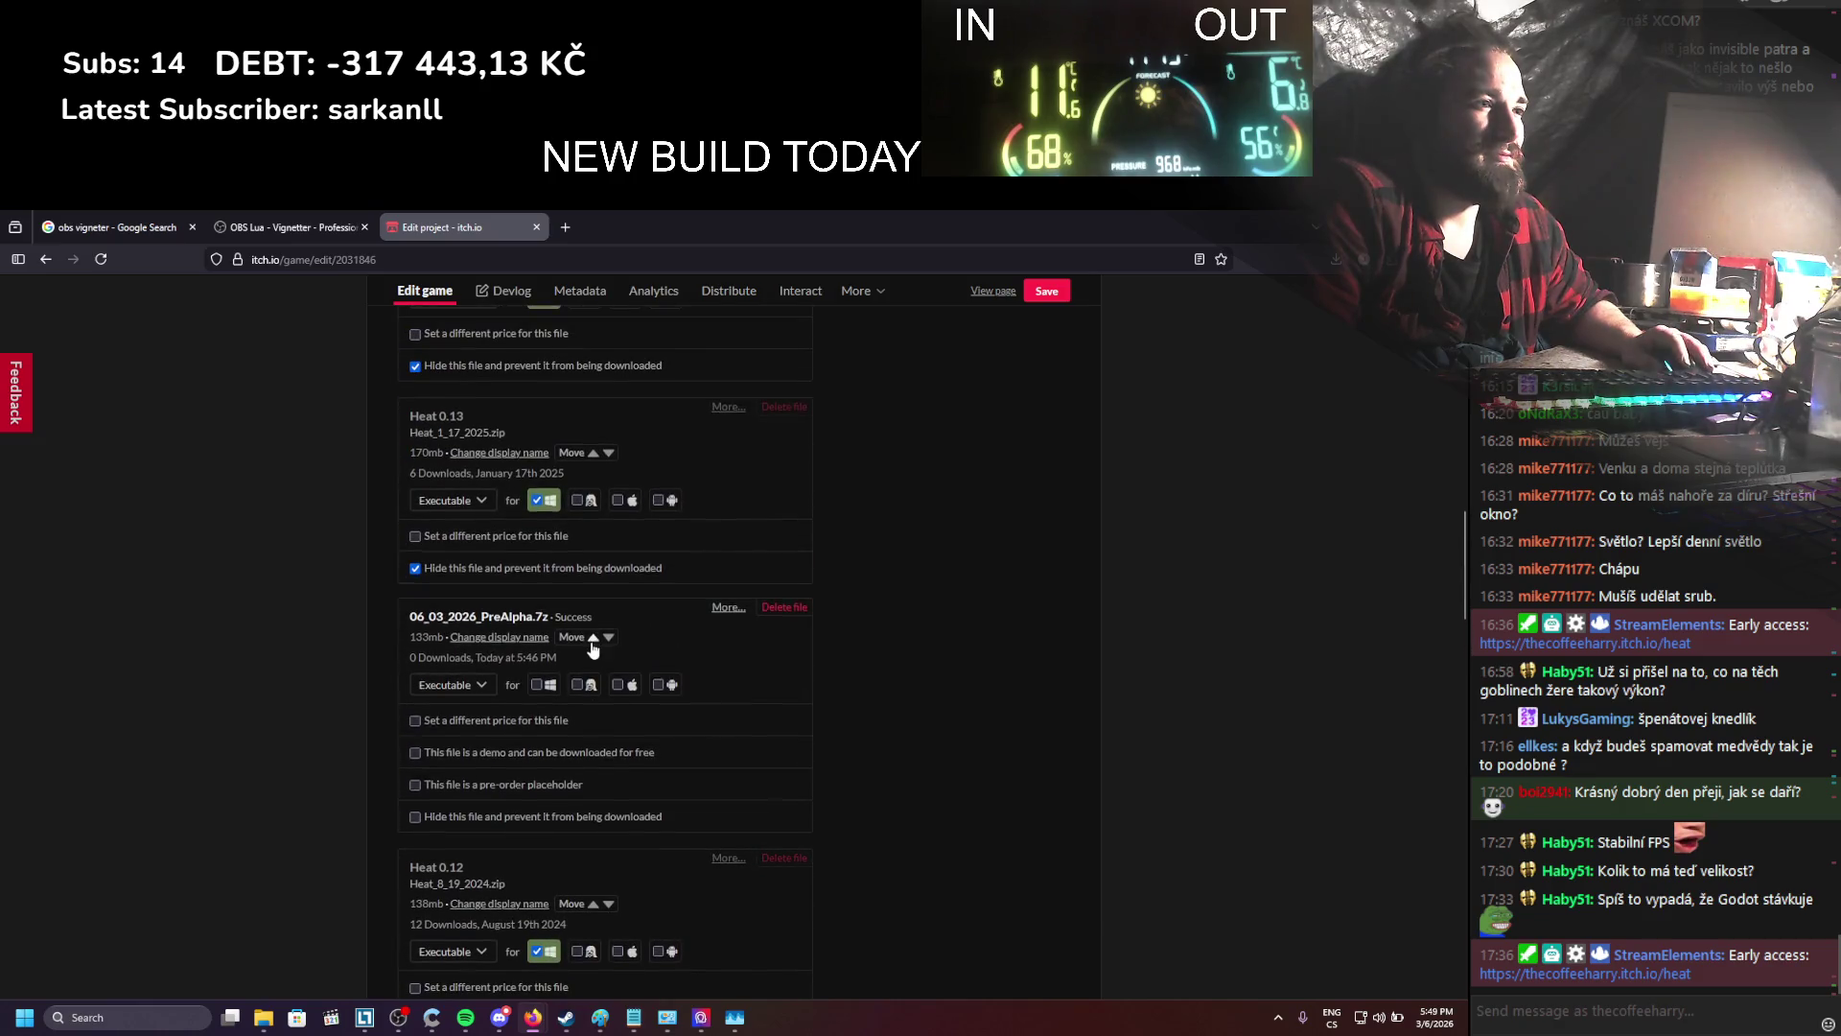
left_click(593, 625)
scroll(595, 670, "up", 1)
left_click(593, 607)
scroll(589, 704, "up", 3)
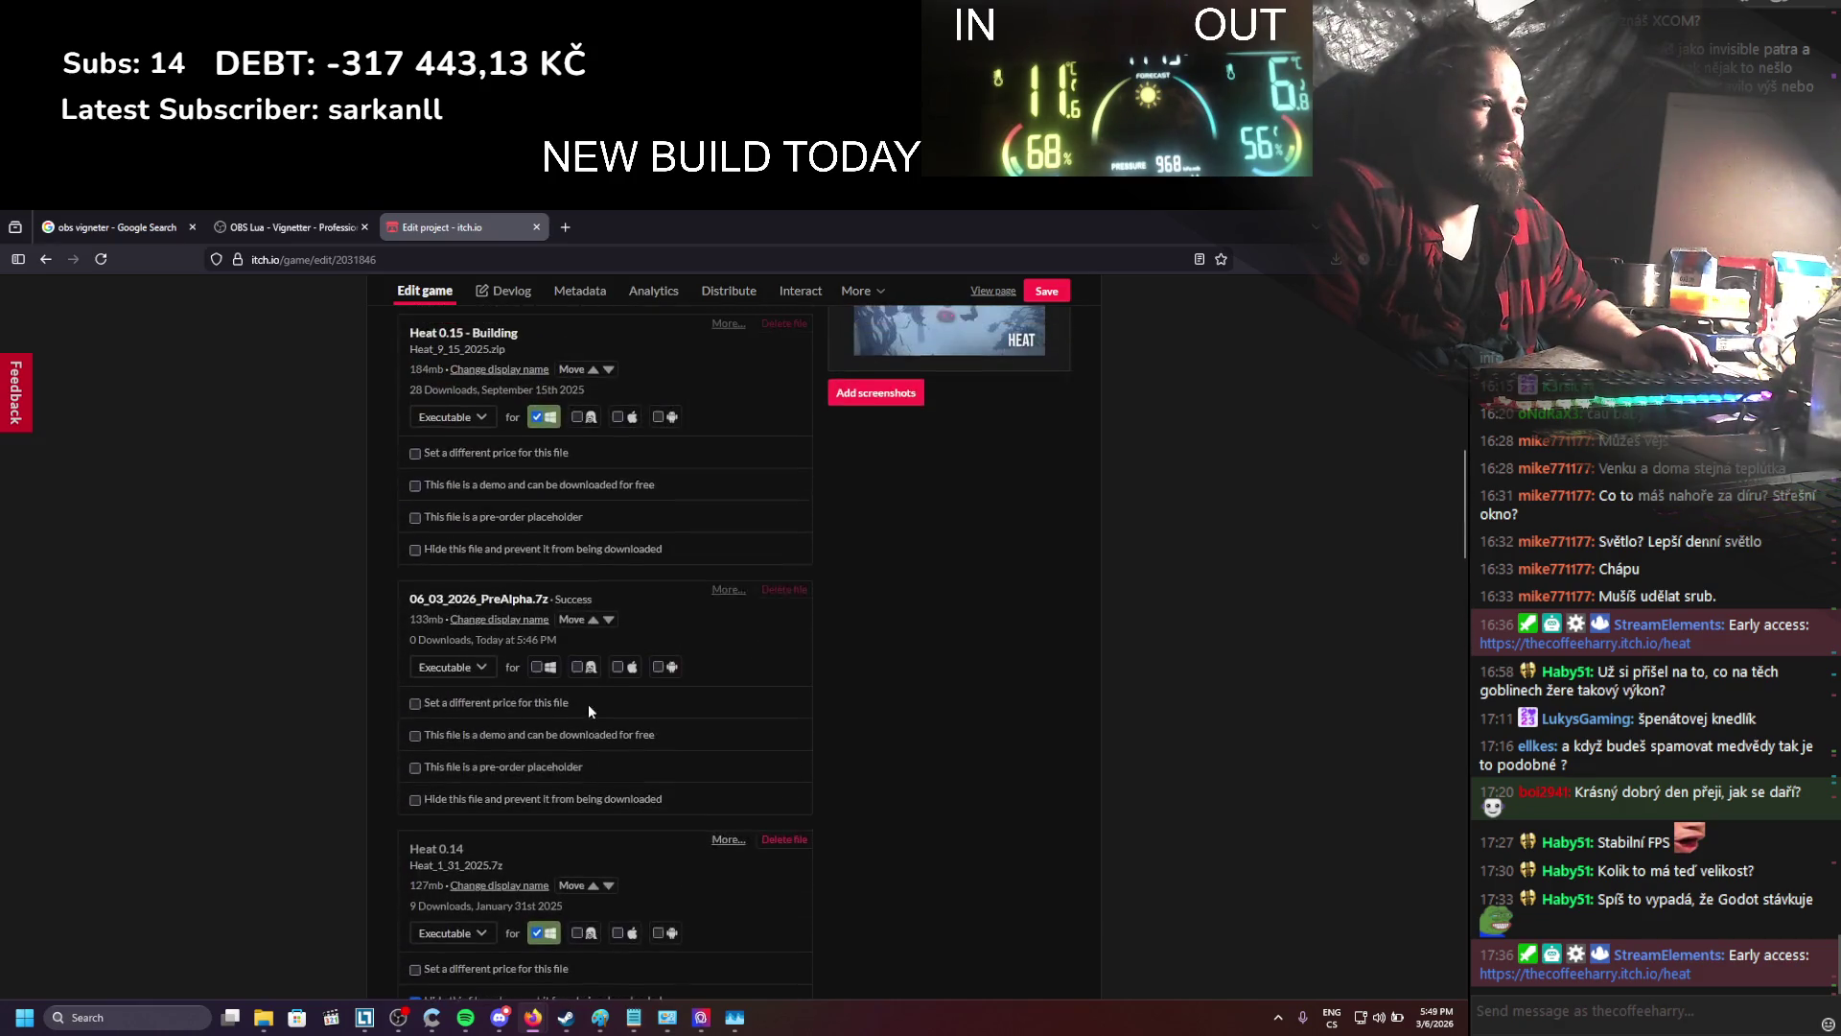
left_click(593, 629)
scroll(591, 697, "up", 2)
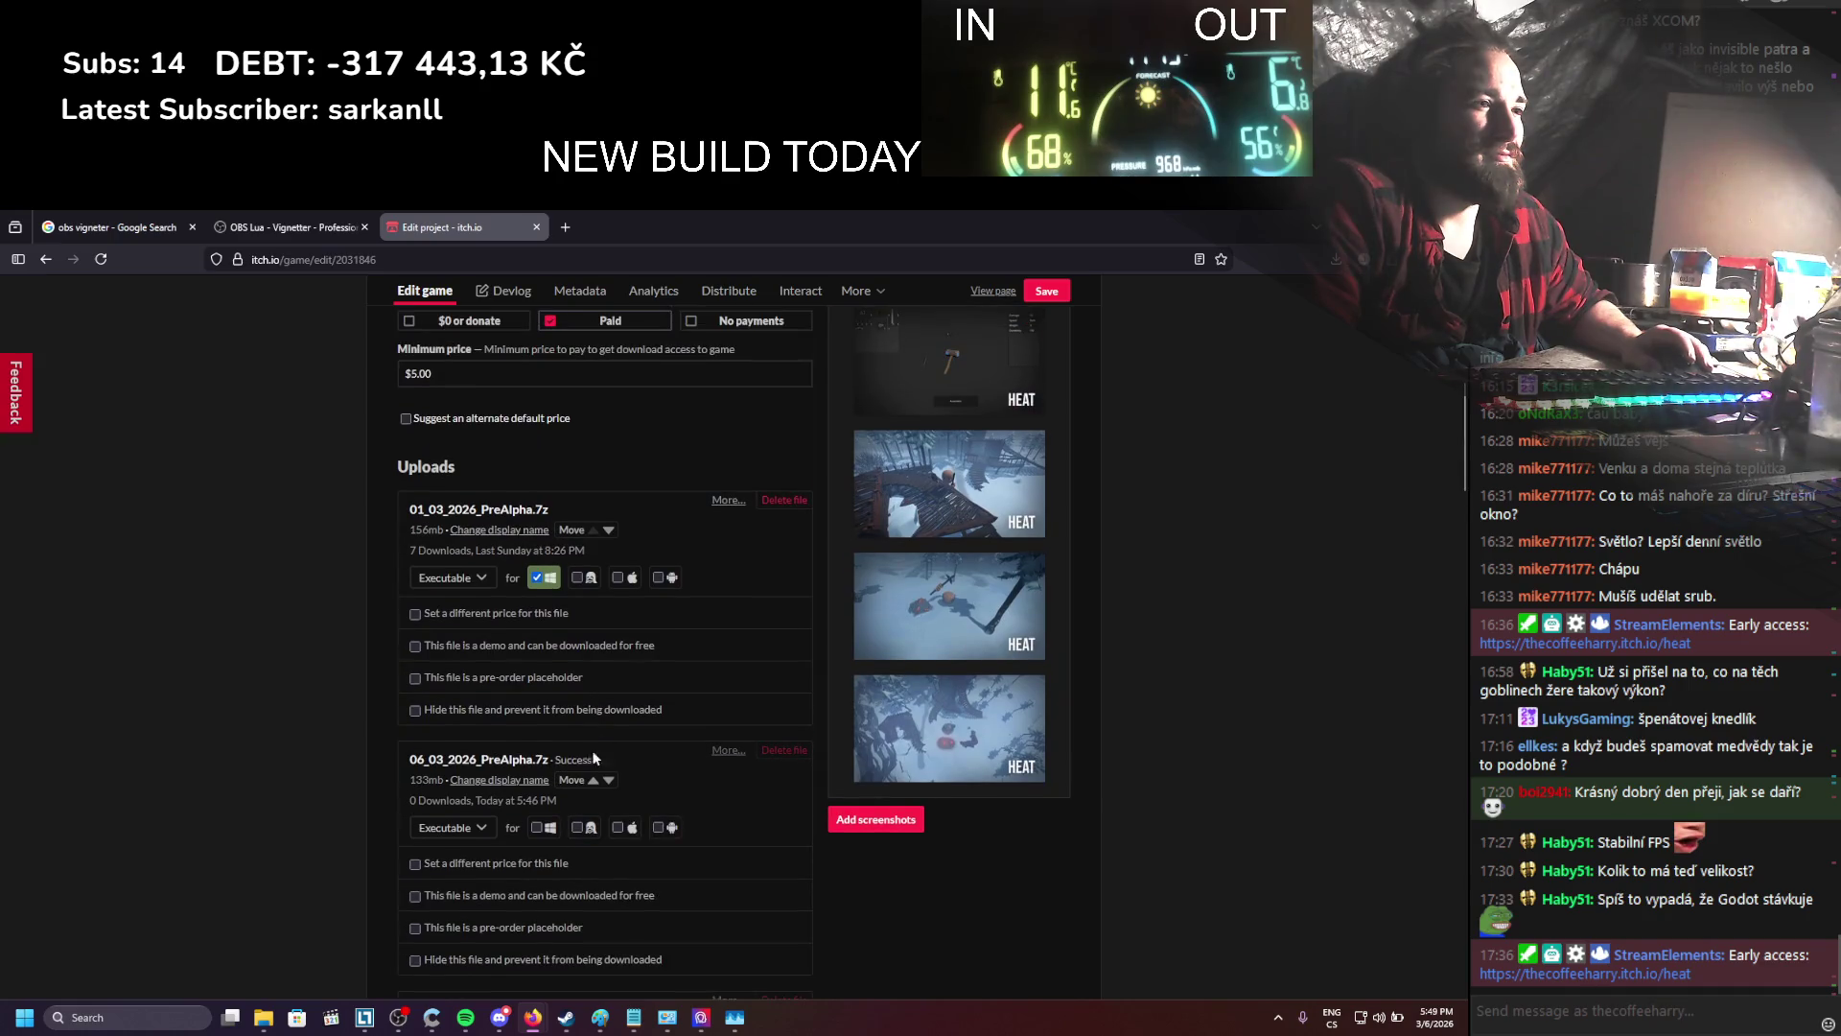
left_click(591, 781)
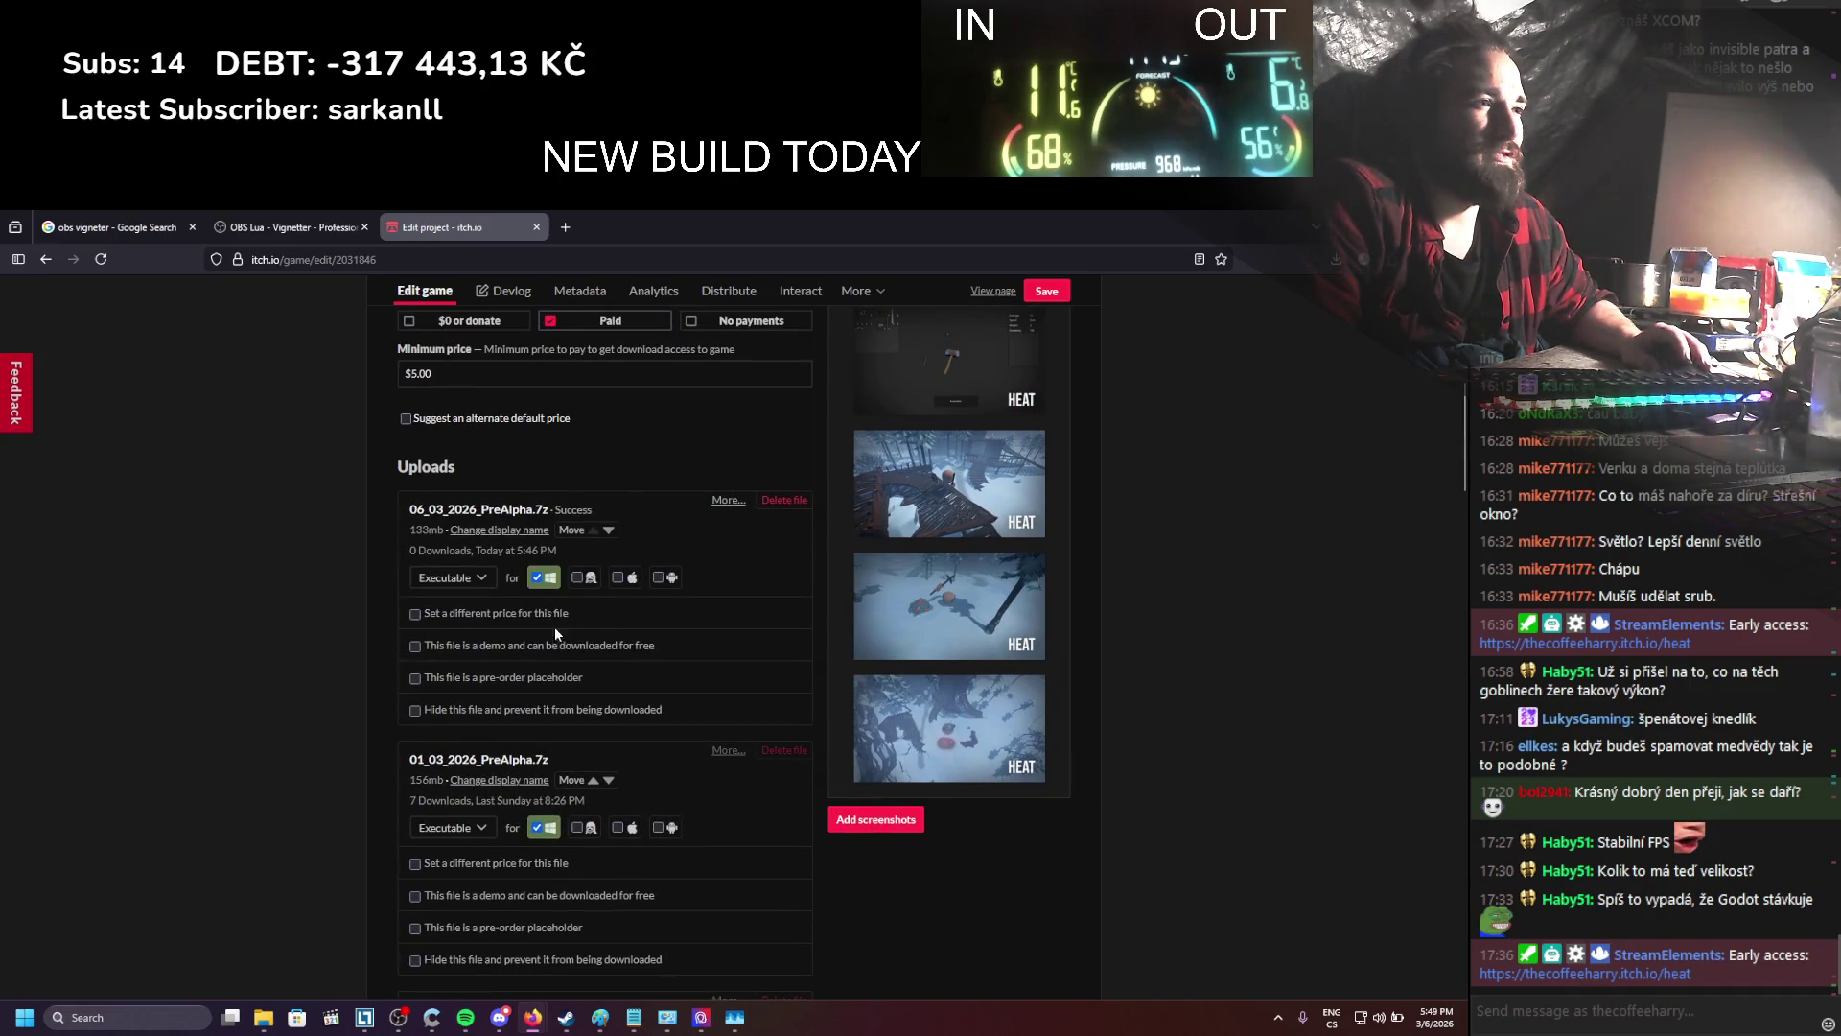
Save the reordered uploads on the HEAT project page
scroll(696, 769, "up", 4)
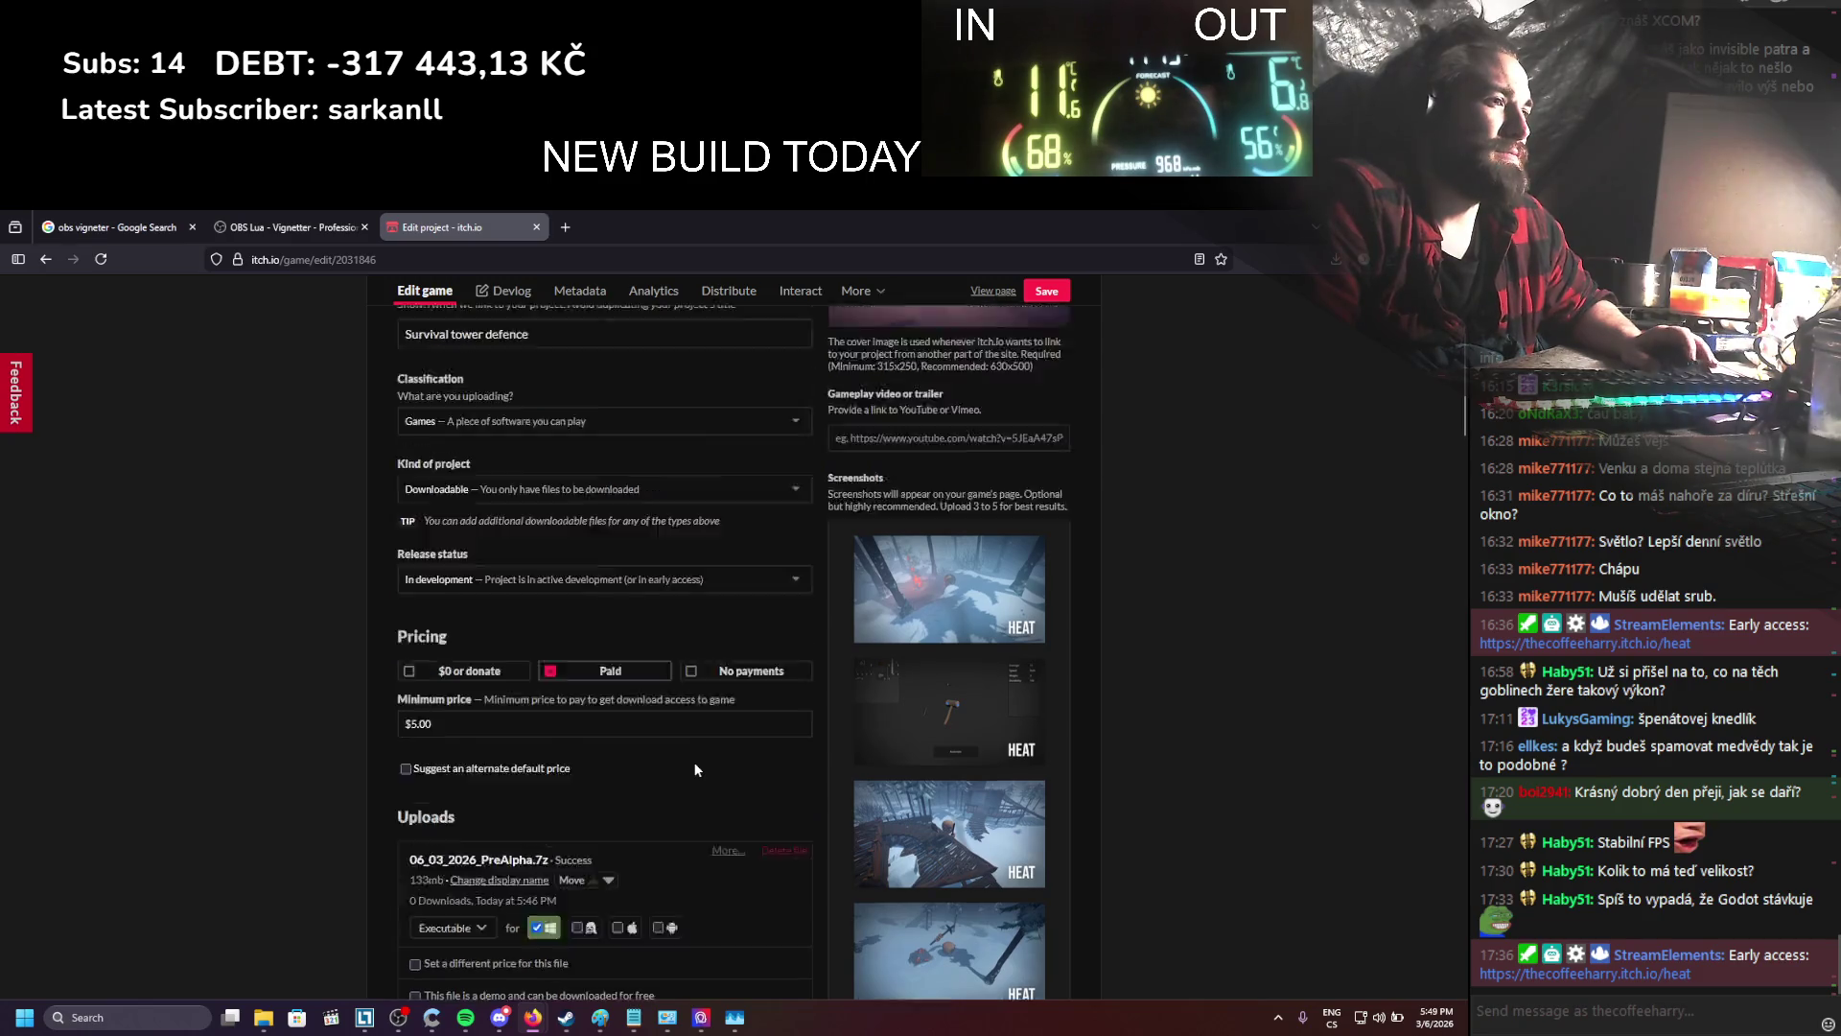
scroll(696, 769, "up", 3)
scroll(696, 769, "down", 7)
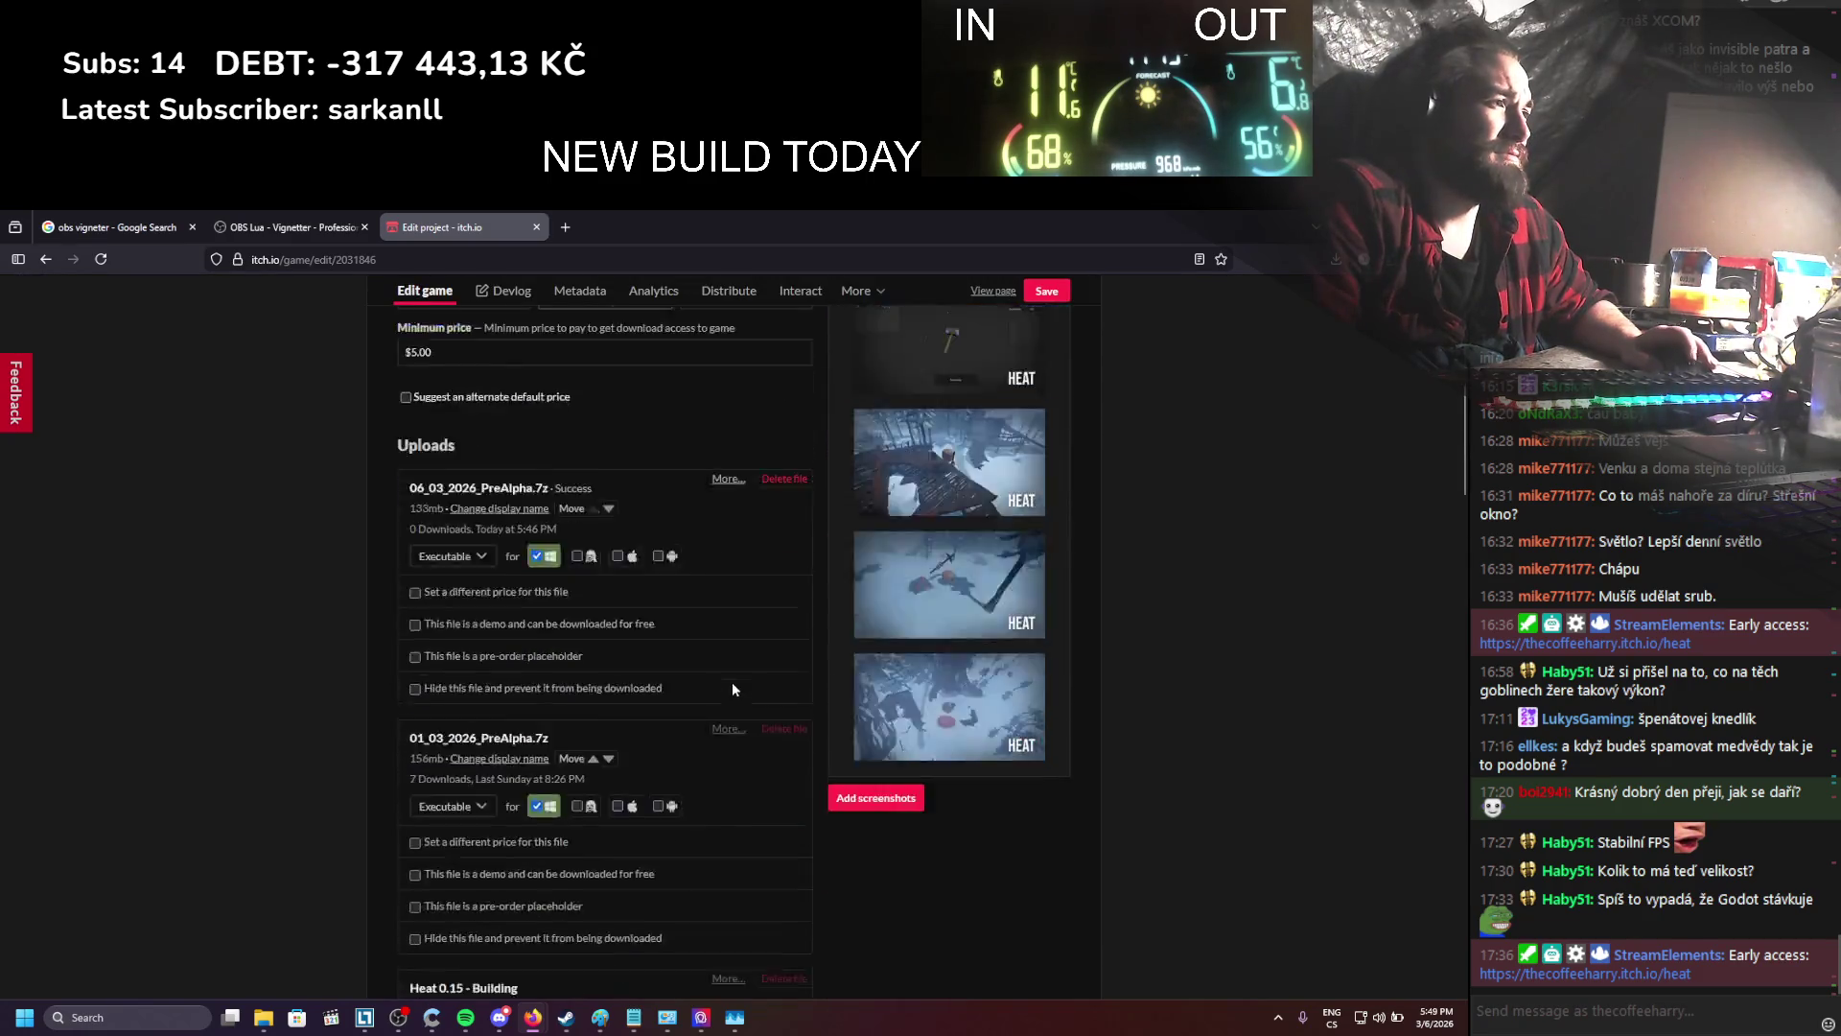
left_click(1052, 300)
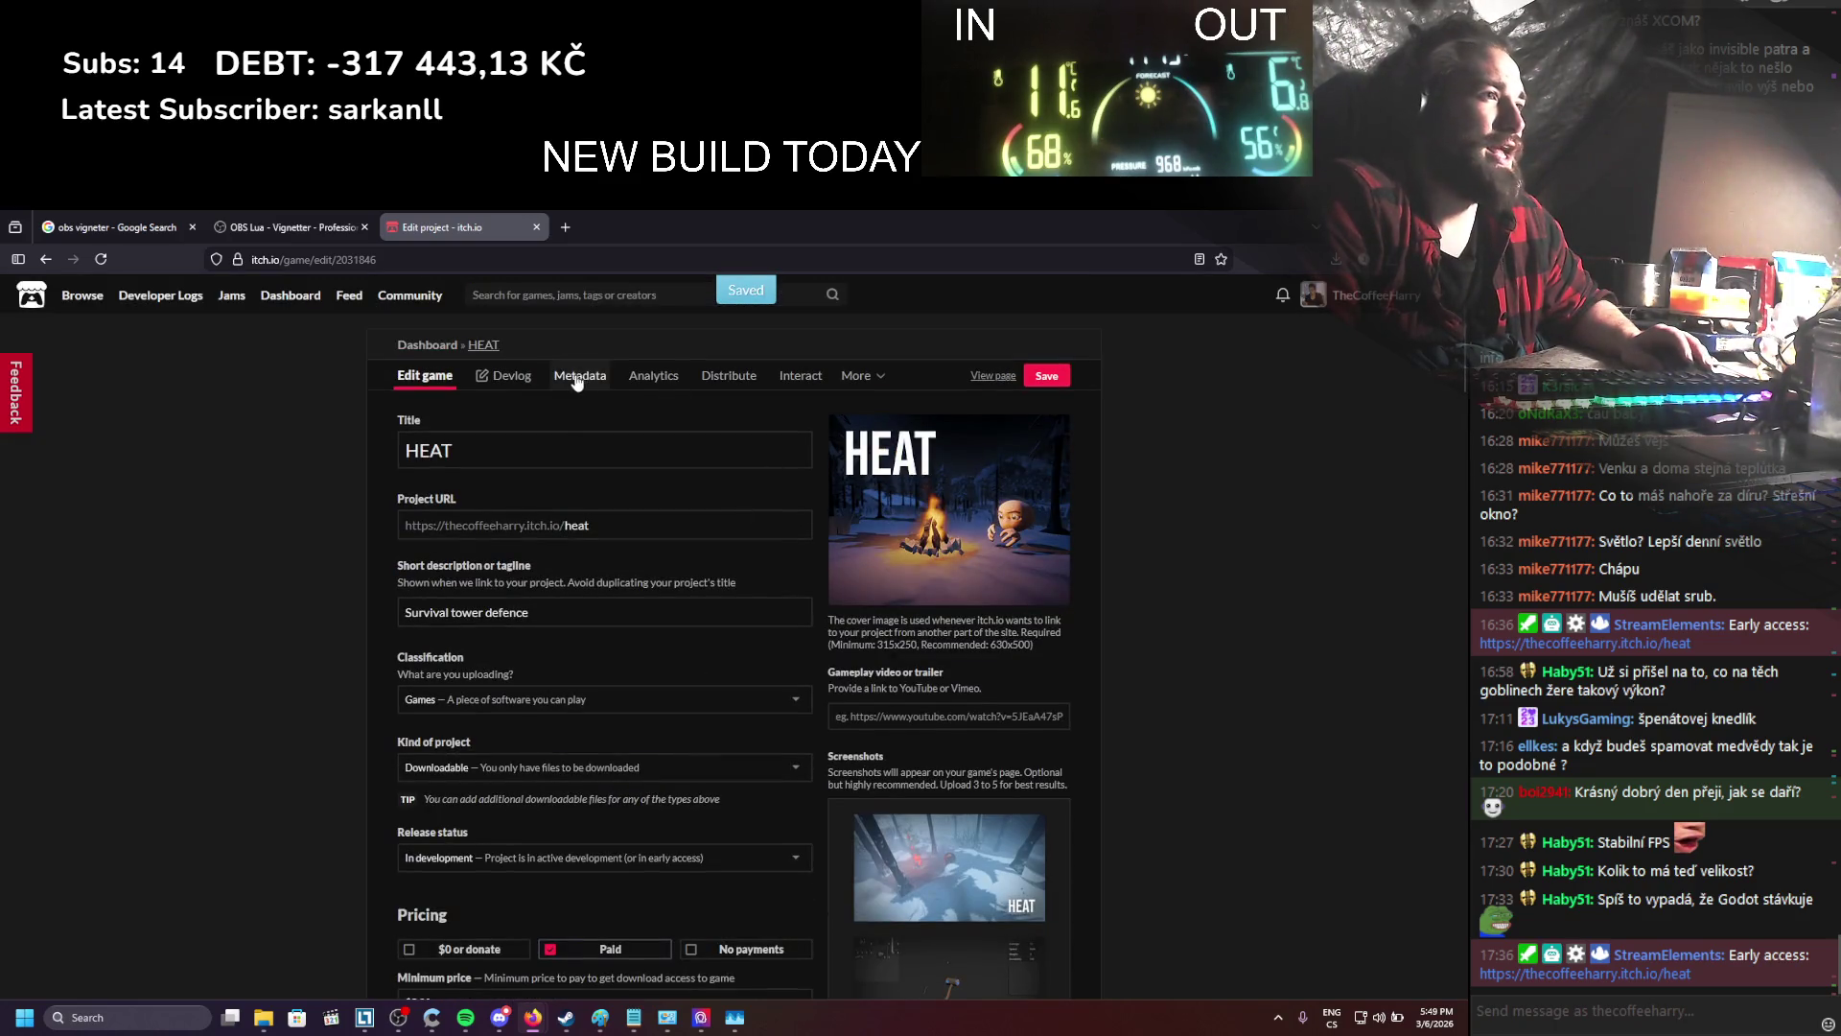
Start a new HEAT devlog post titled '06_03_2026 Update'
left_click(508, 377)
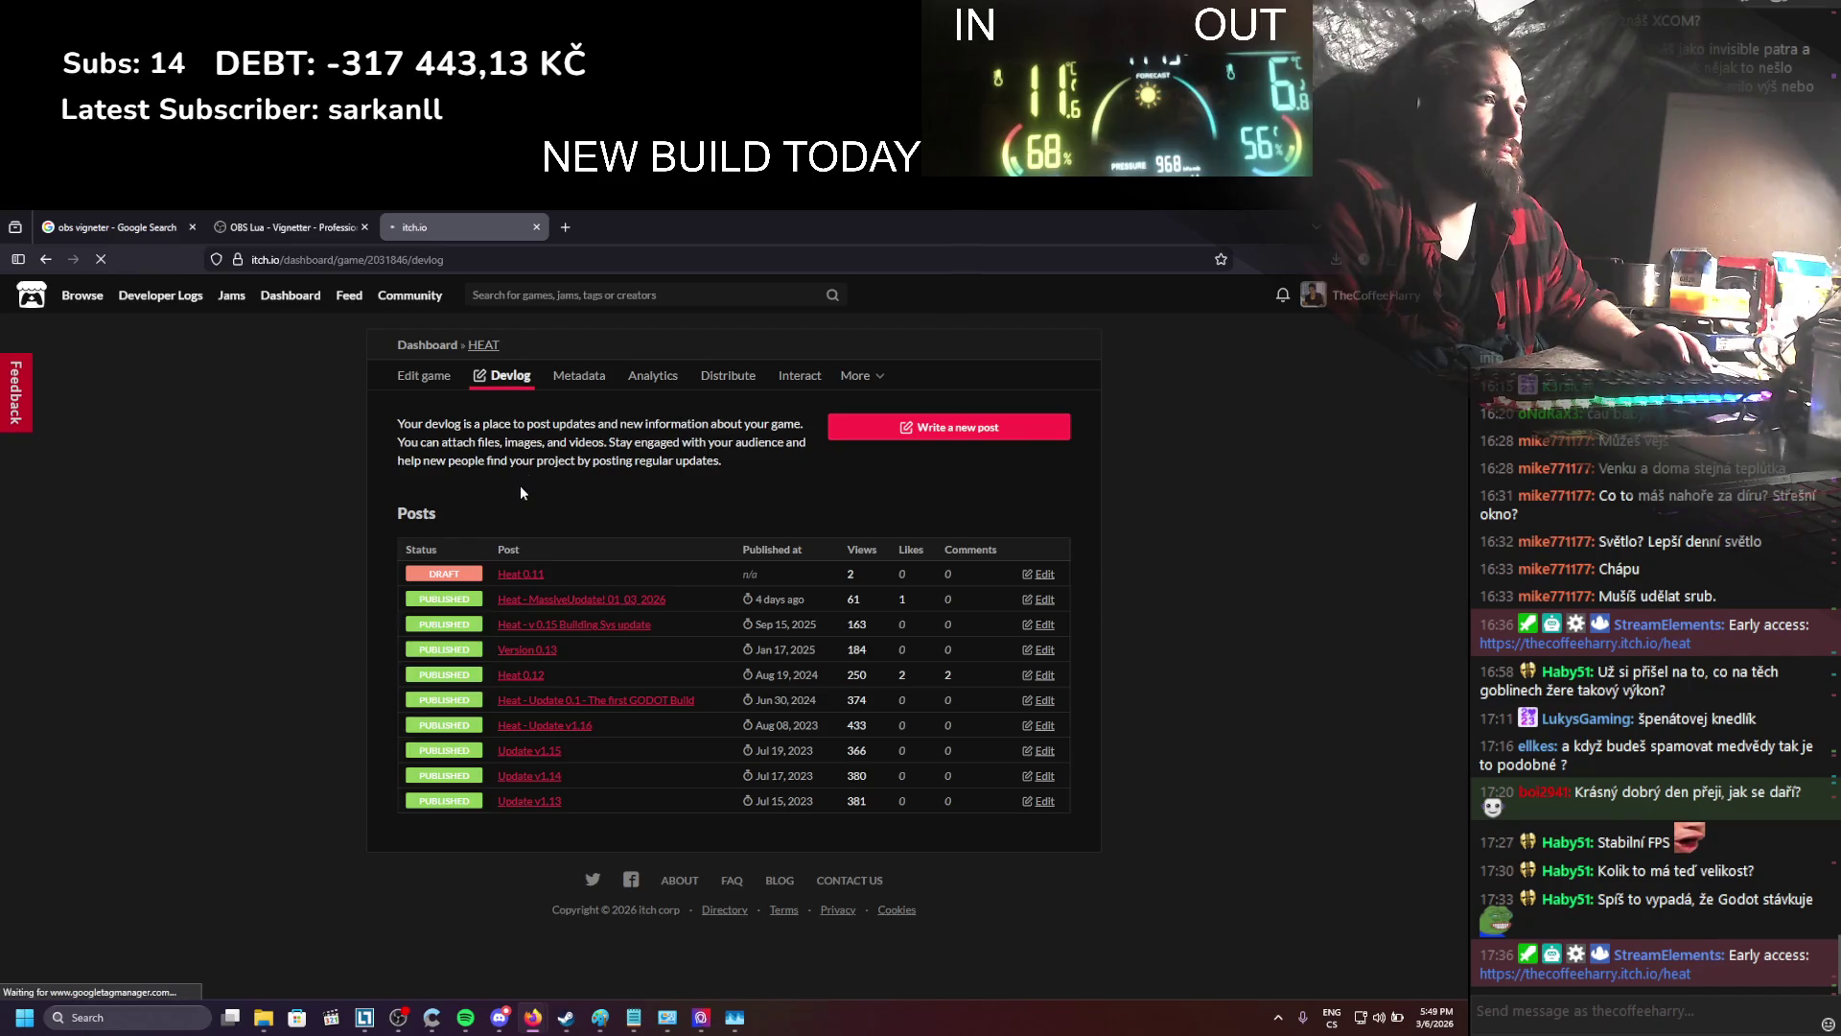
left_click(947, 424)
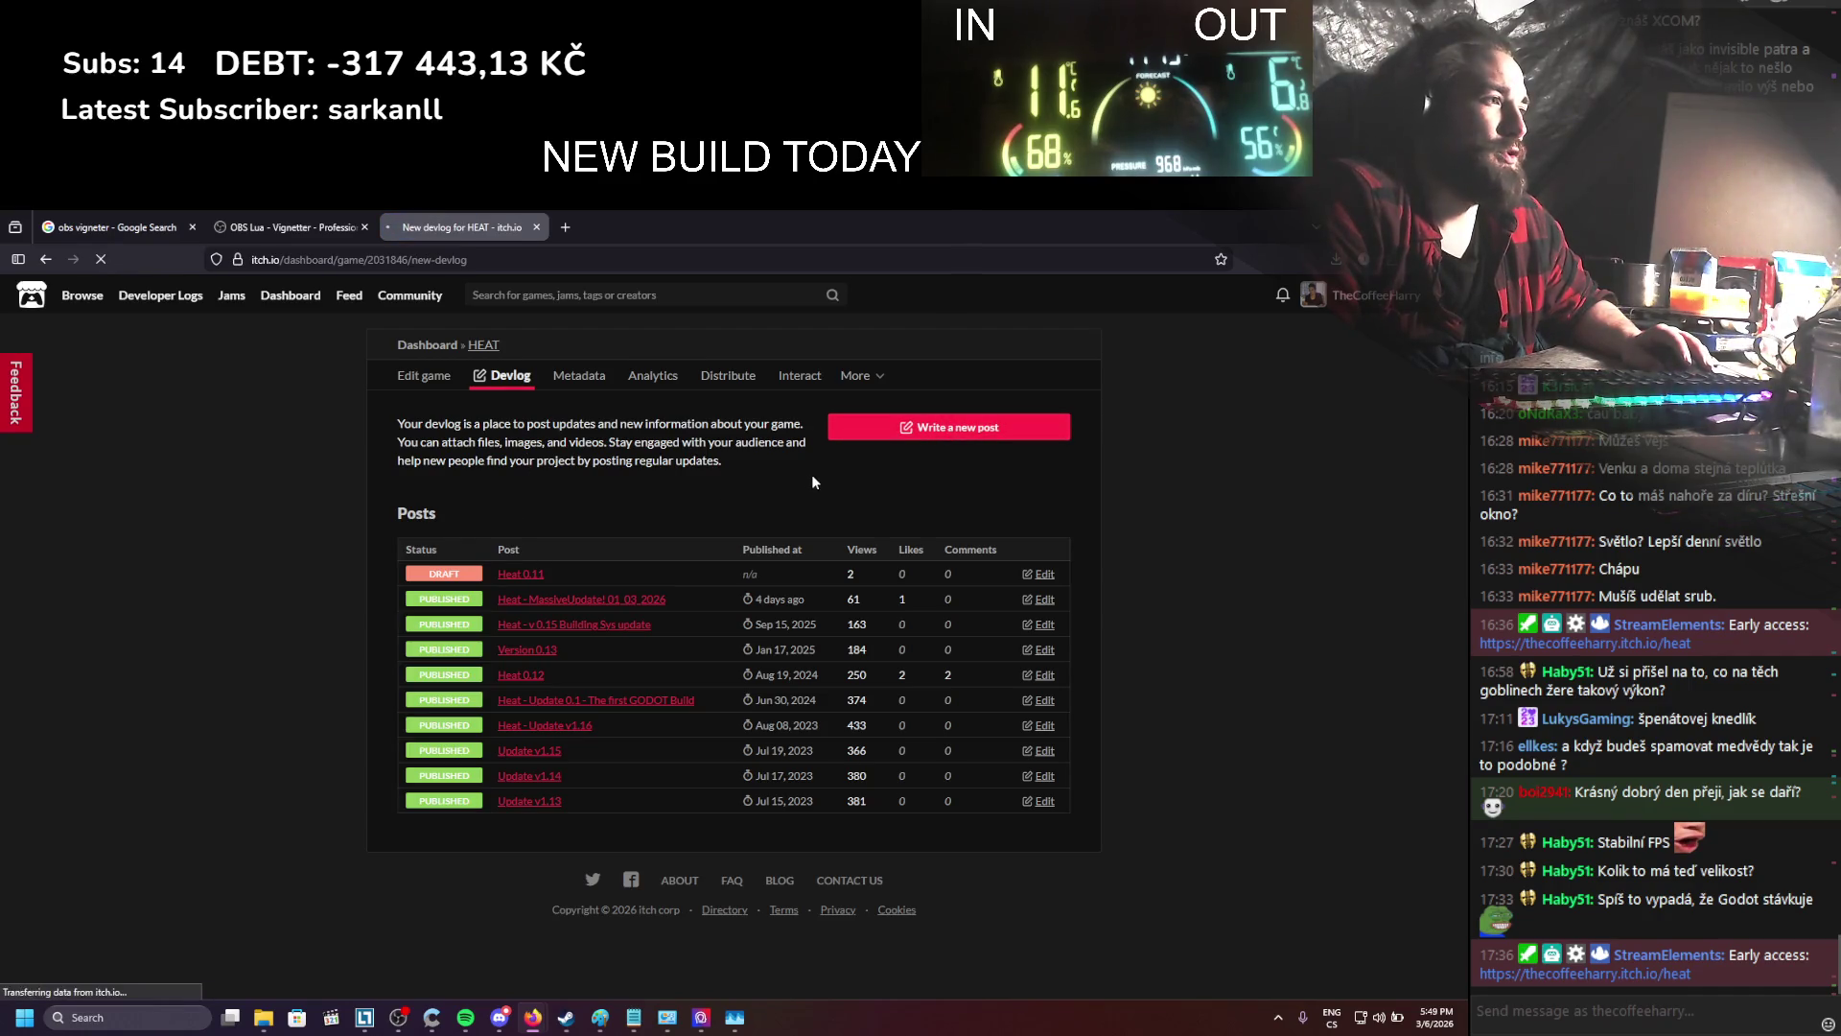
left_click(563, 491)
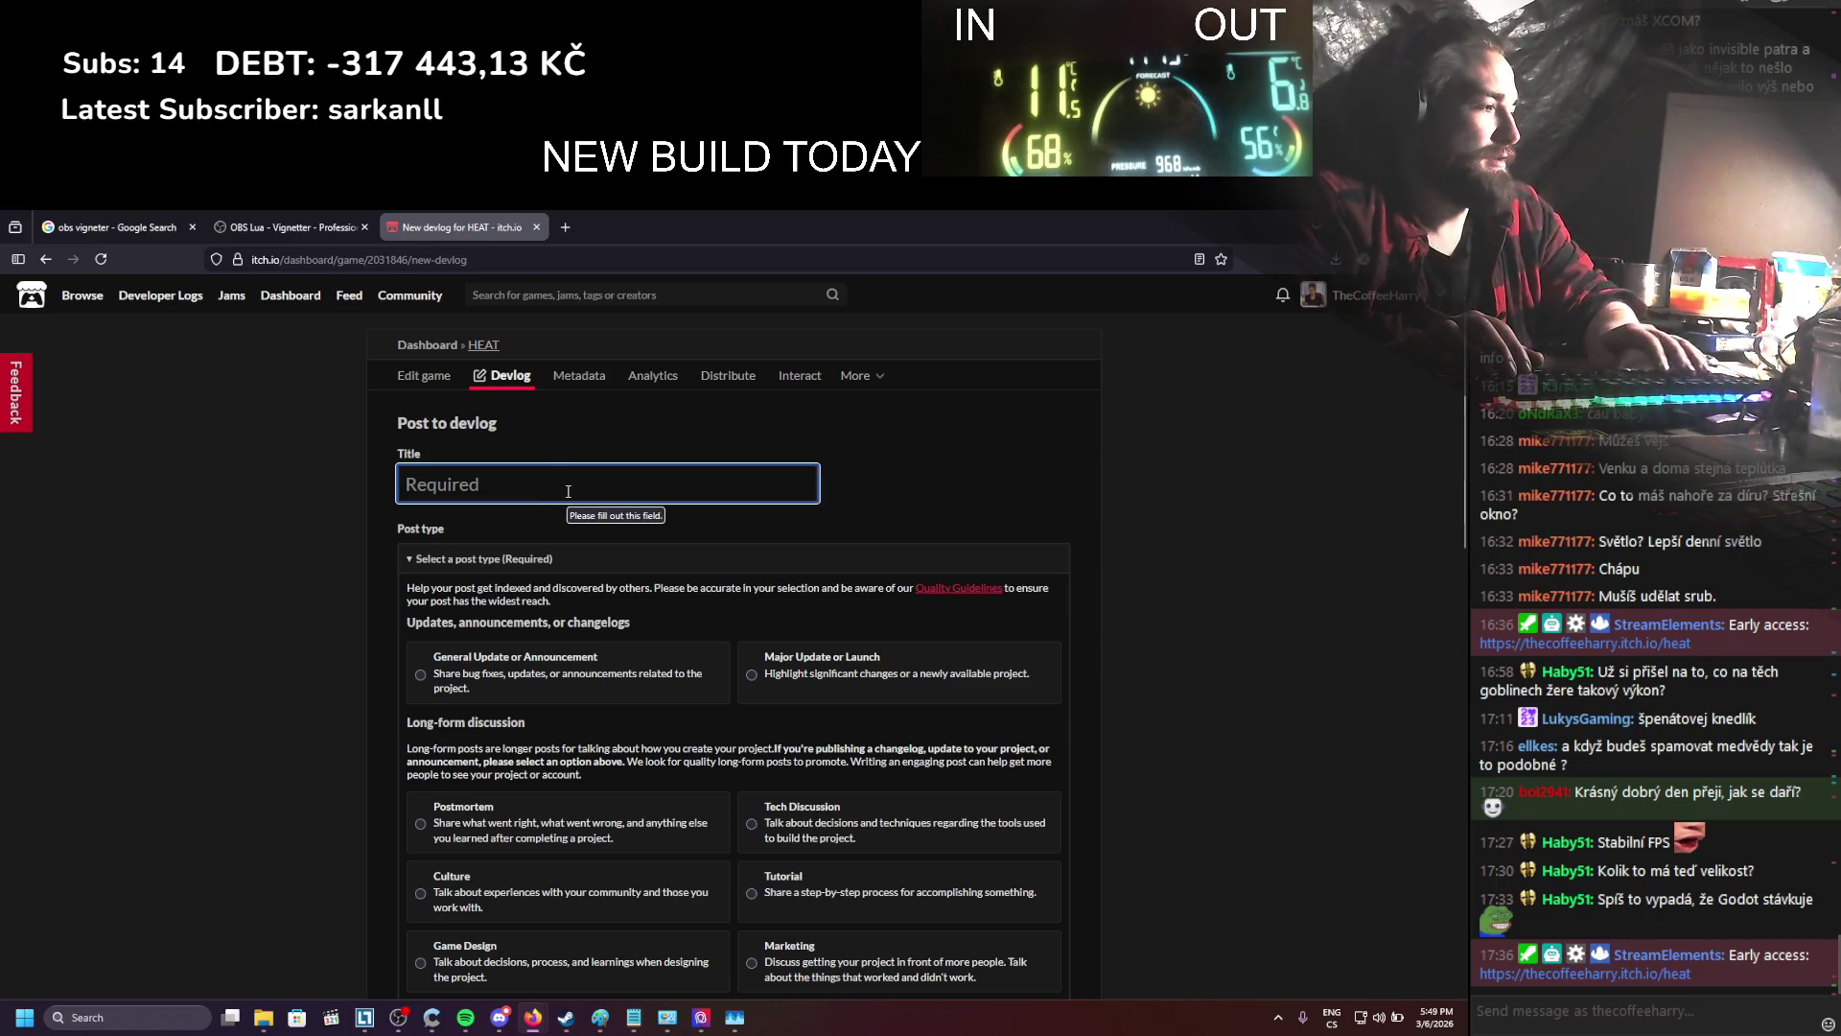
type("06_03_2026 Update")
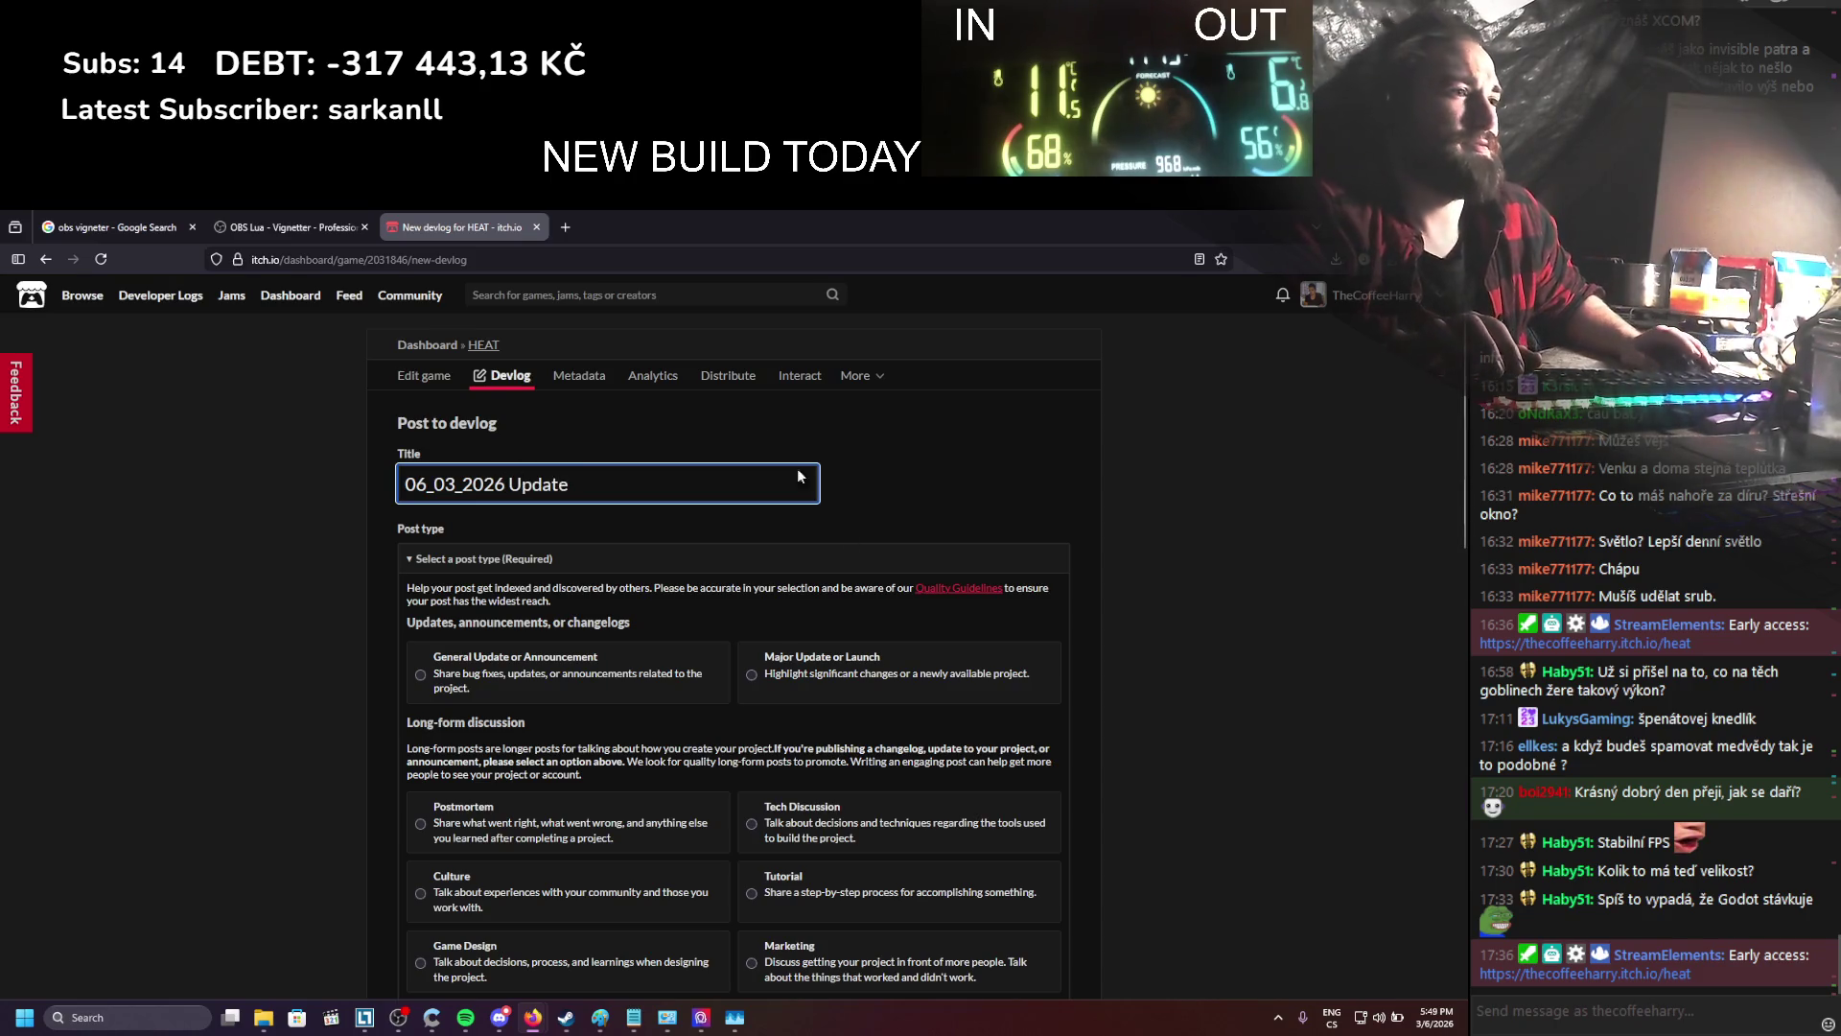
scroll(572, 625, "down", 1)
Make the post a General Update and write that building and floor generation are more stable
left_click(573, 625)
scroll(566, 633, "down", 8)
type("Hello")
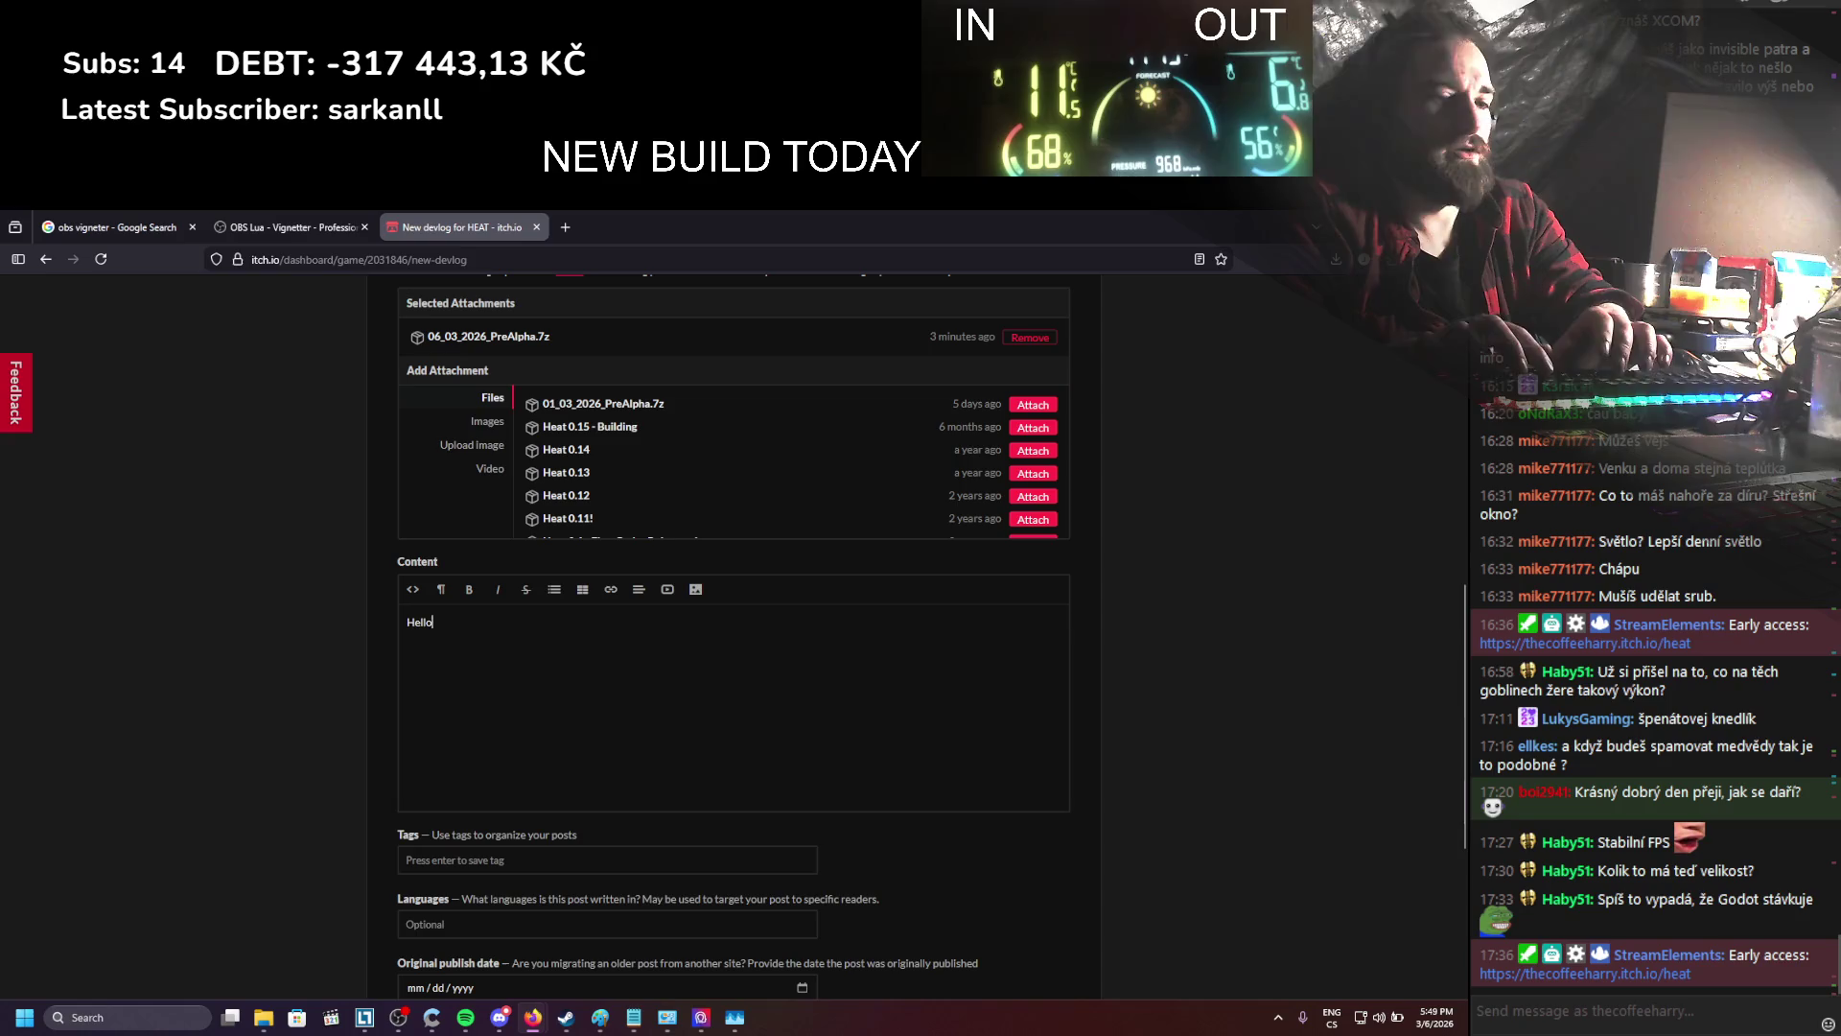
type("the")
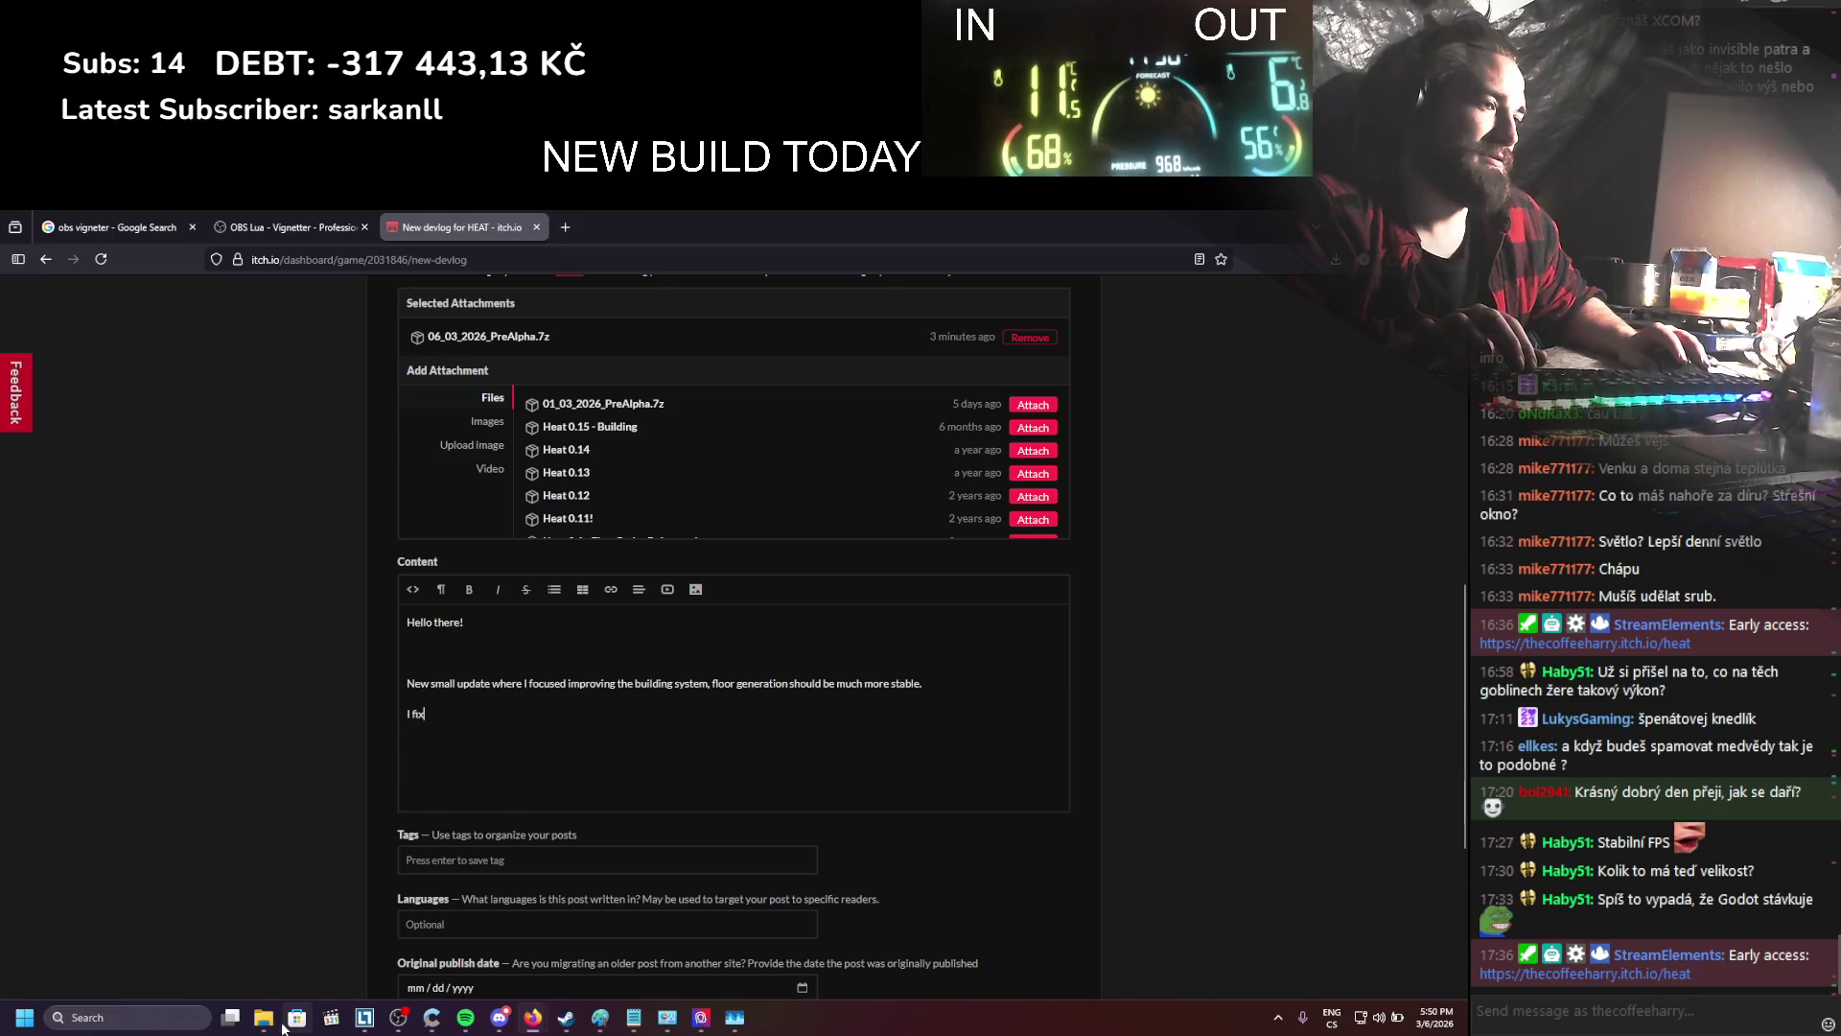
left_click(263, 1019)
Launch the new HEAT build and outline a rectangular floor frame
left_click(508, 605)
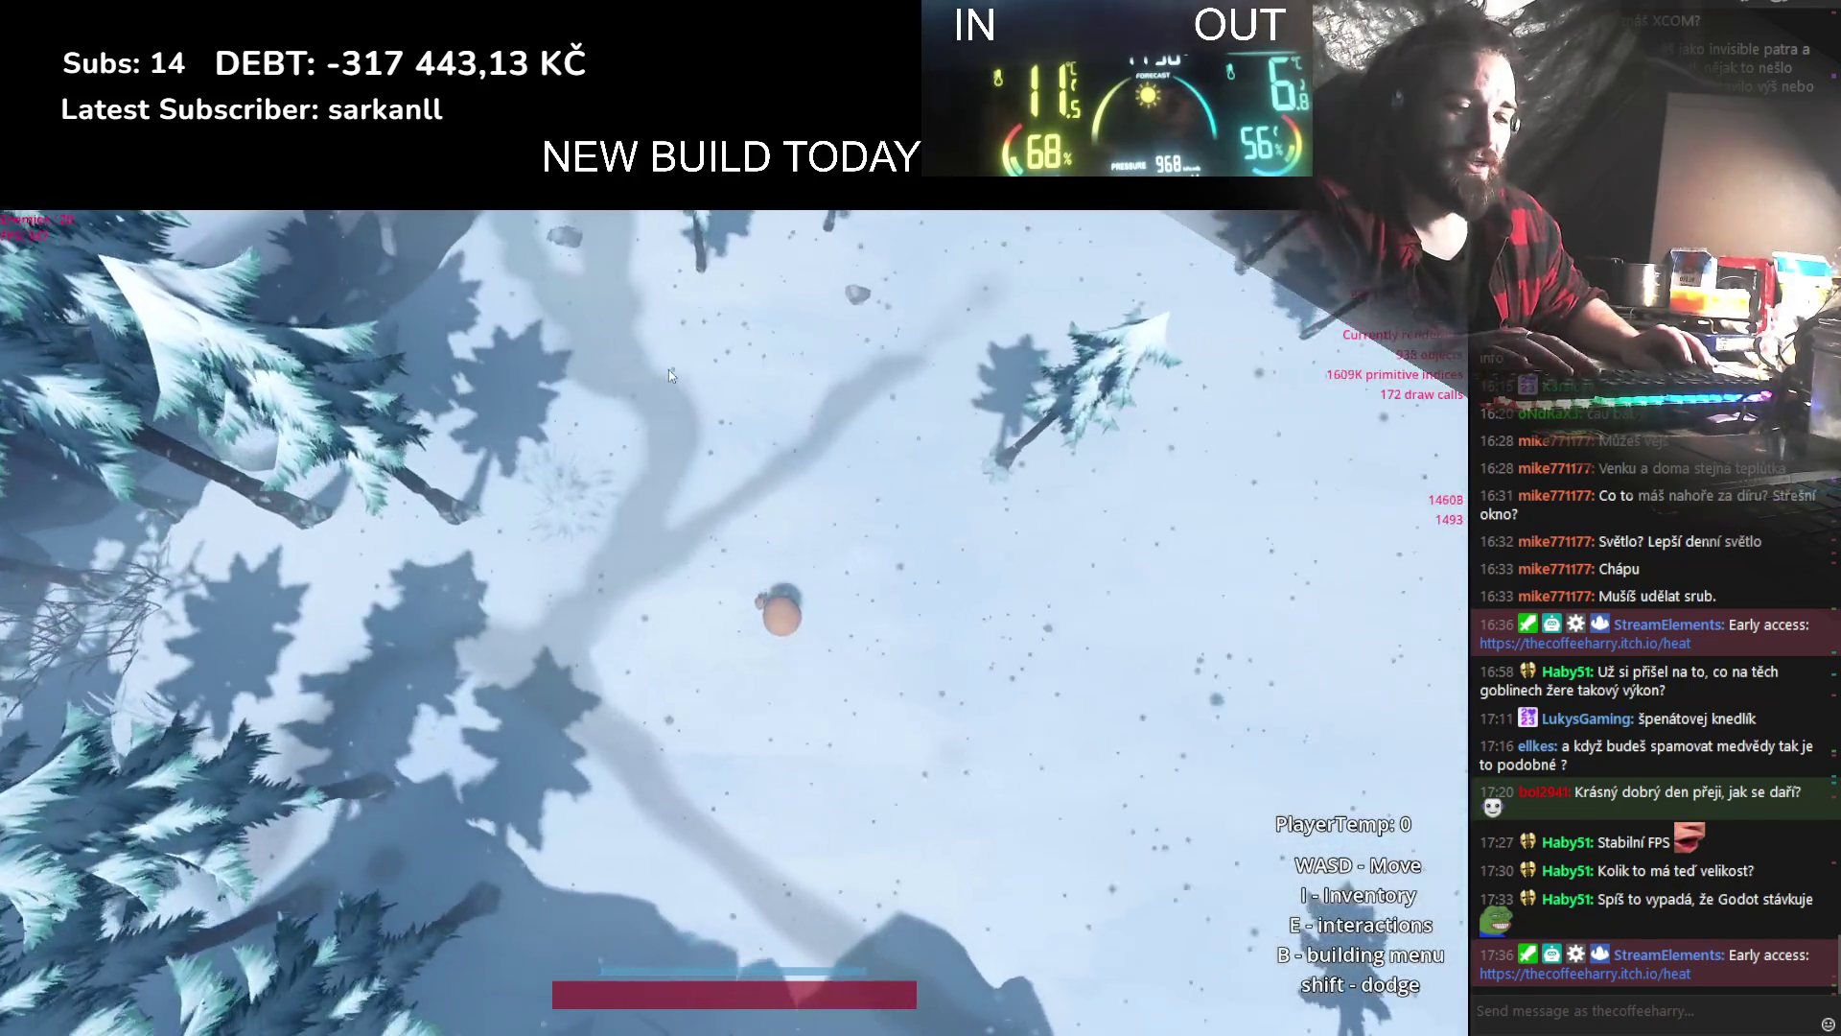
key("i")
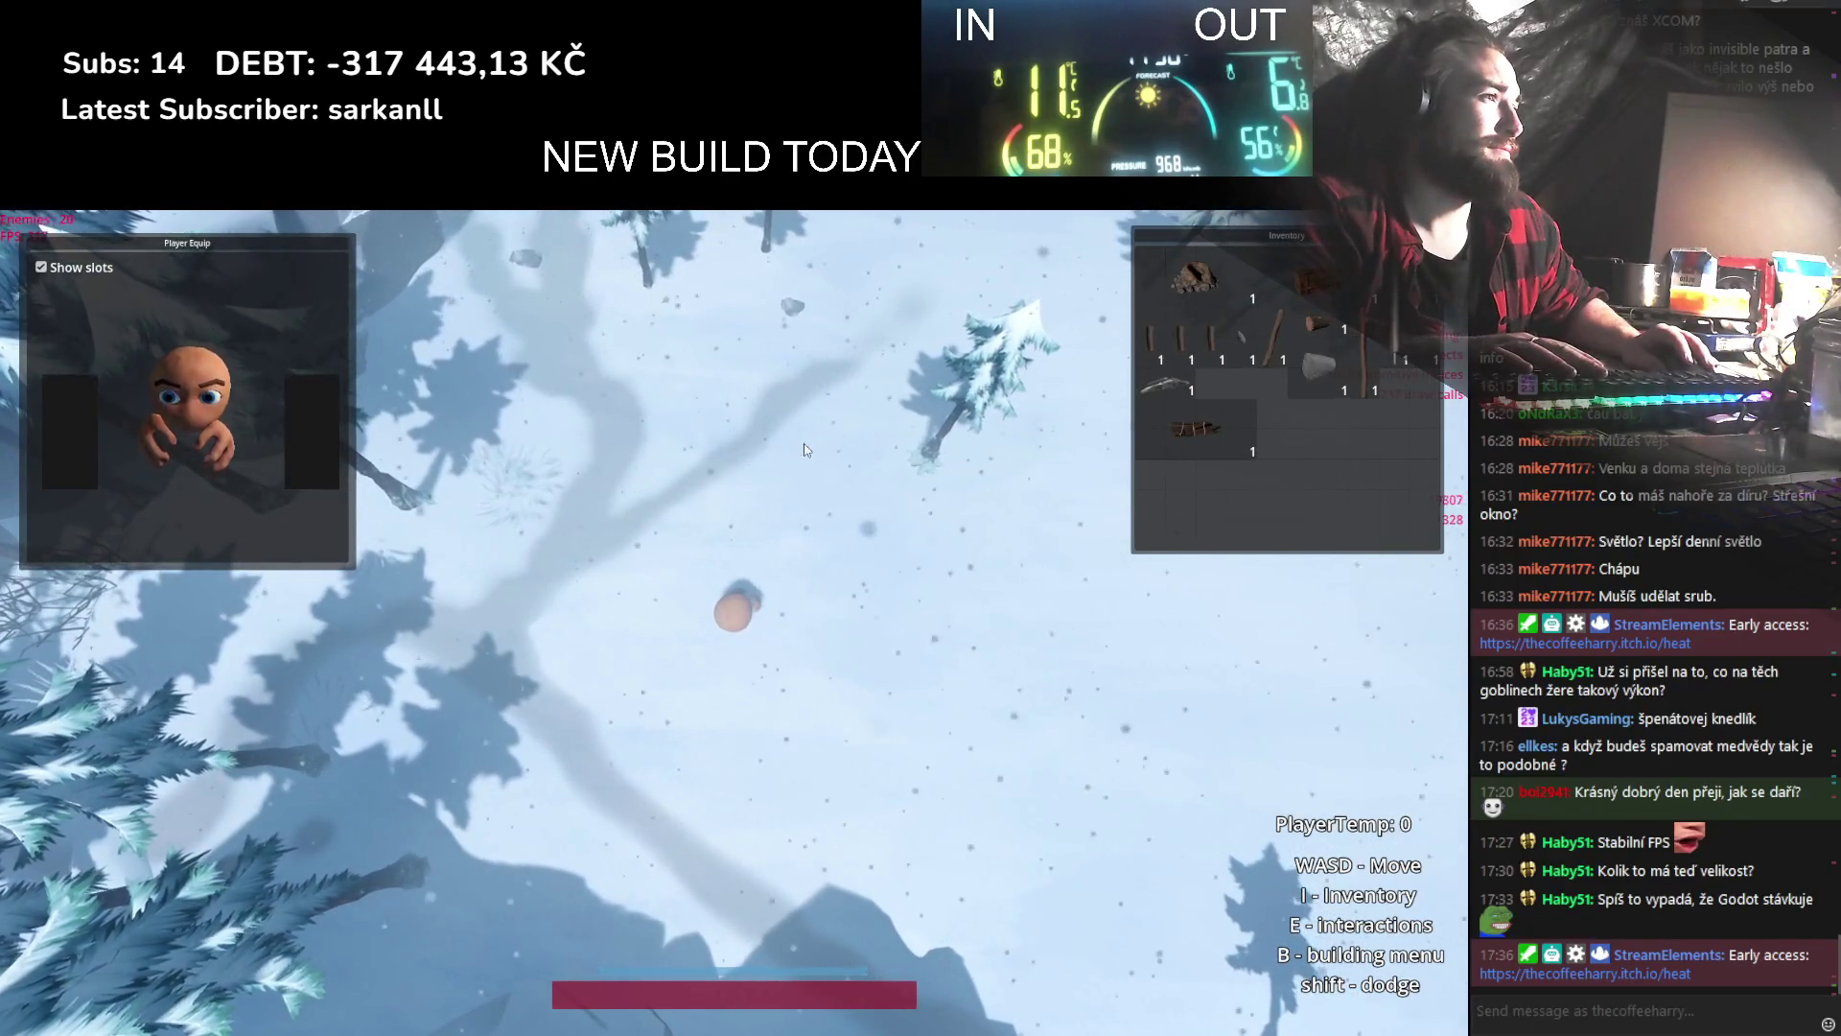
key("i")
key("b")
left_click(51, 278)
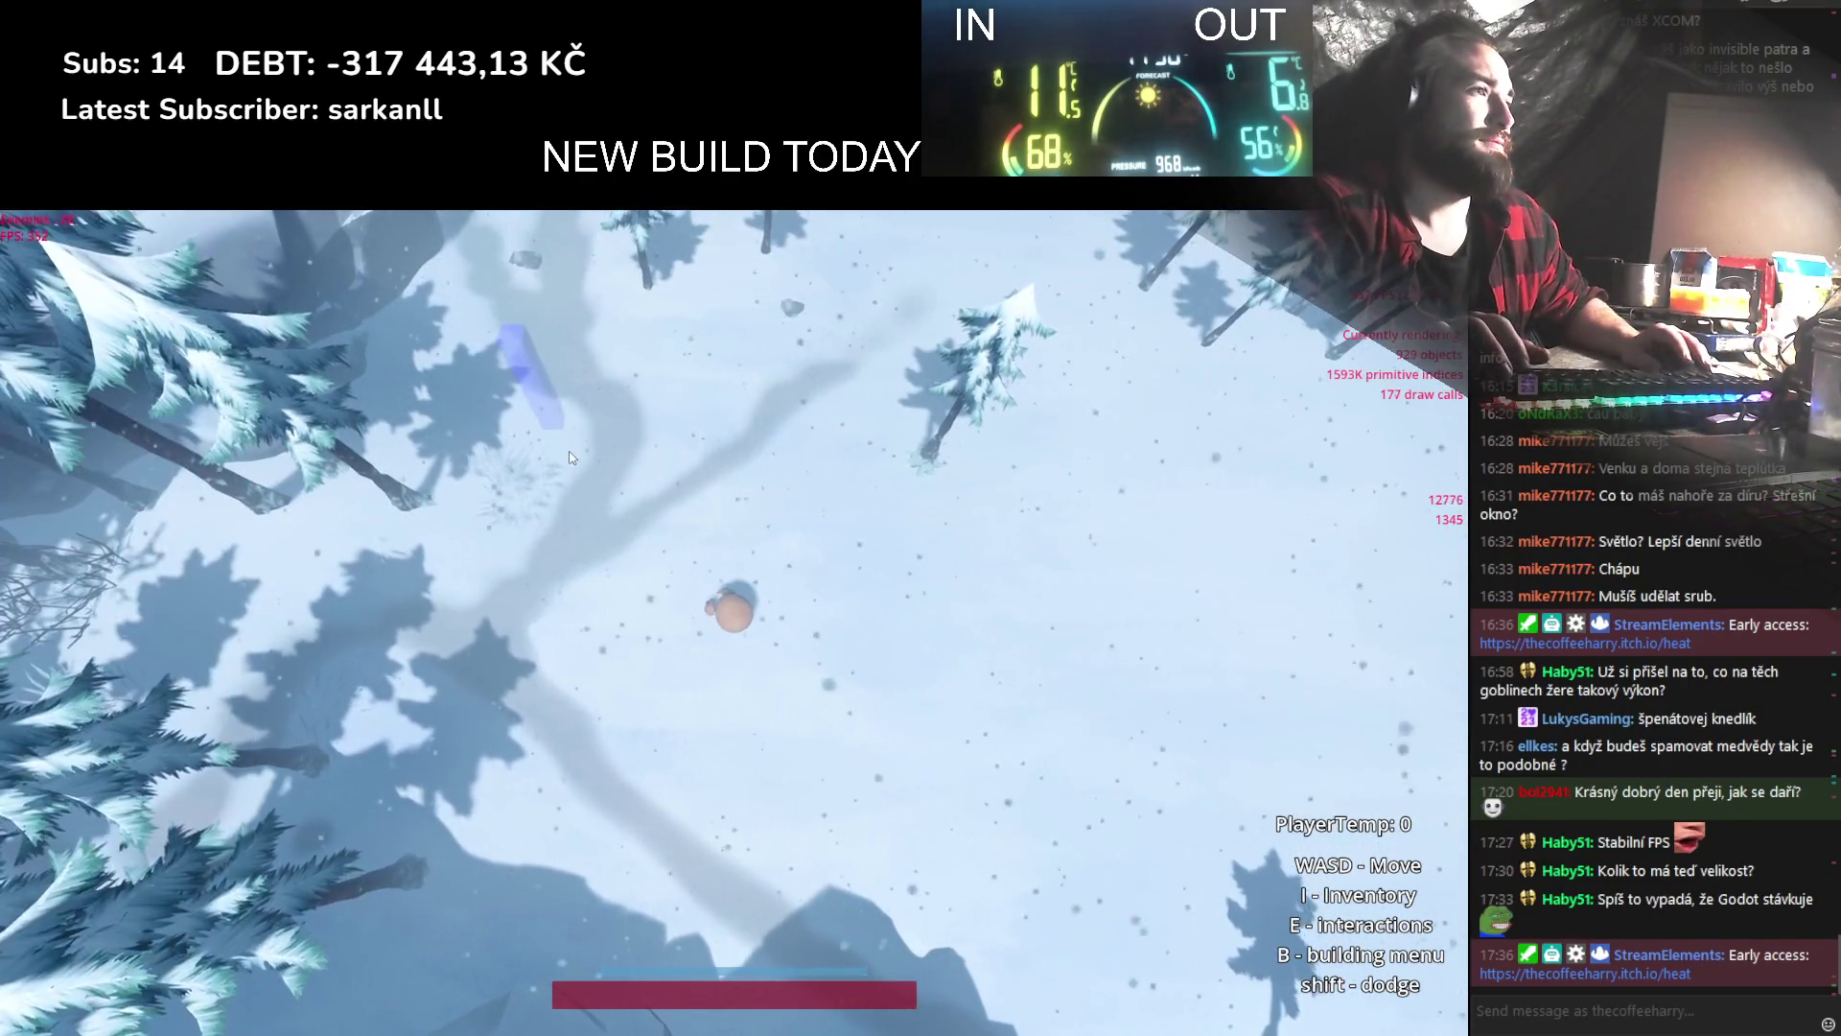
left_click(470, 517)
left_click(772, 575)
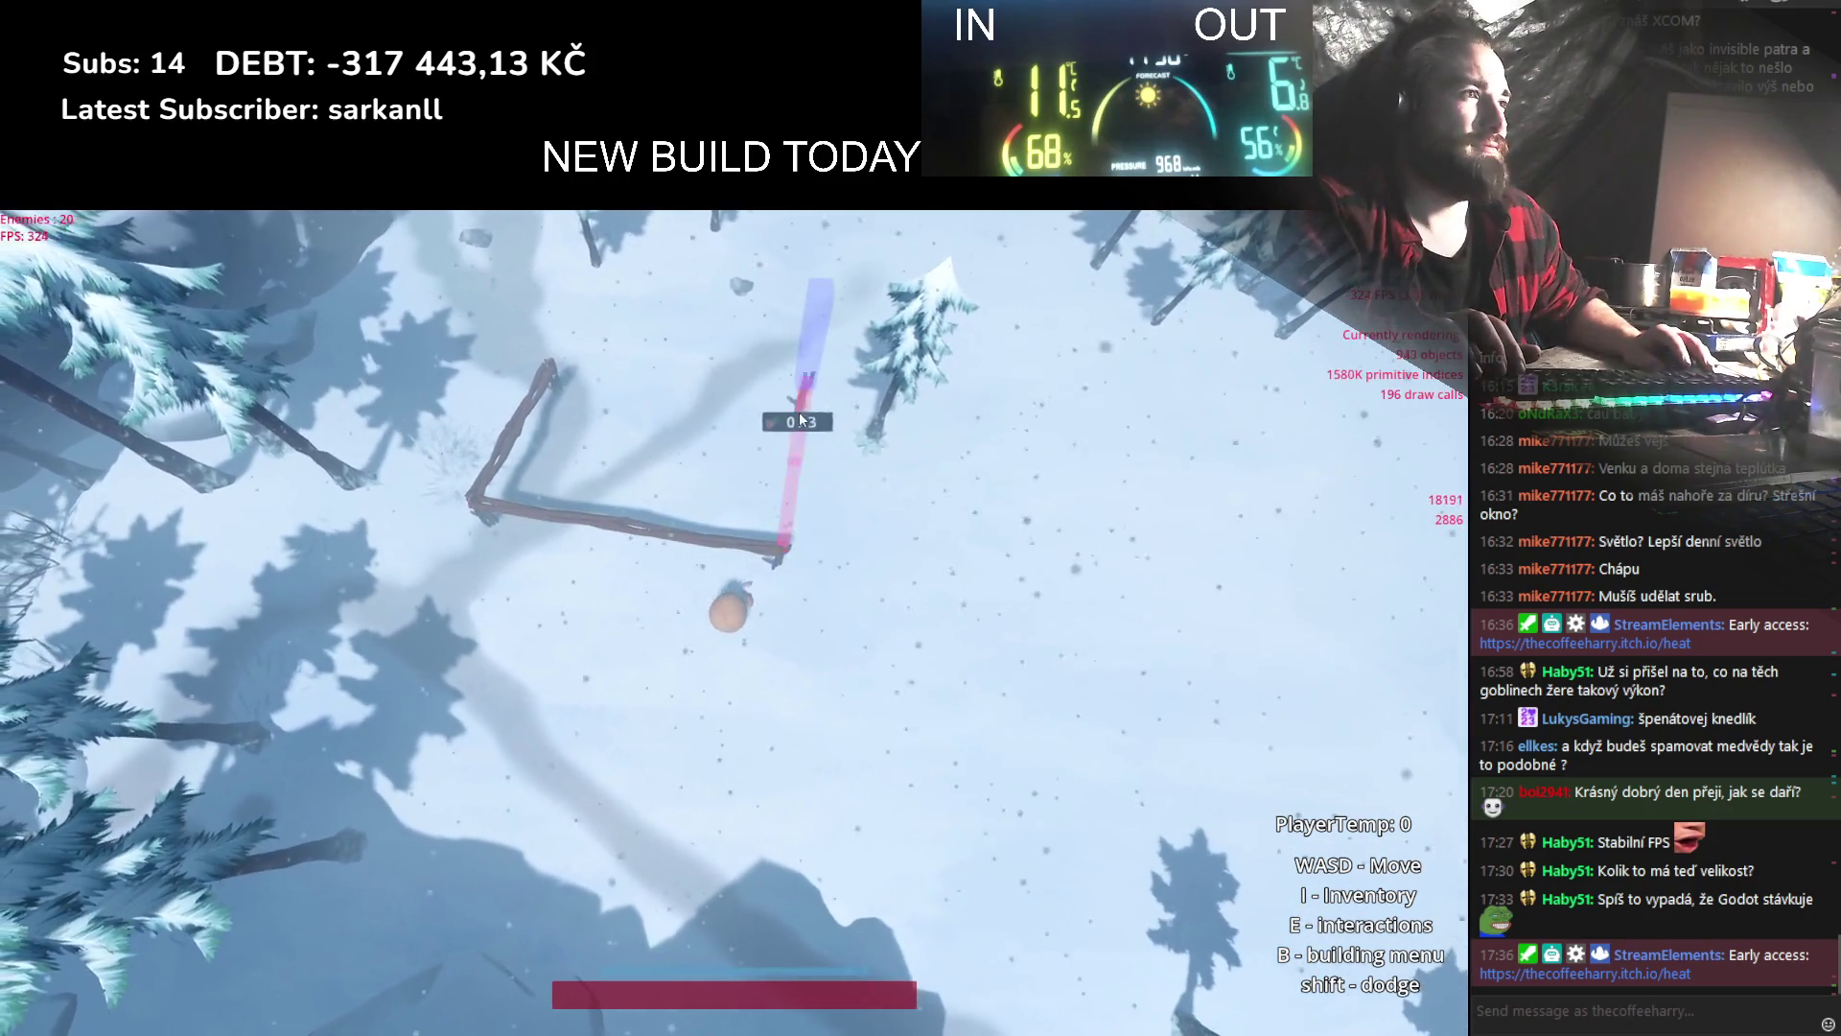
left_click(810, 360)
left_click(562, 350)
Build a wooden floor, a half wall, stairs and a door frame on the frame
key("b")
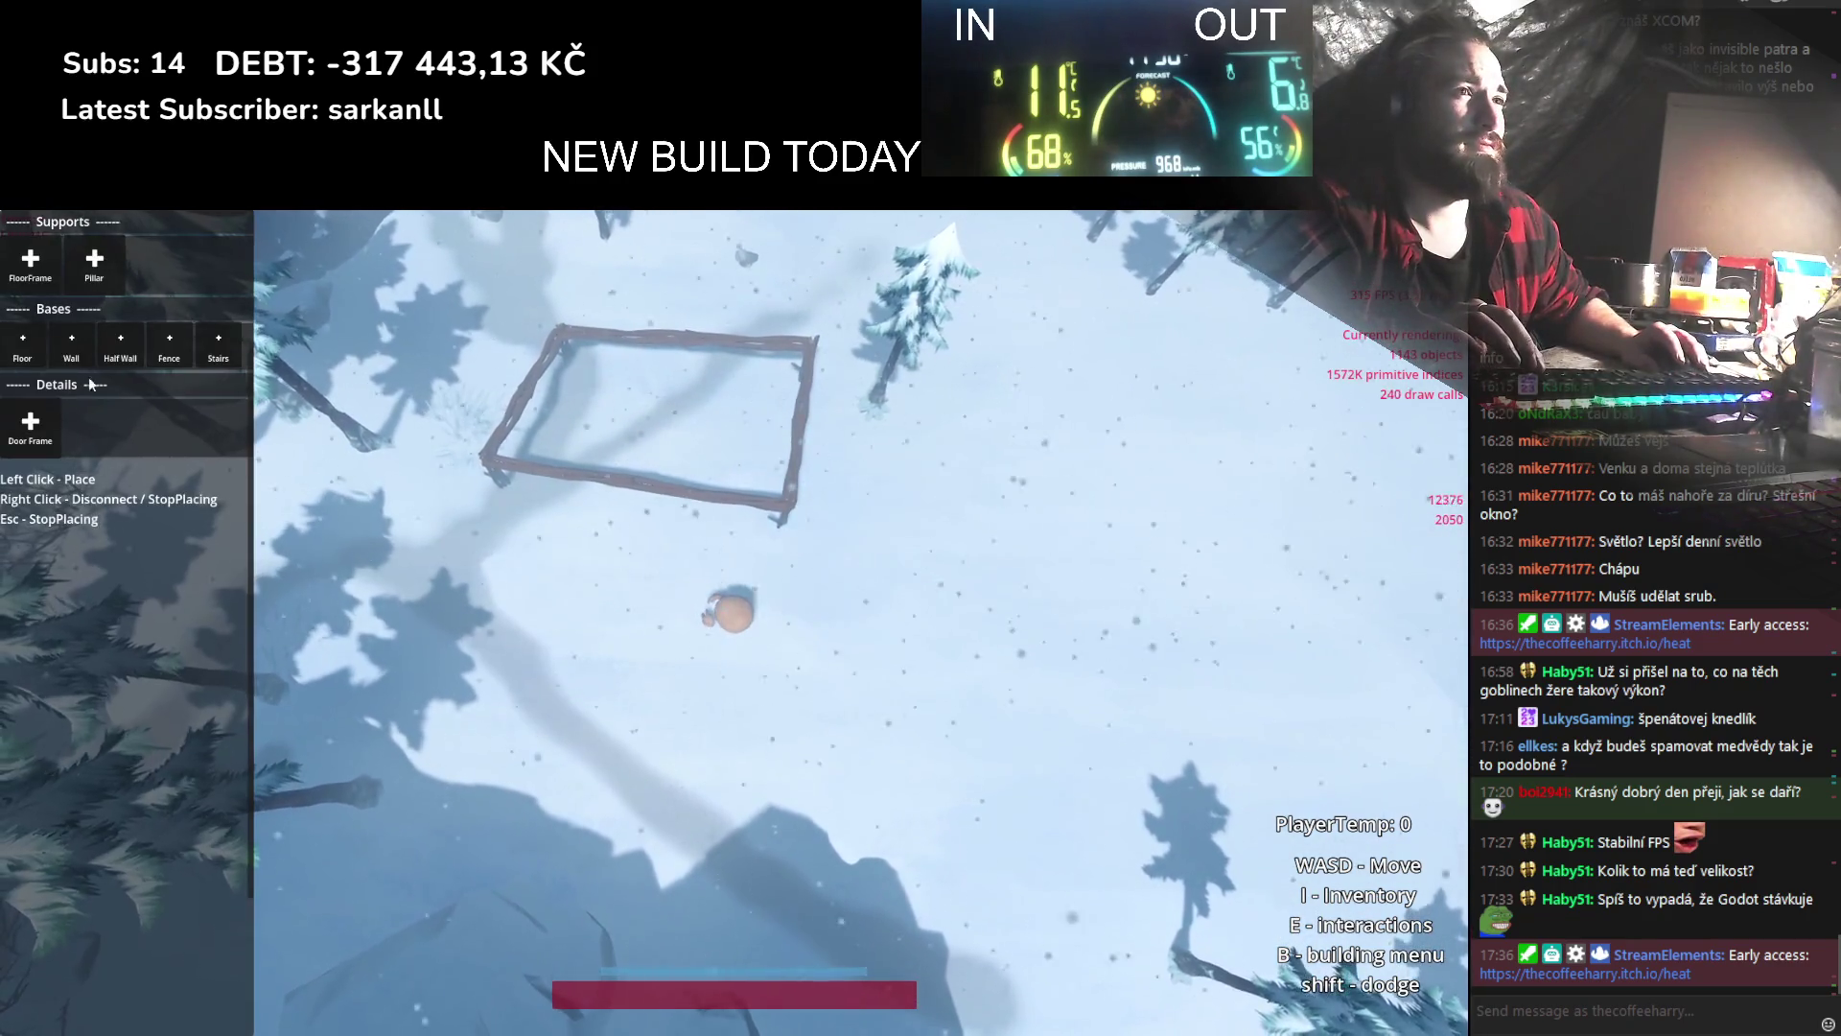
left_click(22, 344)
left_click(643, 413)
left_click(138, 361)
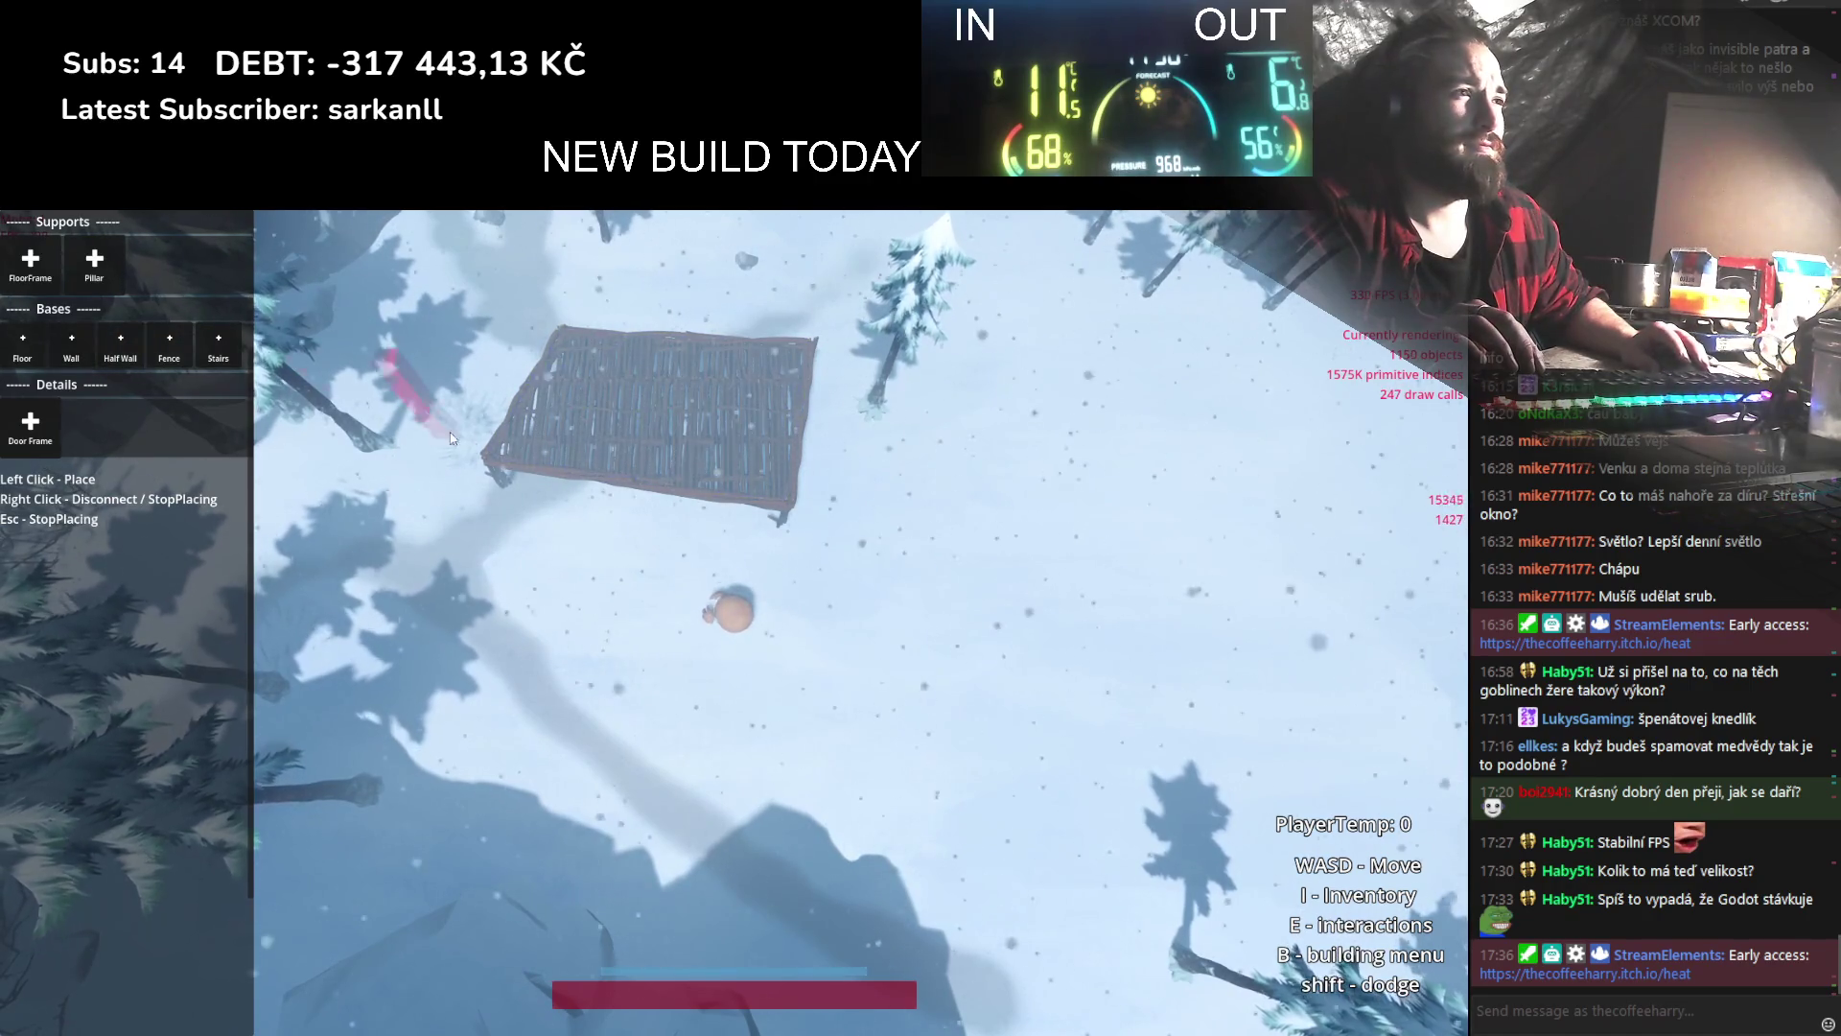
left_click(806, 509)
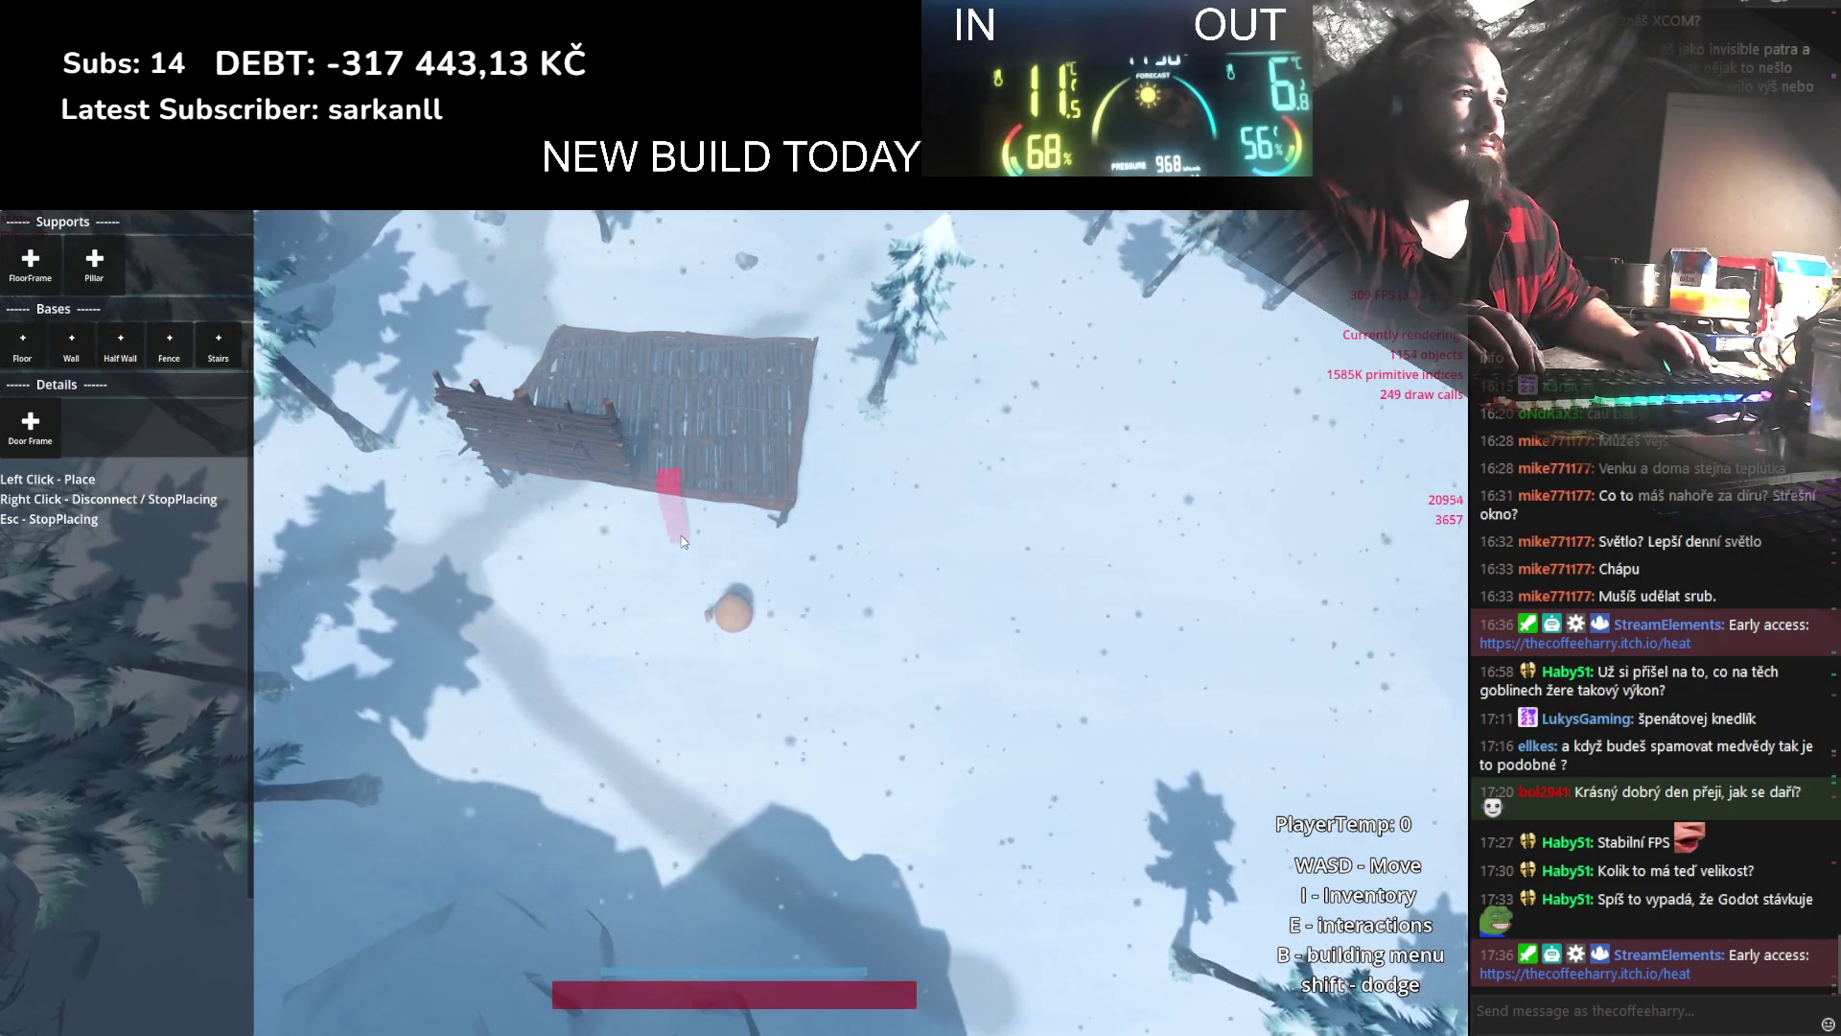
left_click(219, 345)
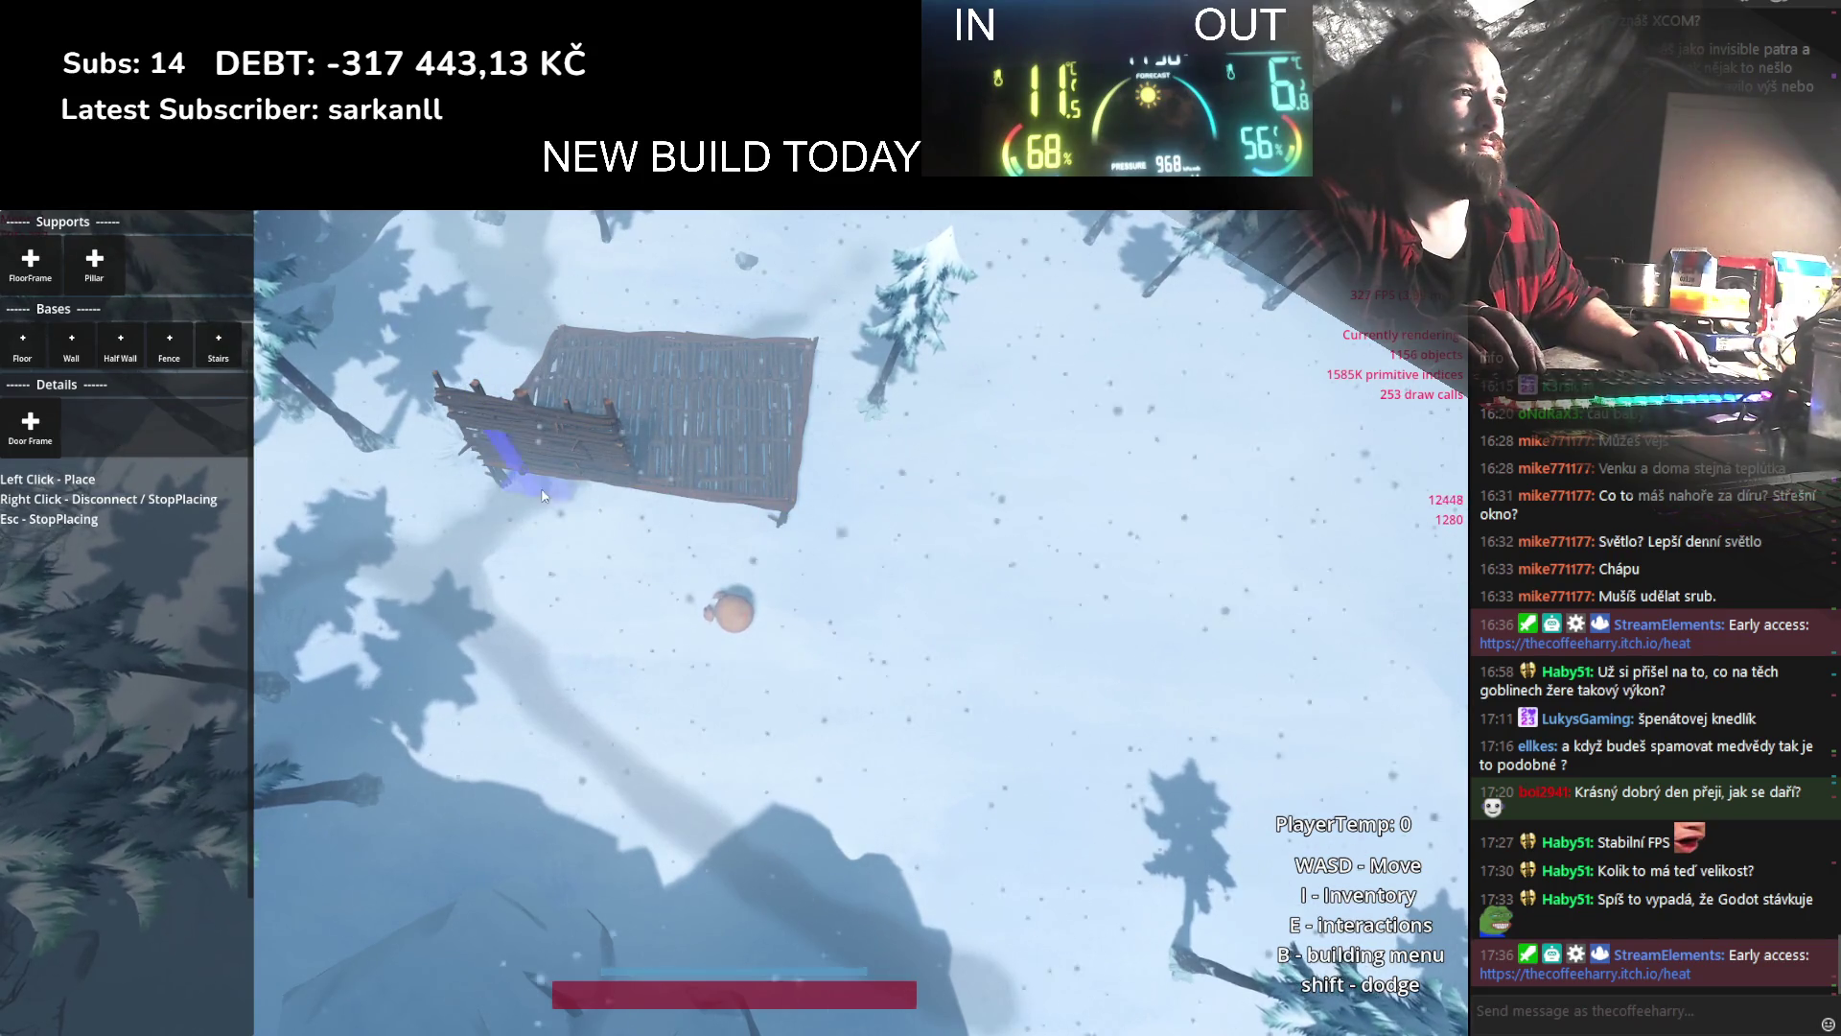
left_click(610, 566)
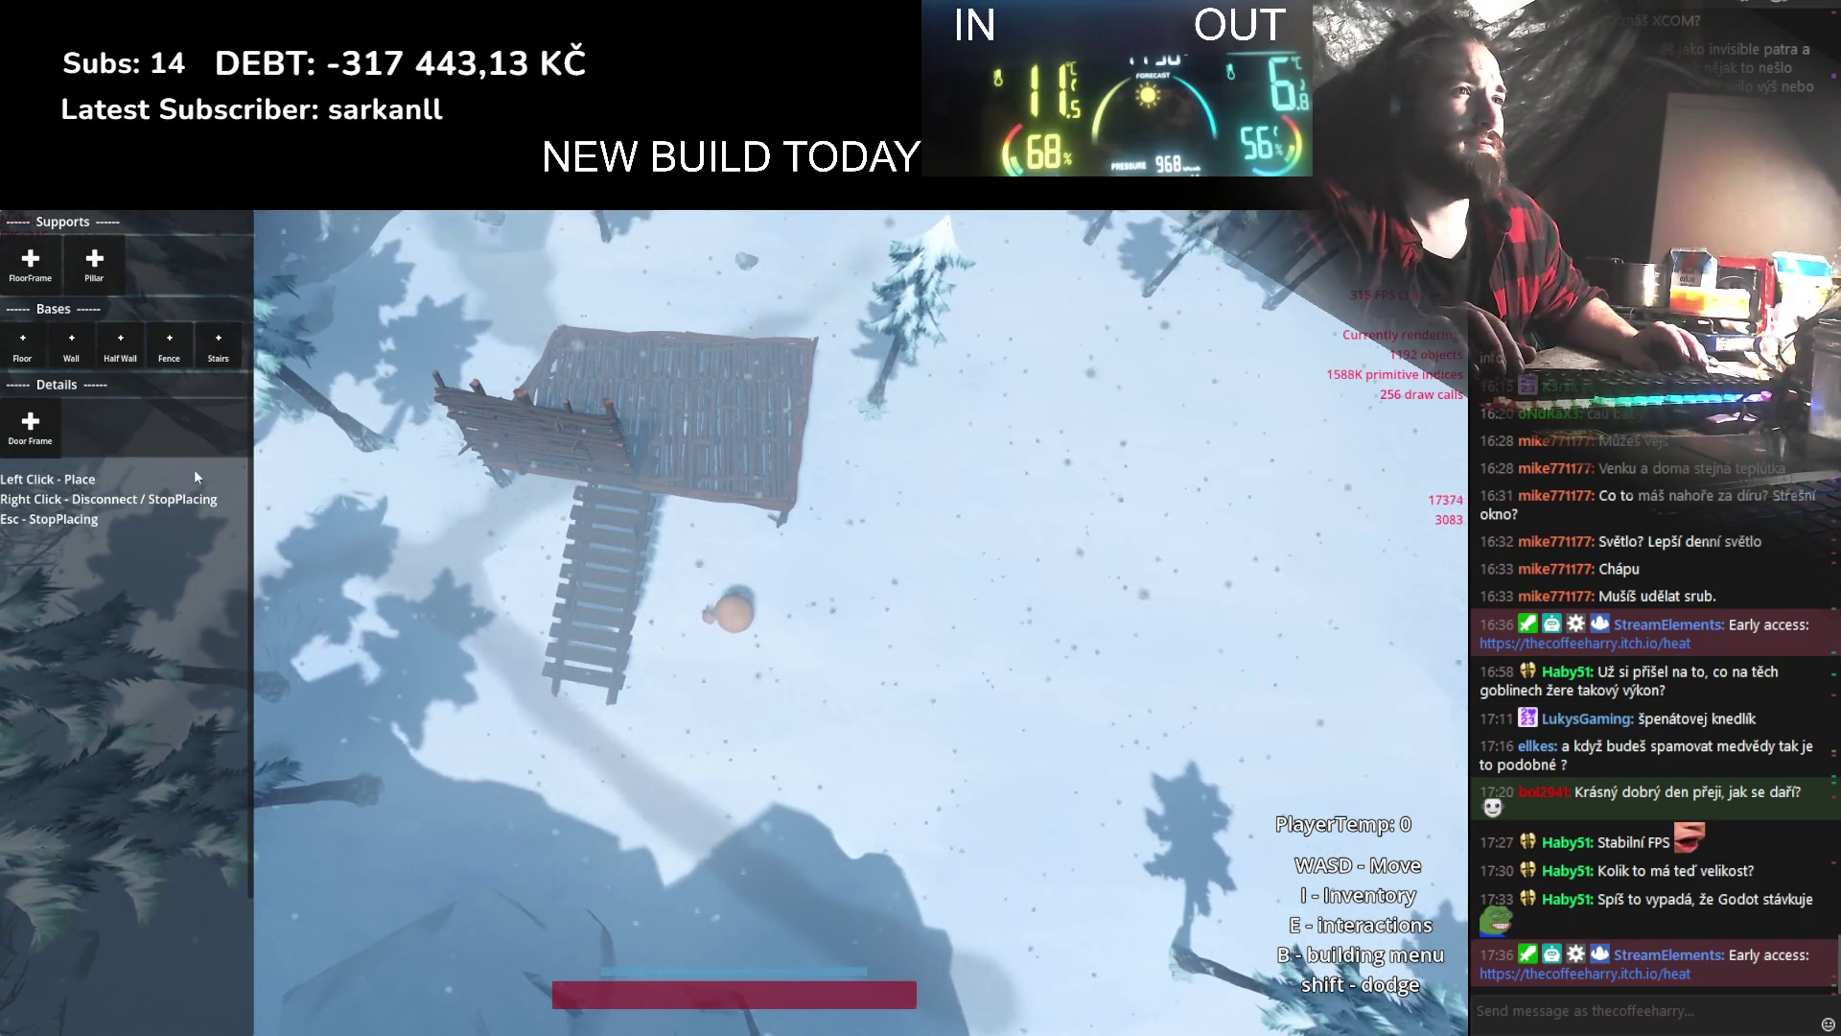
left_click(44, 441)
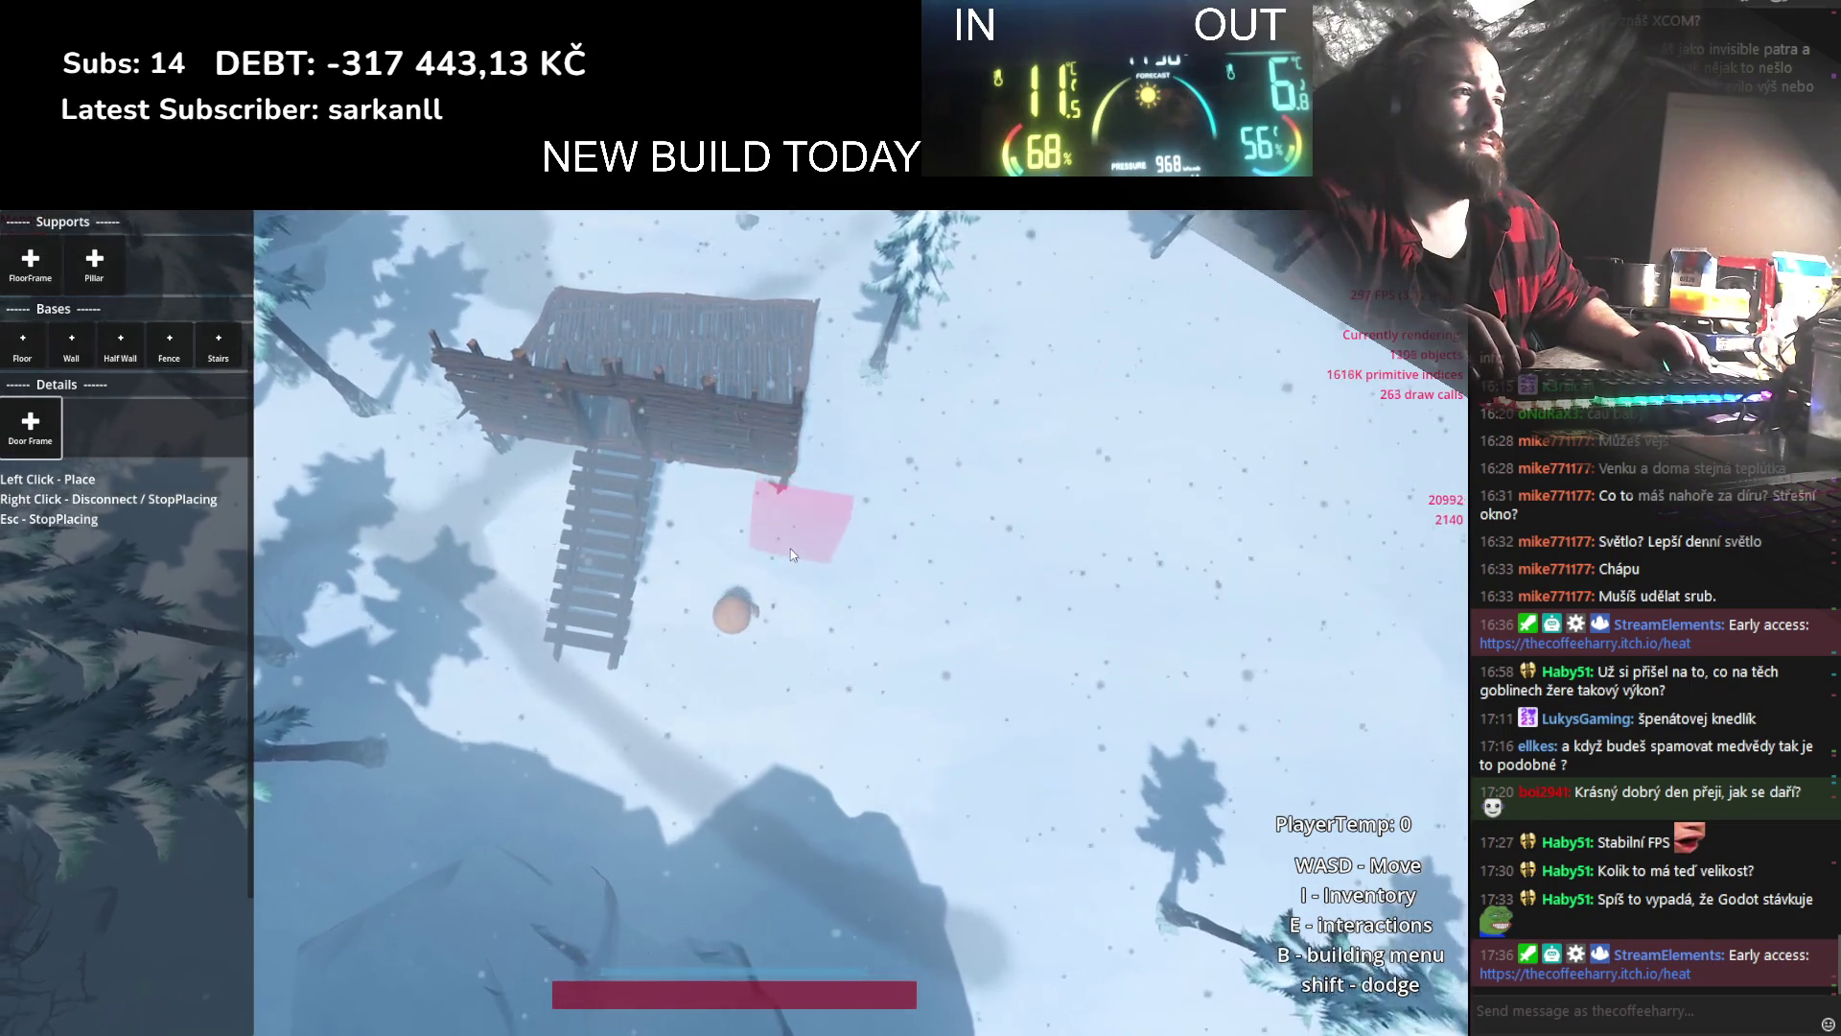
left_click(790, 549)
Walk up onto the platform, then quit the game and return to the devlog
key("b")
key("w")
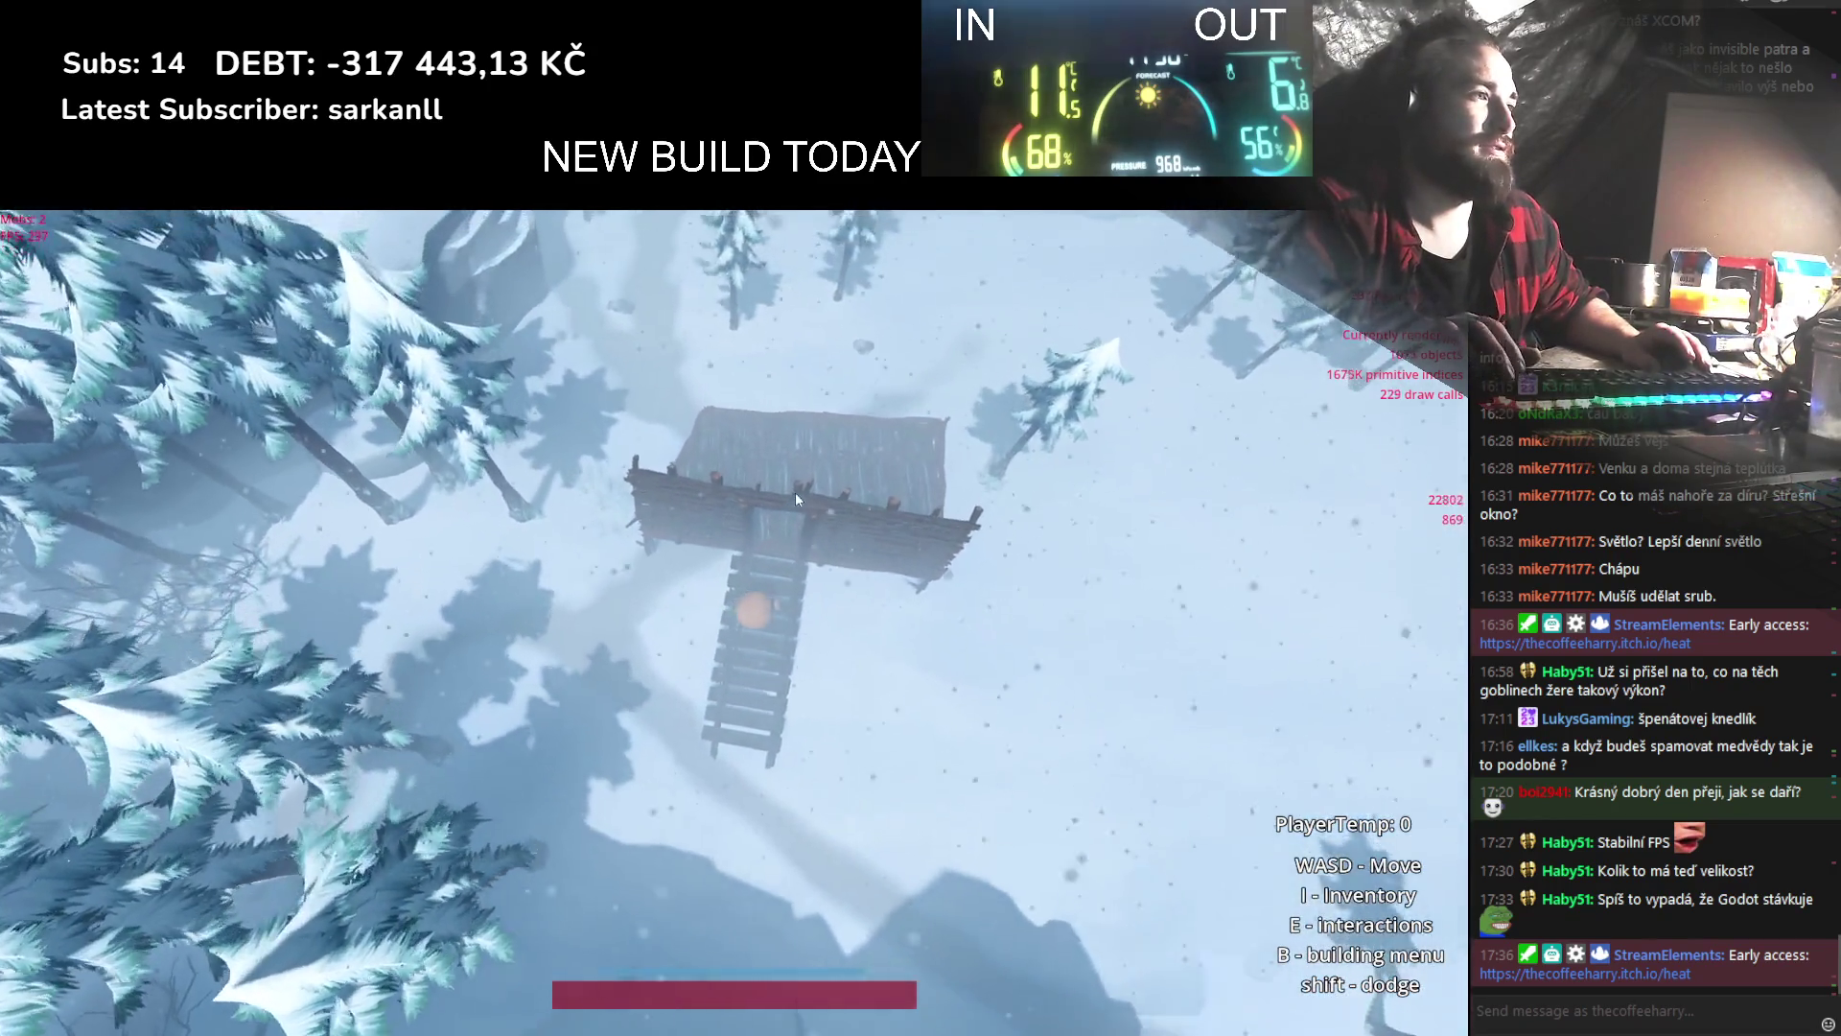
key("d")
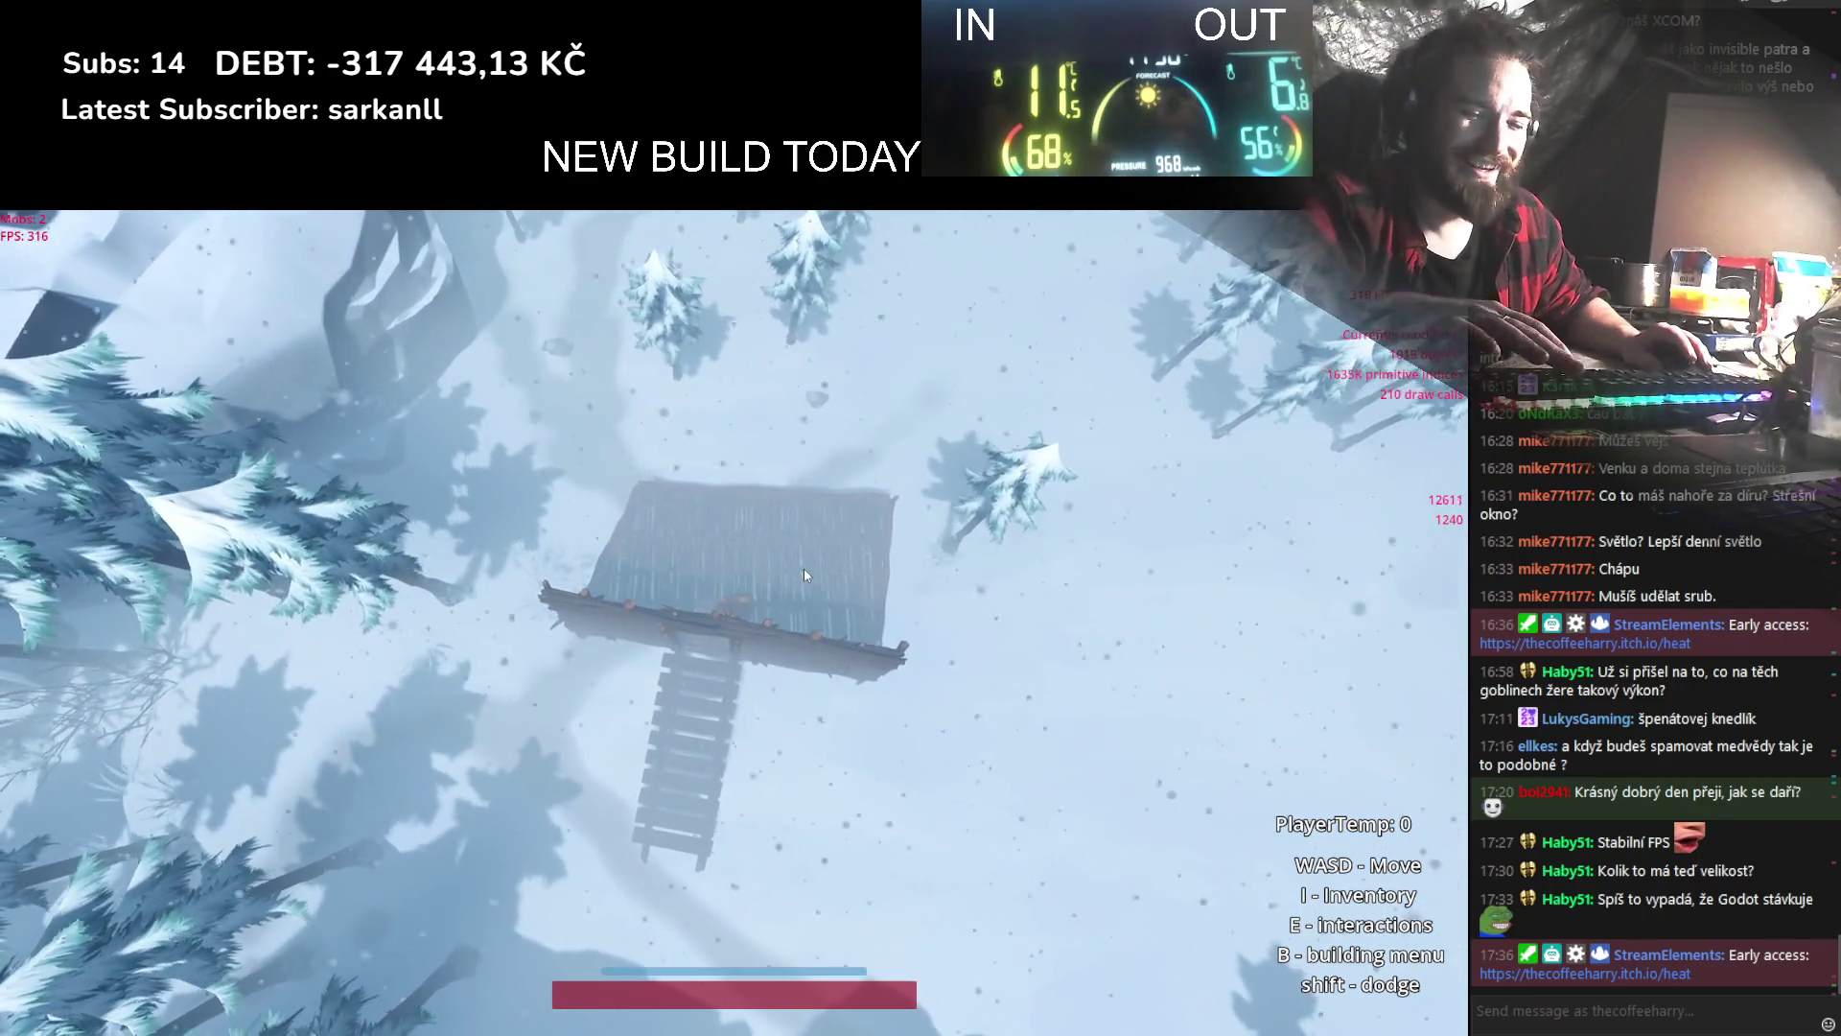
key("a")
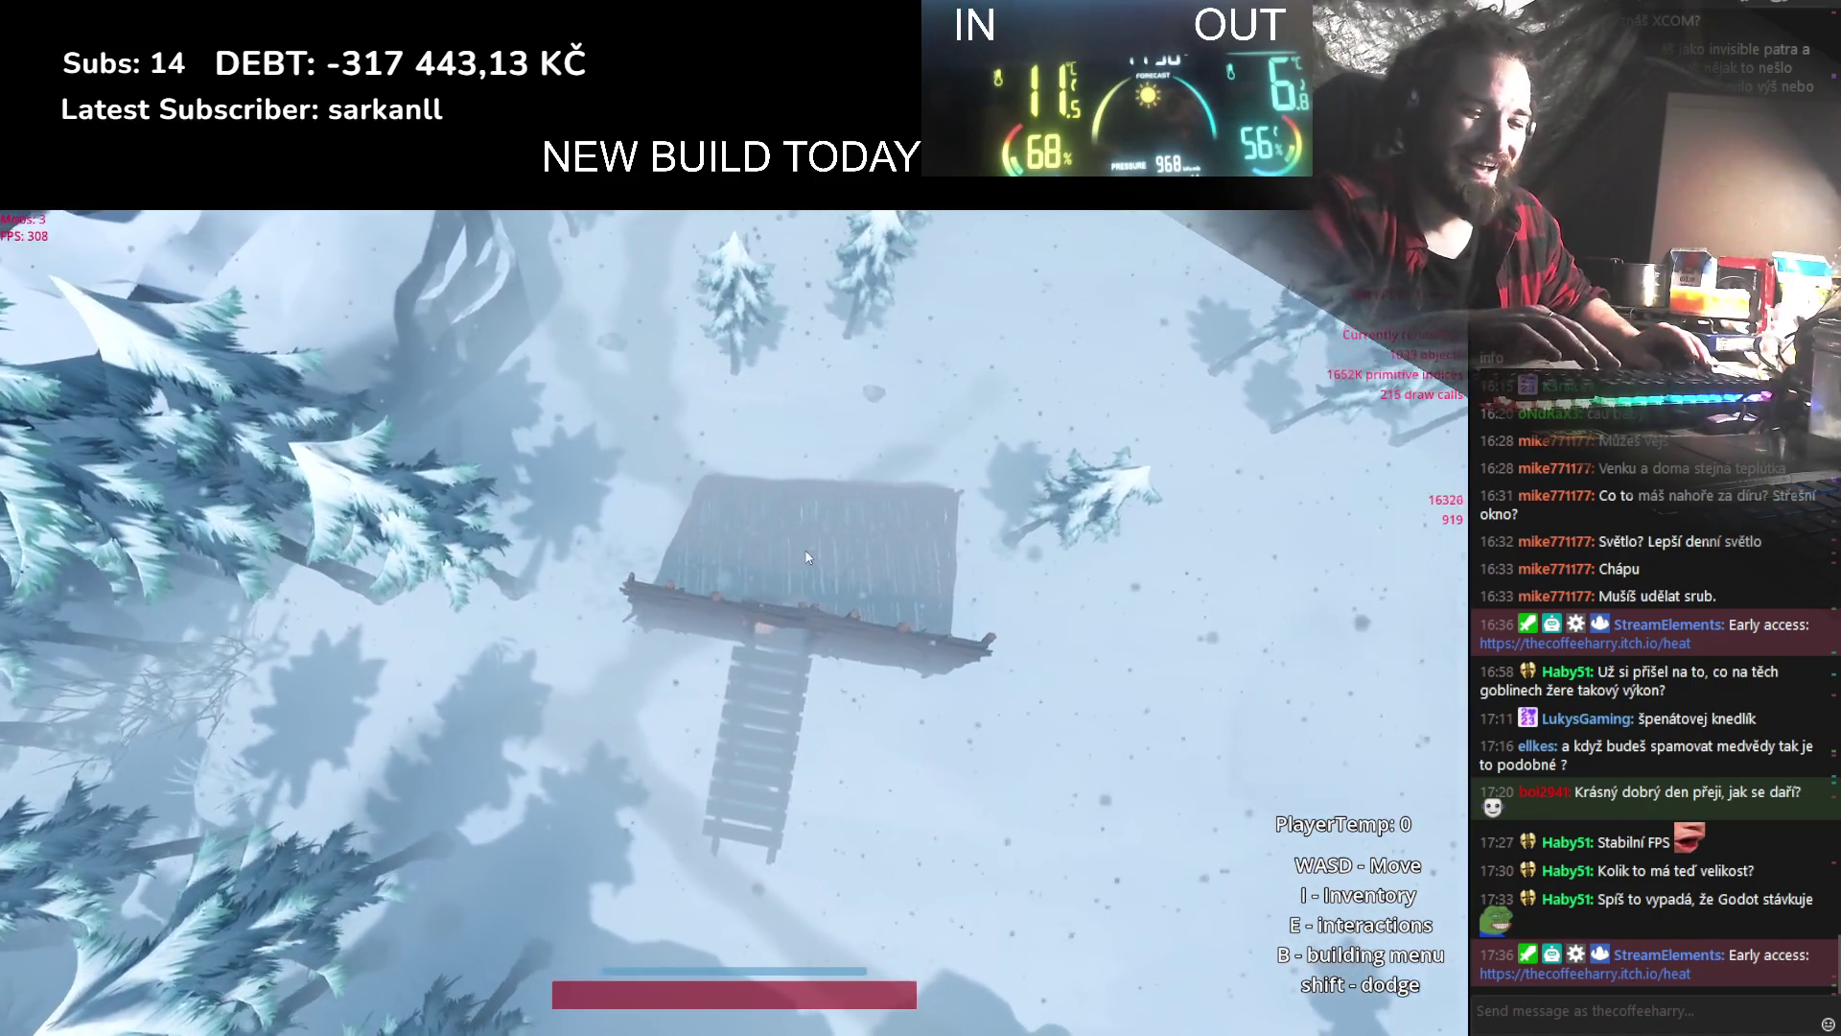
key("alt+F4")
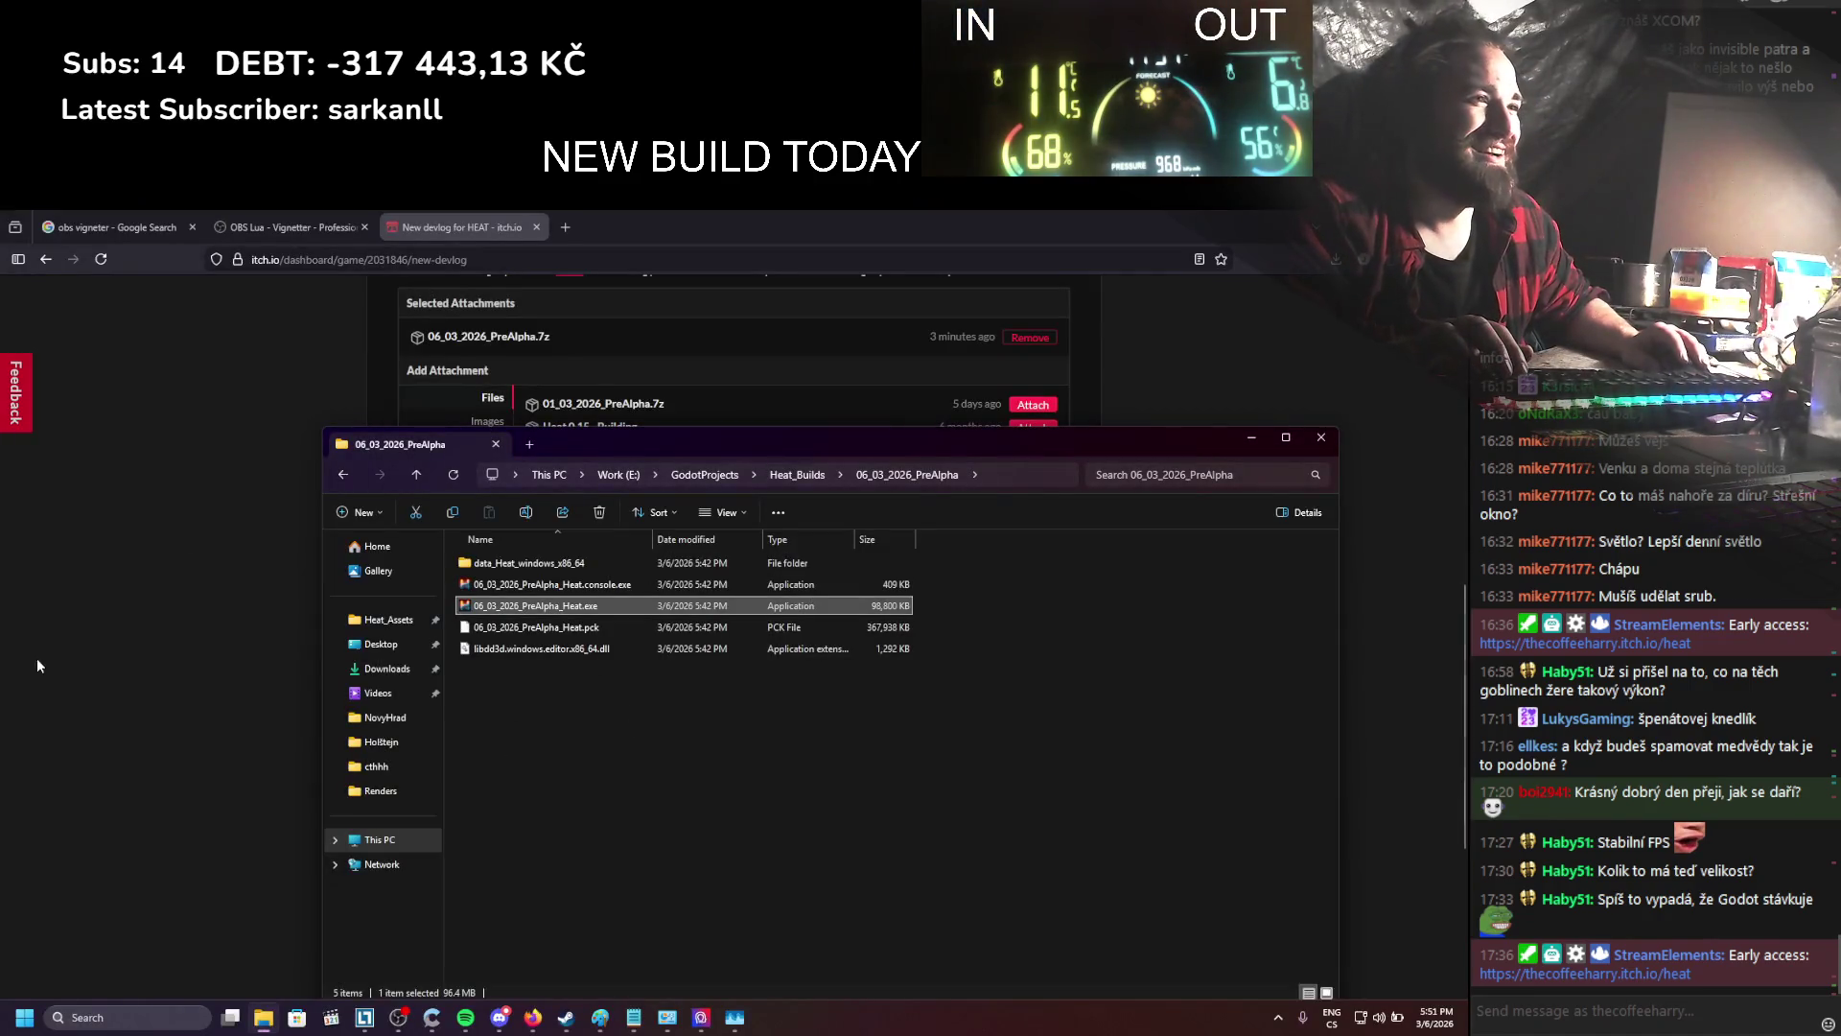
left_click(37, 658)
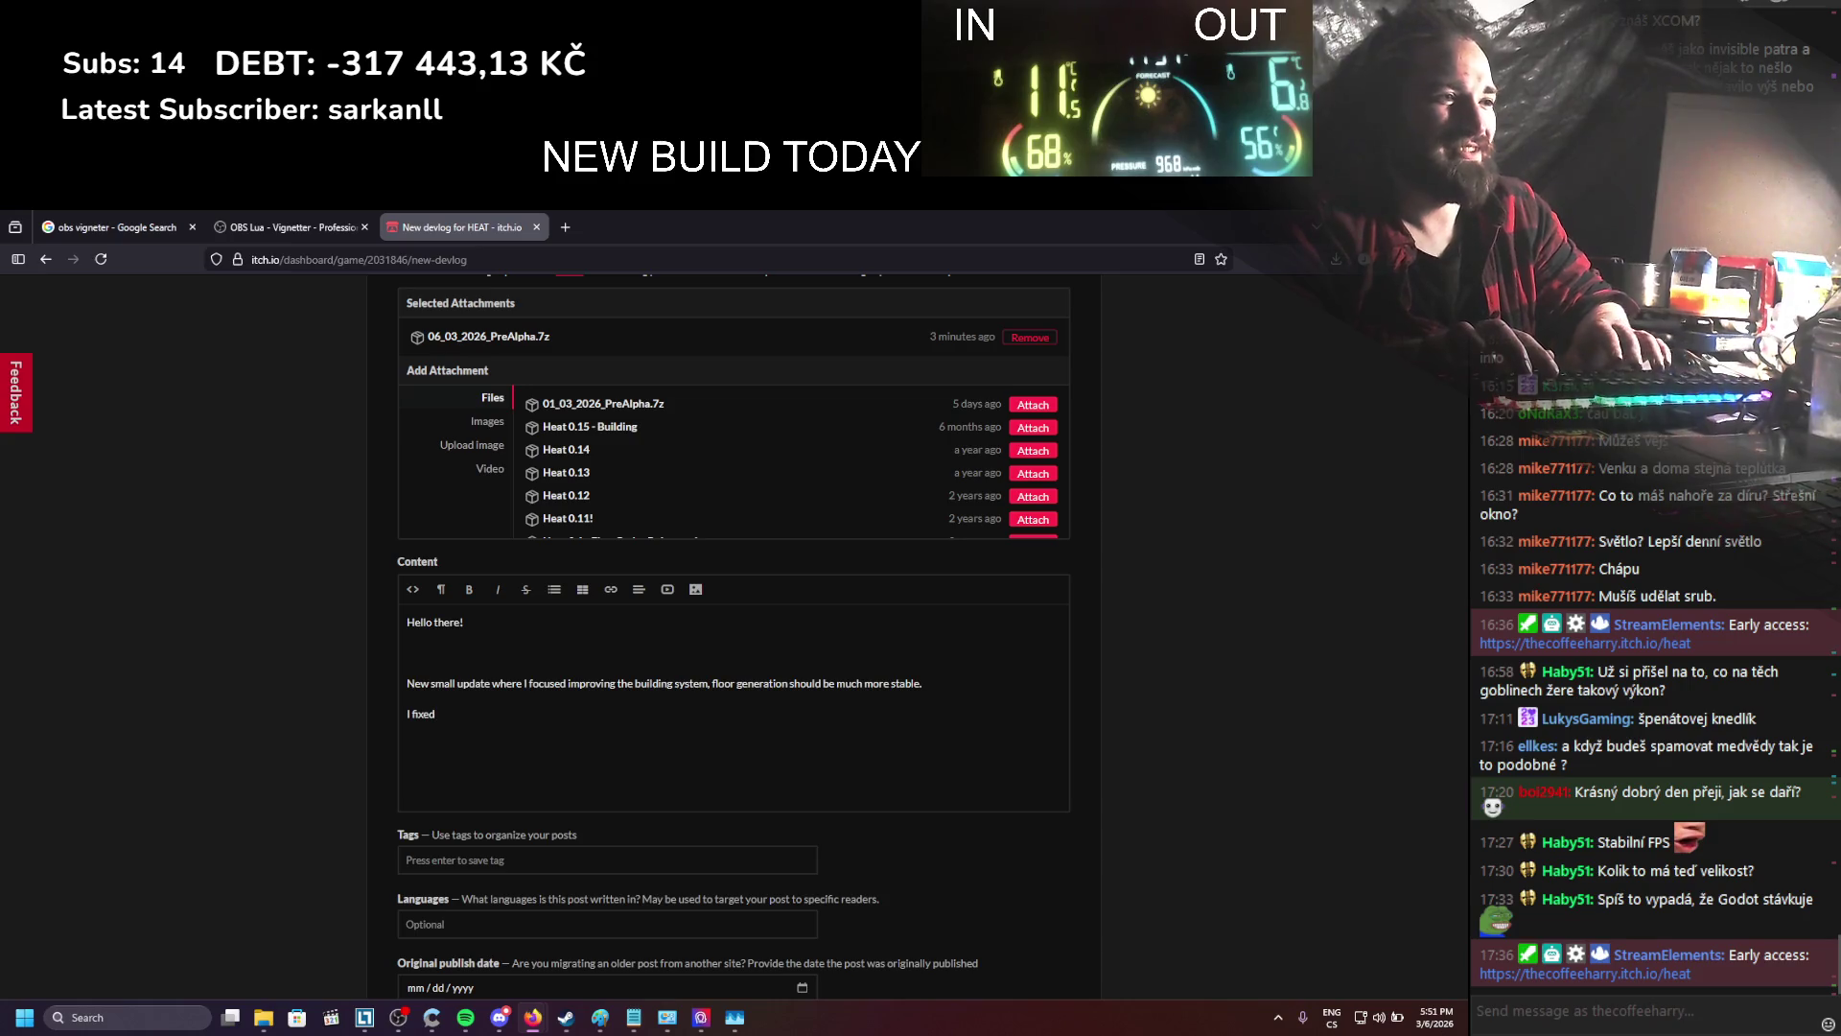
Write that the door frame collision is fixed so players can walk through again
type("the")
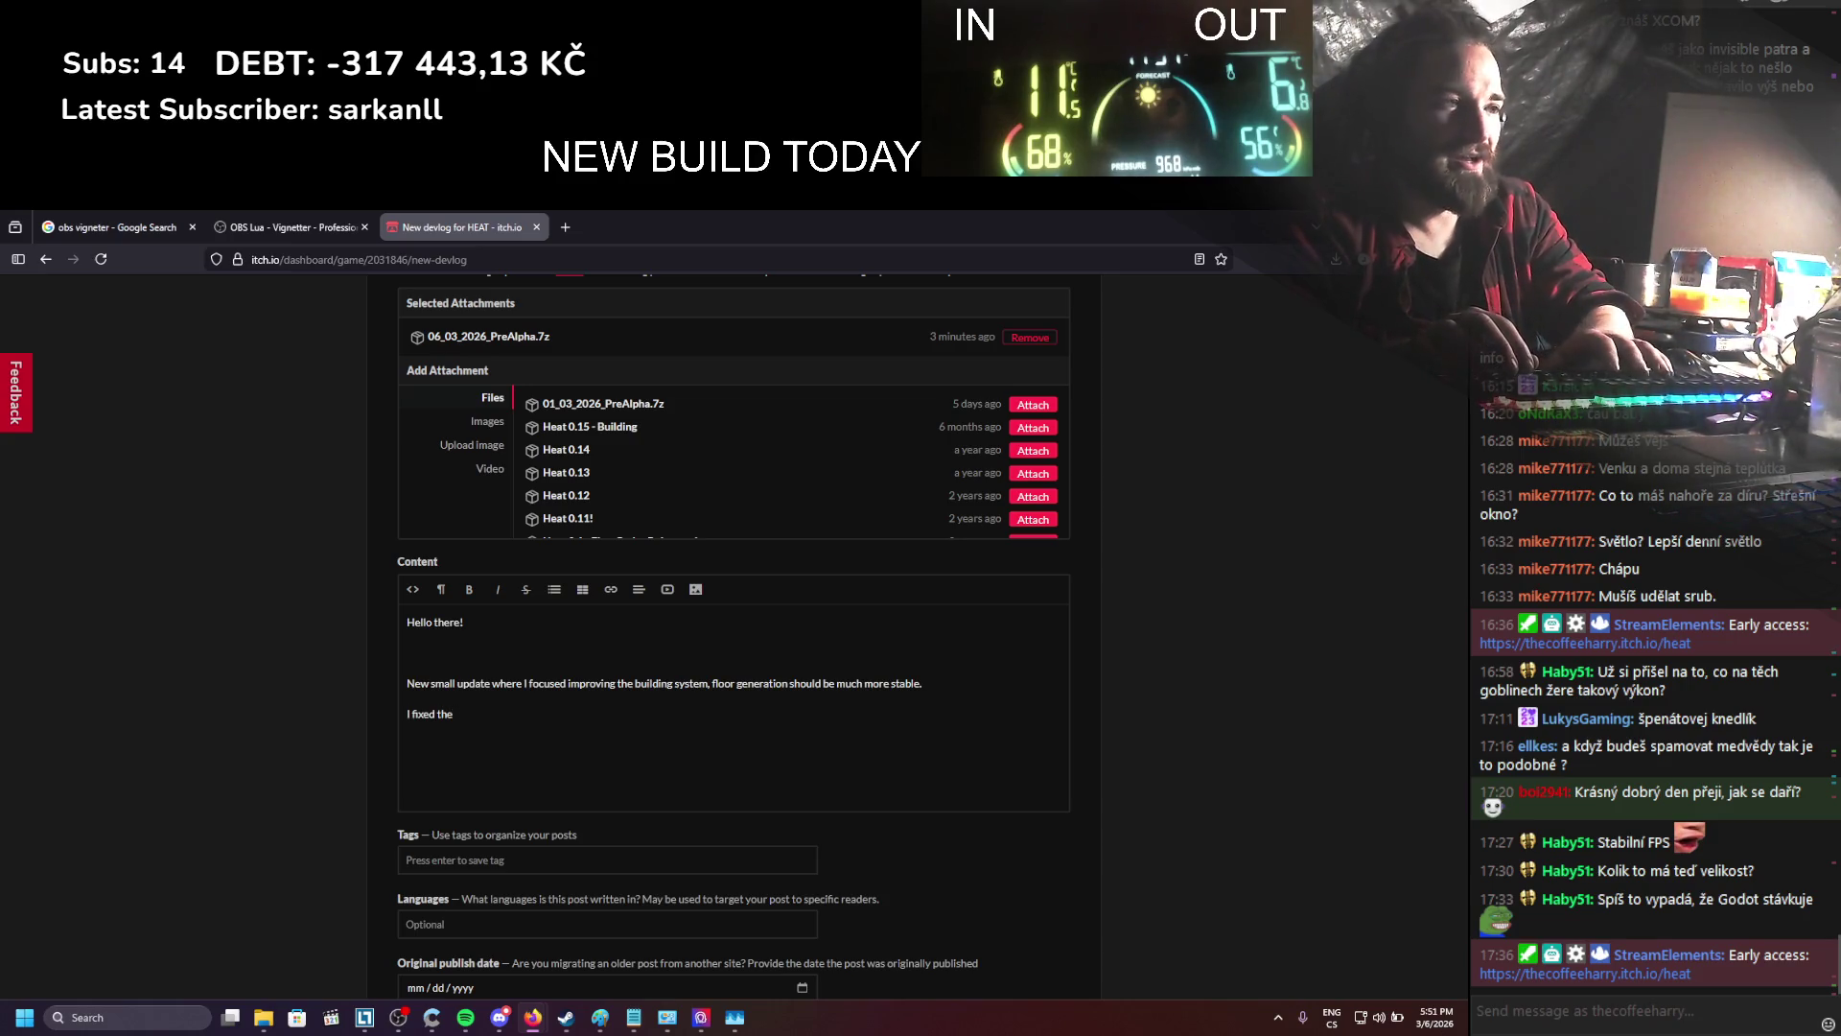
type(" c")
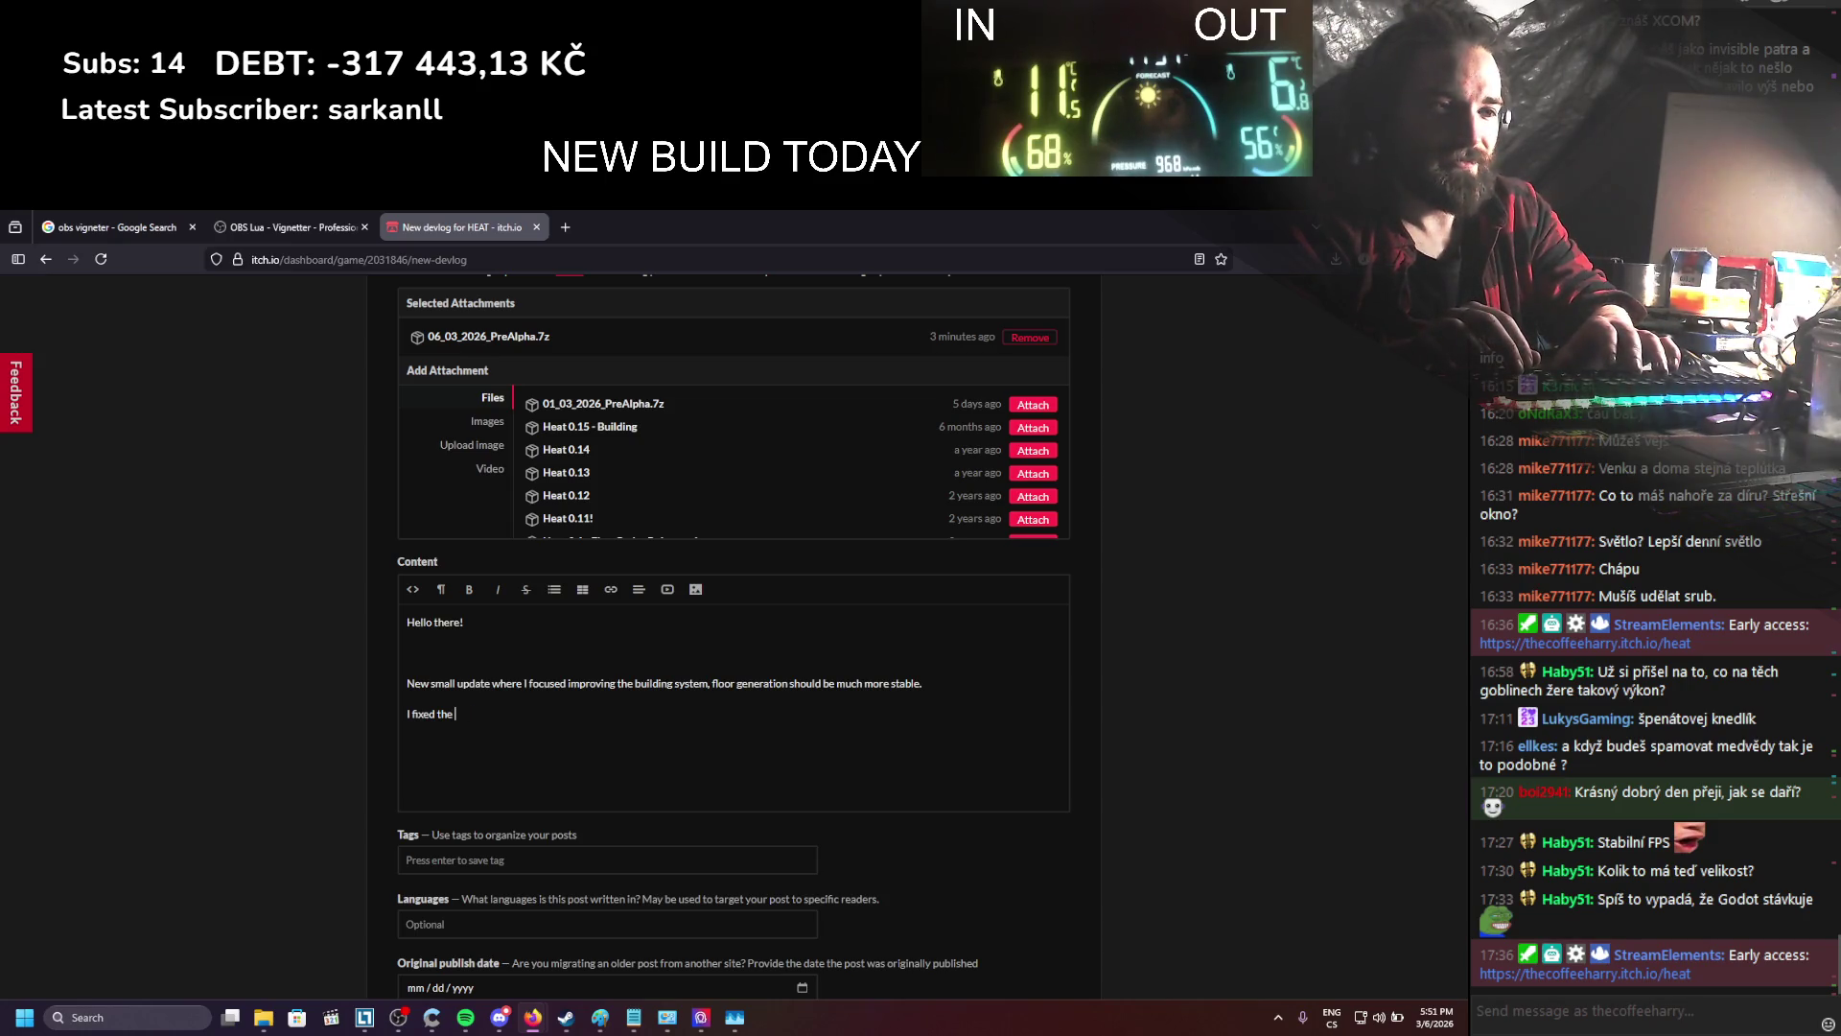
type(" door f")
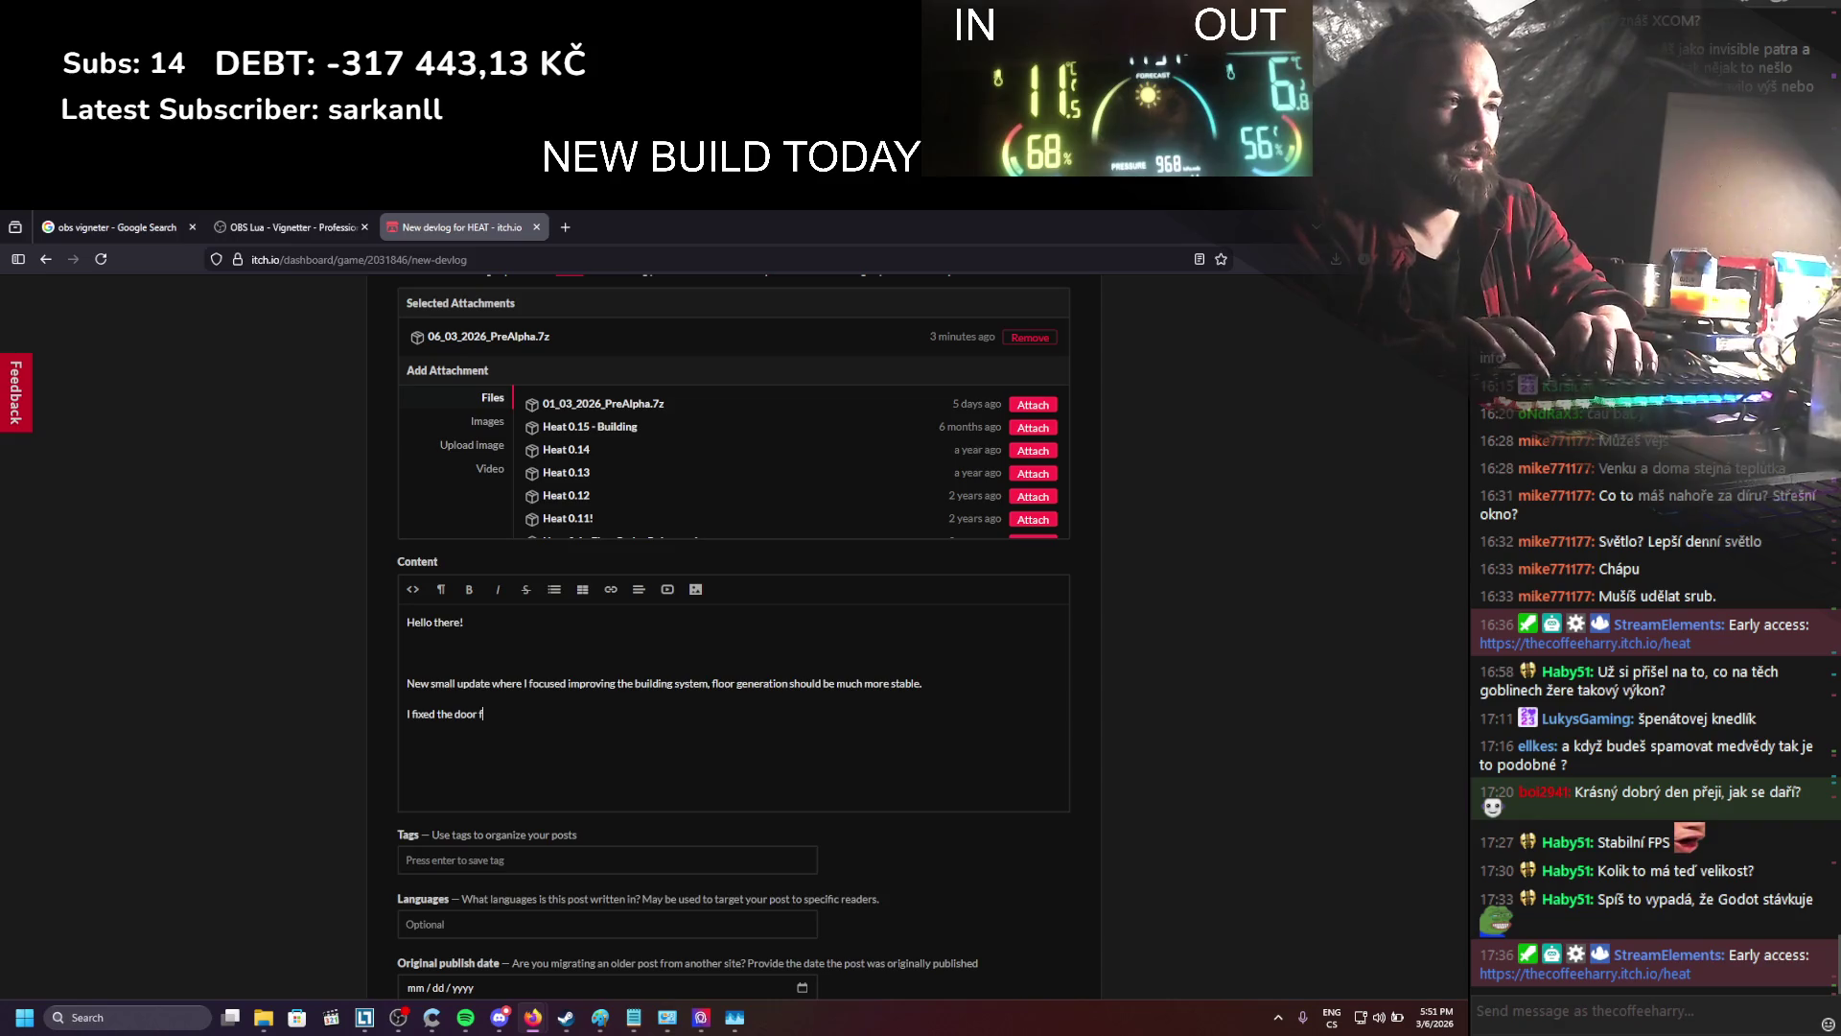
type("am collisio")
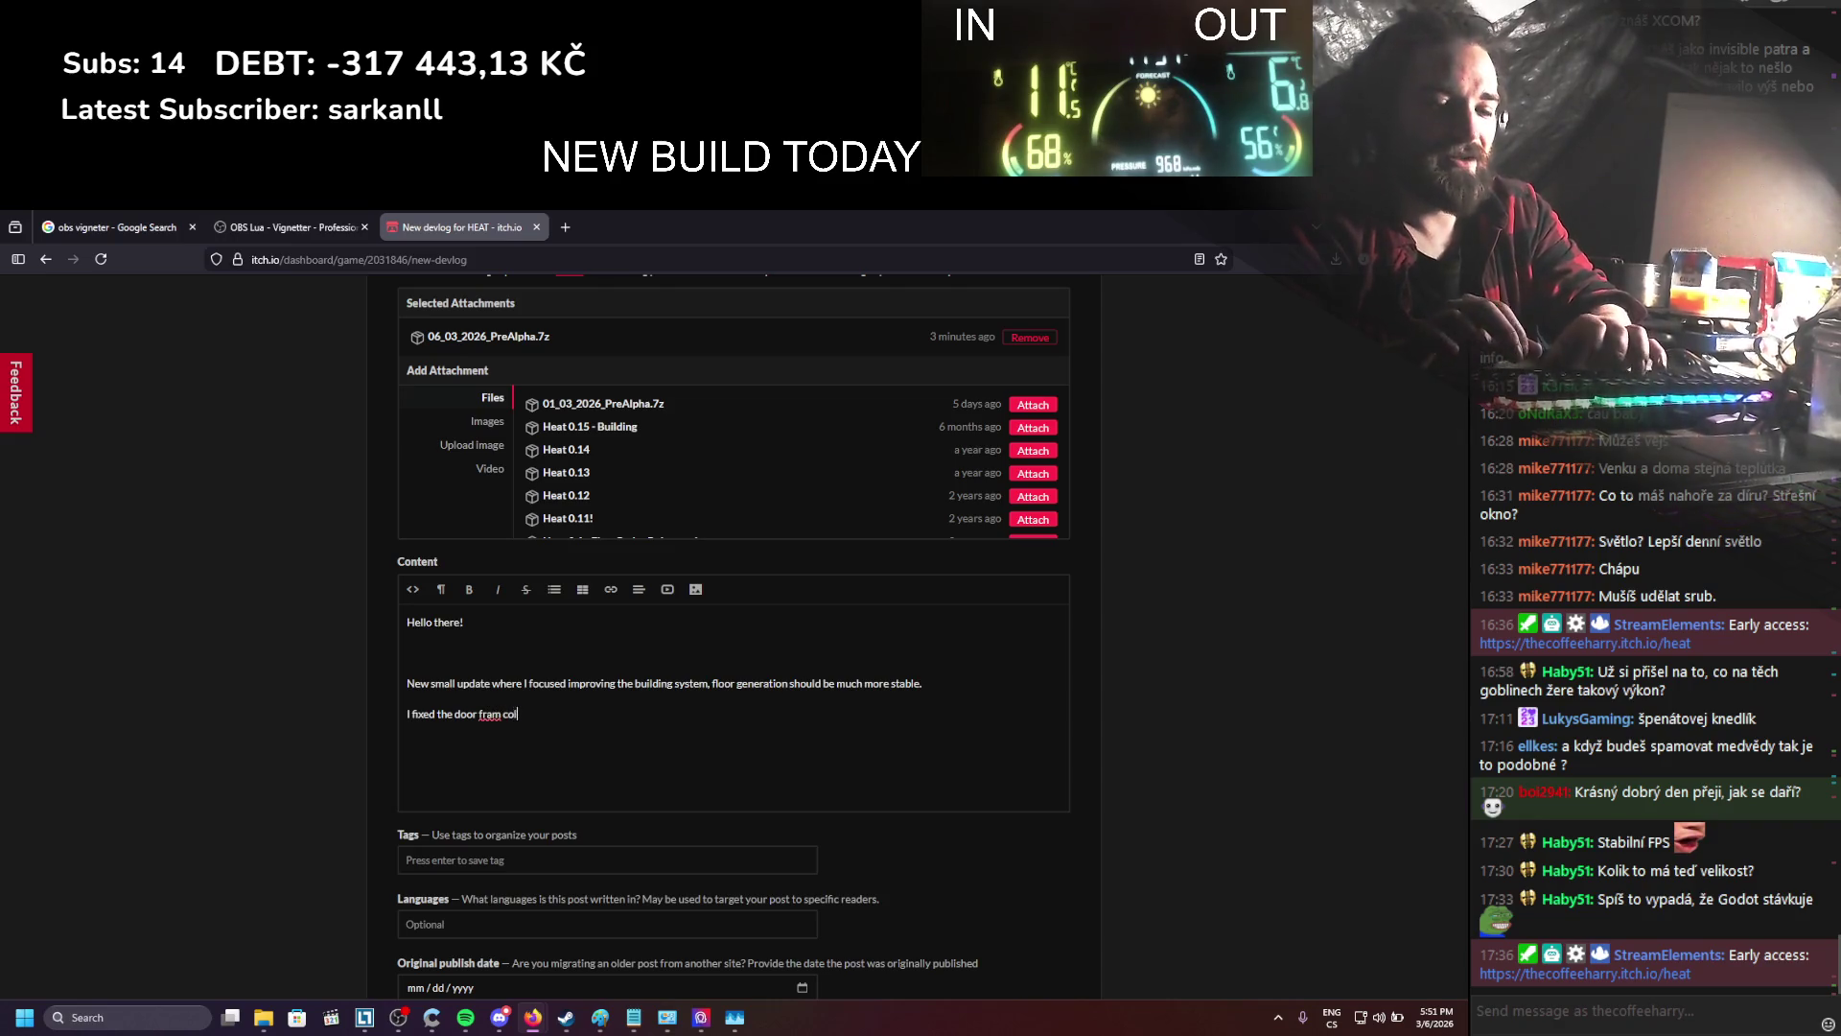
type("n")
left_click(407, 713)
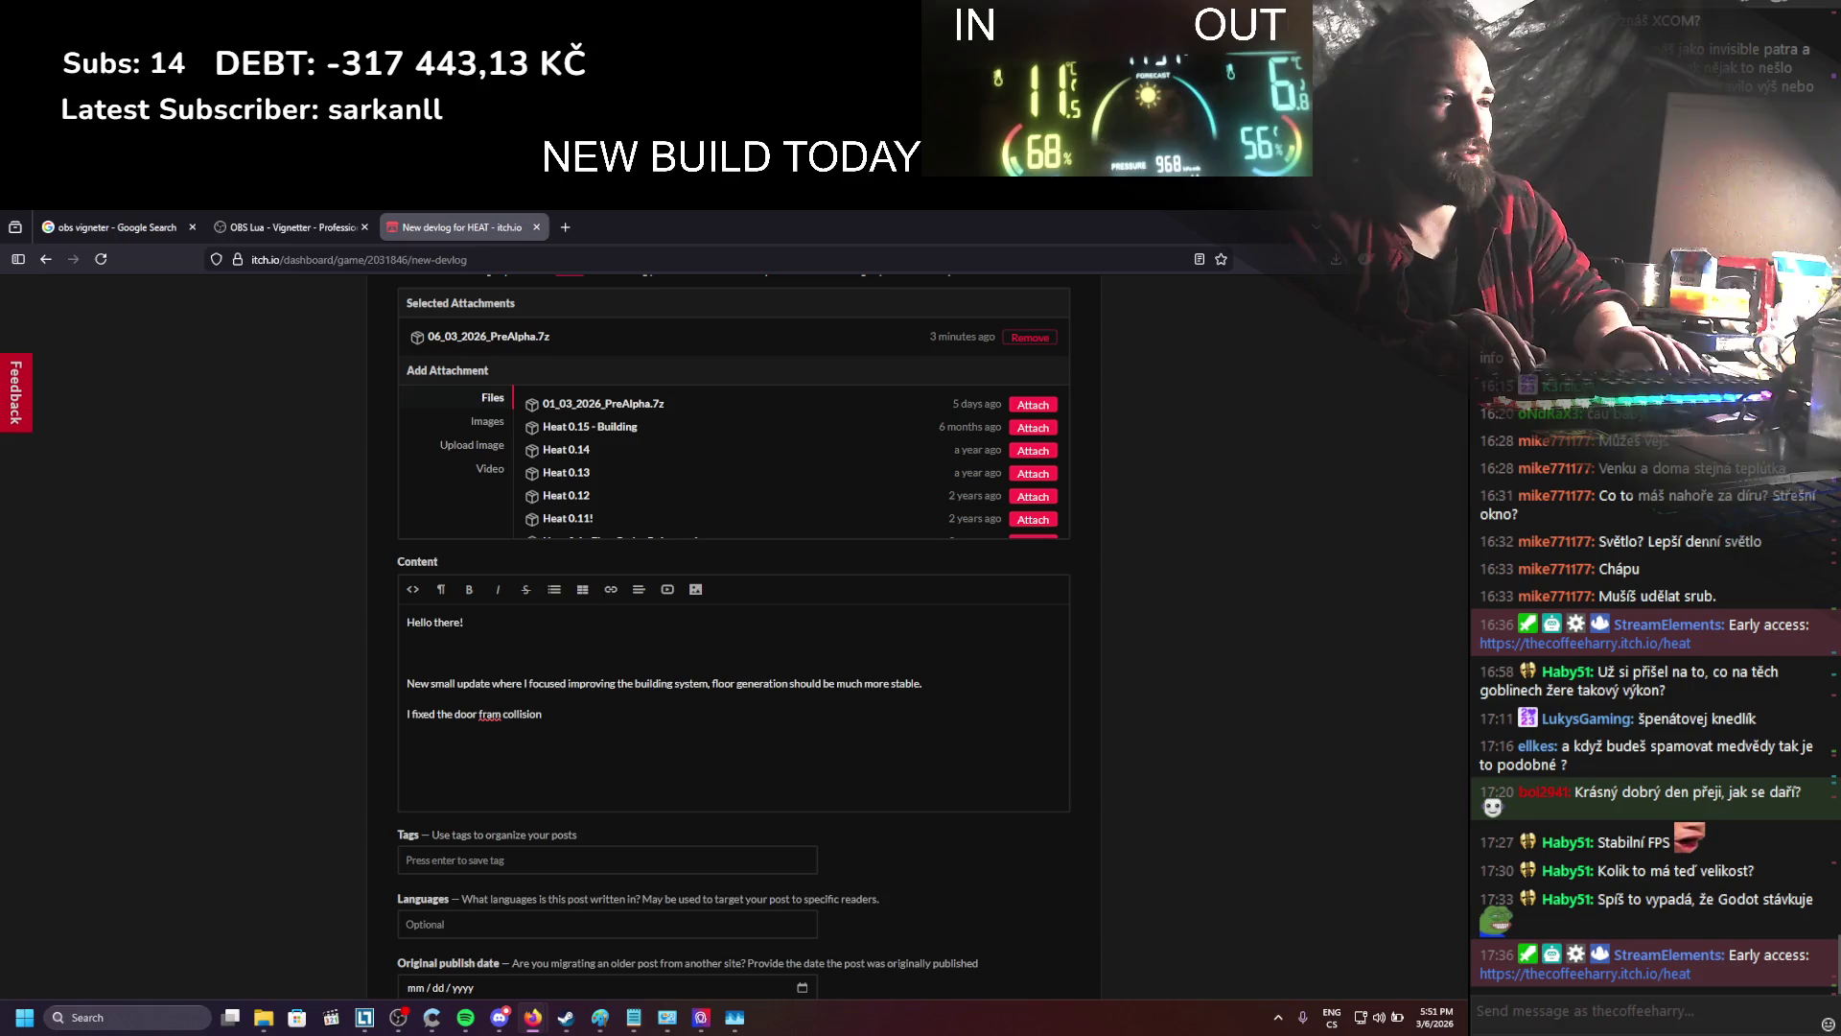
type("e")
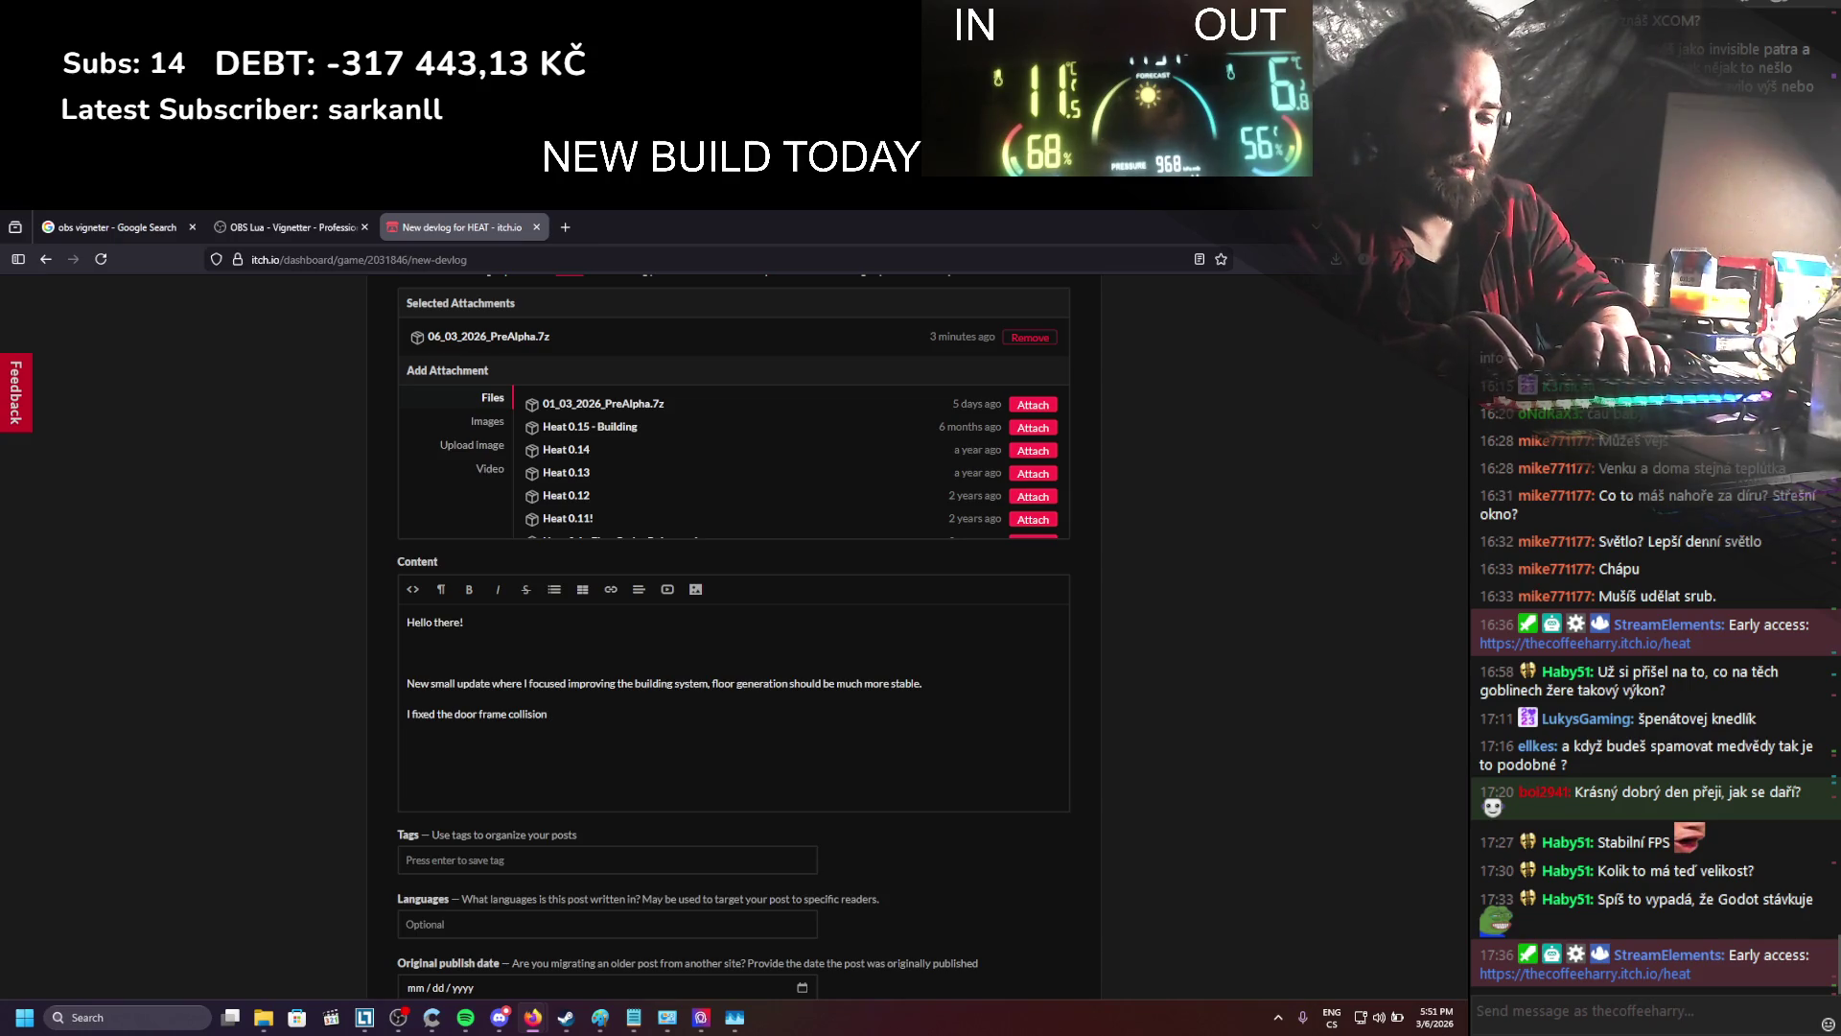
type(" so")
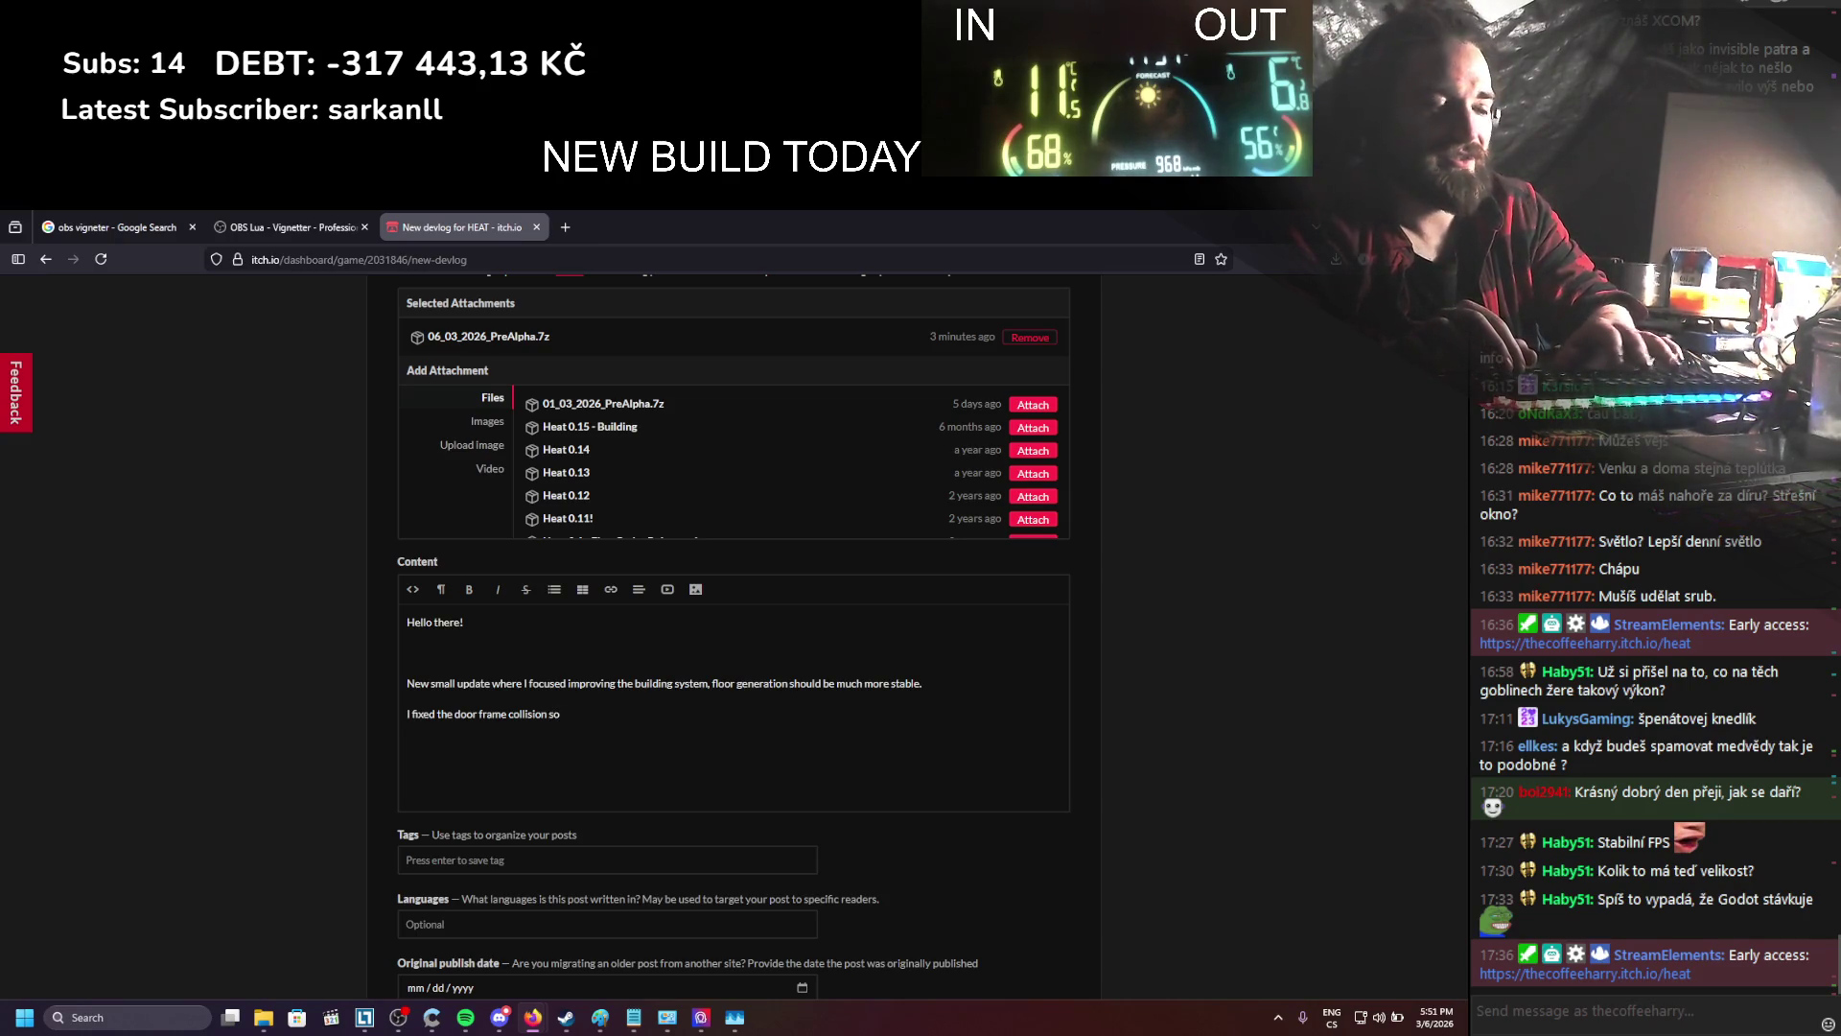
key("BackSpace")
key("BackSpace")
key("BackSpace")
type(".")
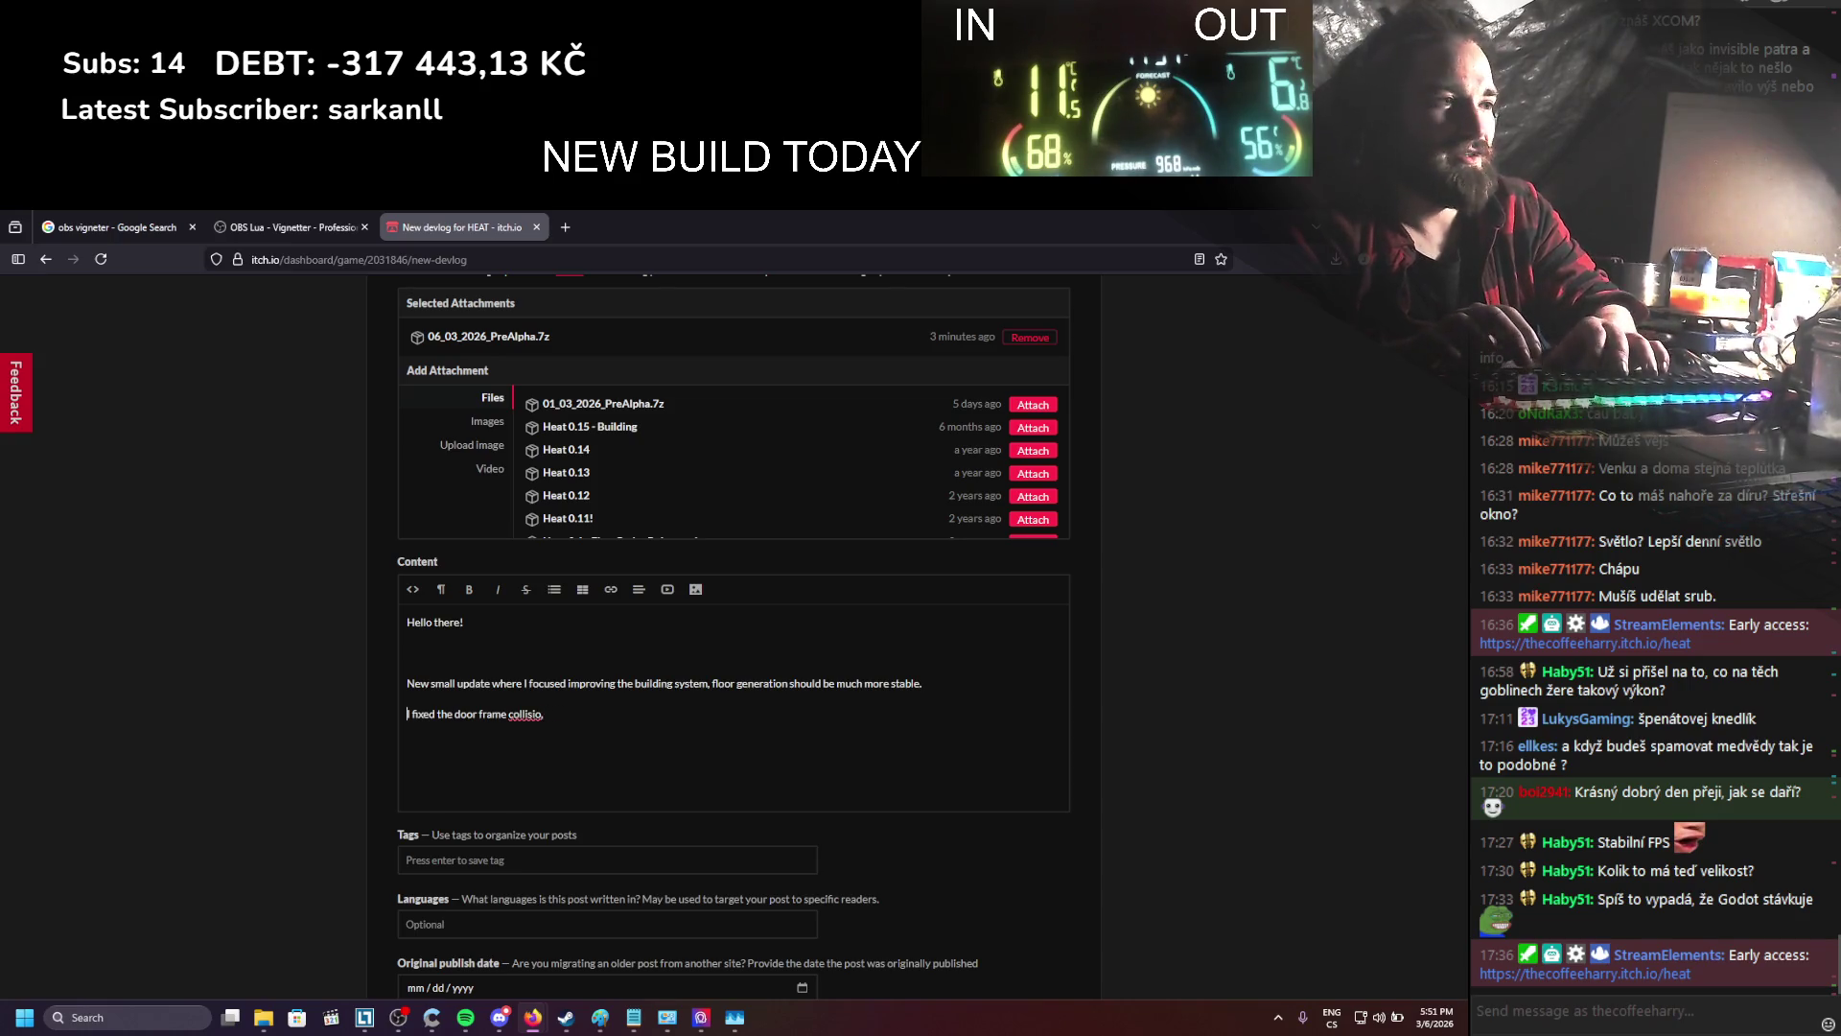
type("n, so")
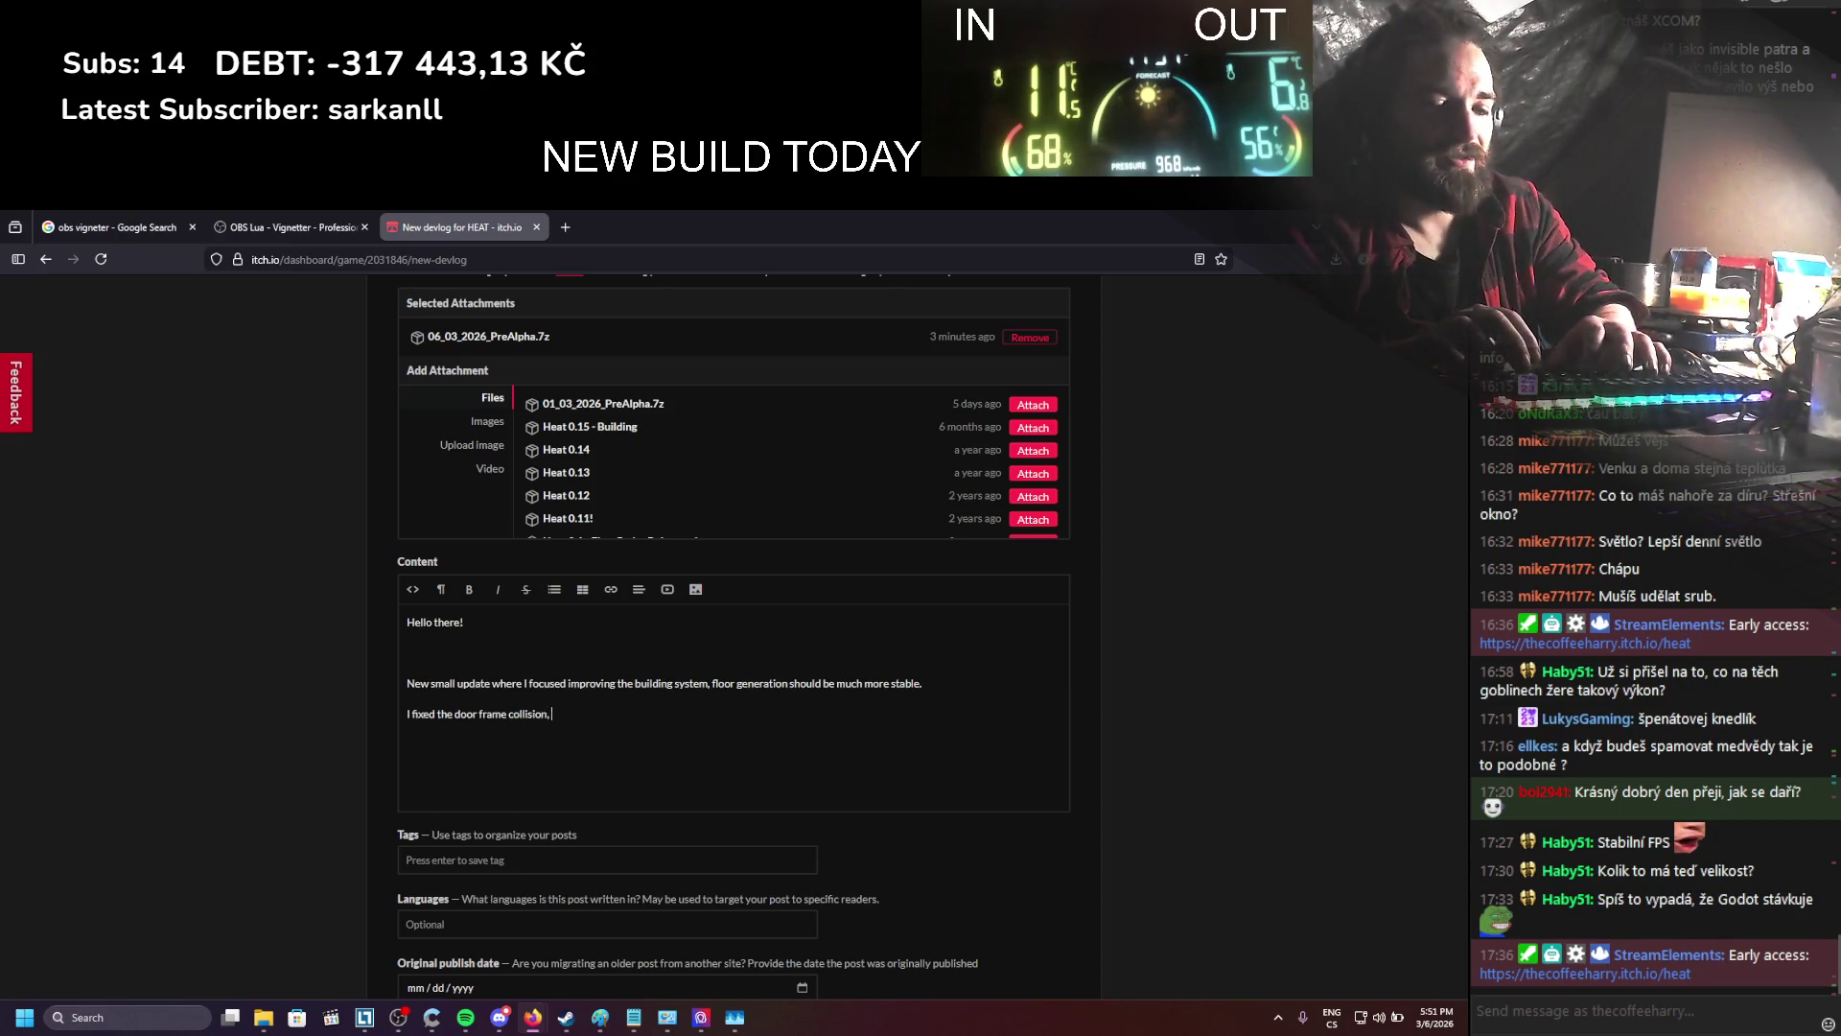
type(" can walk")
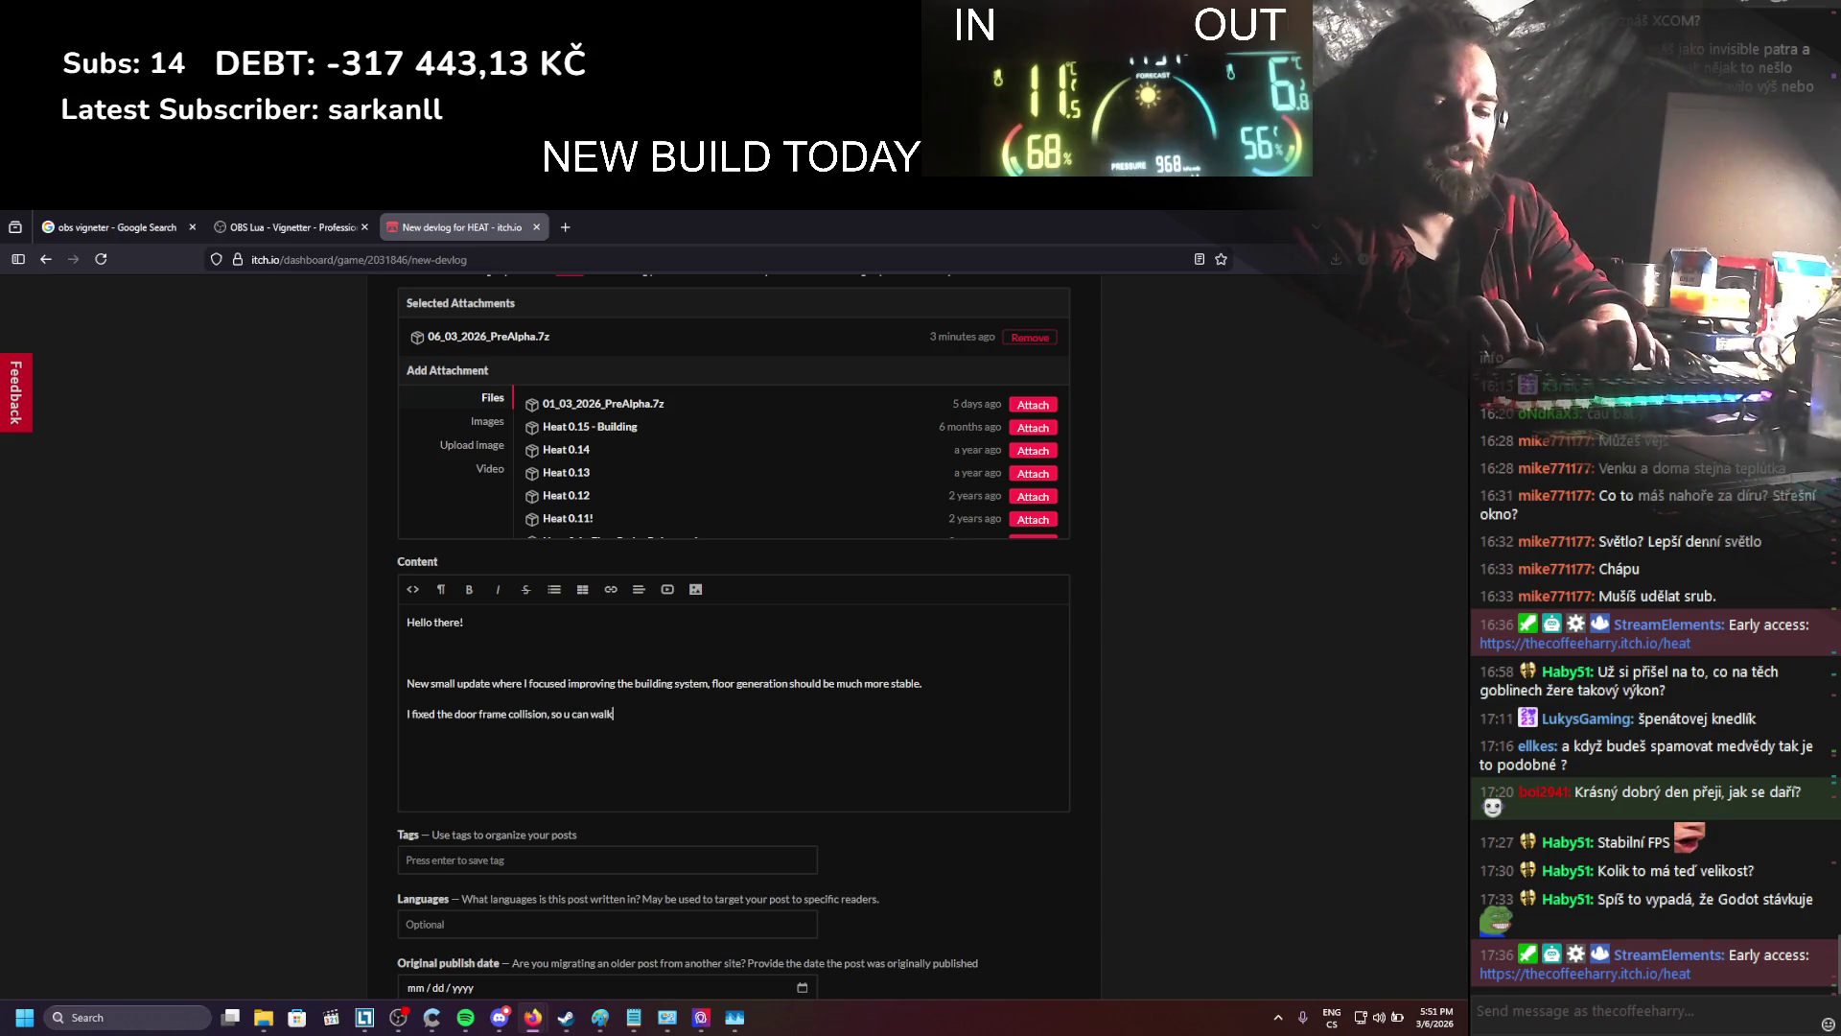
type("ho")
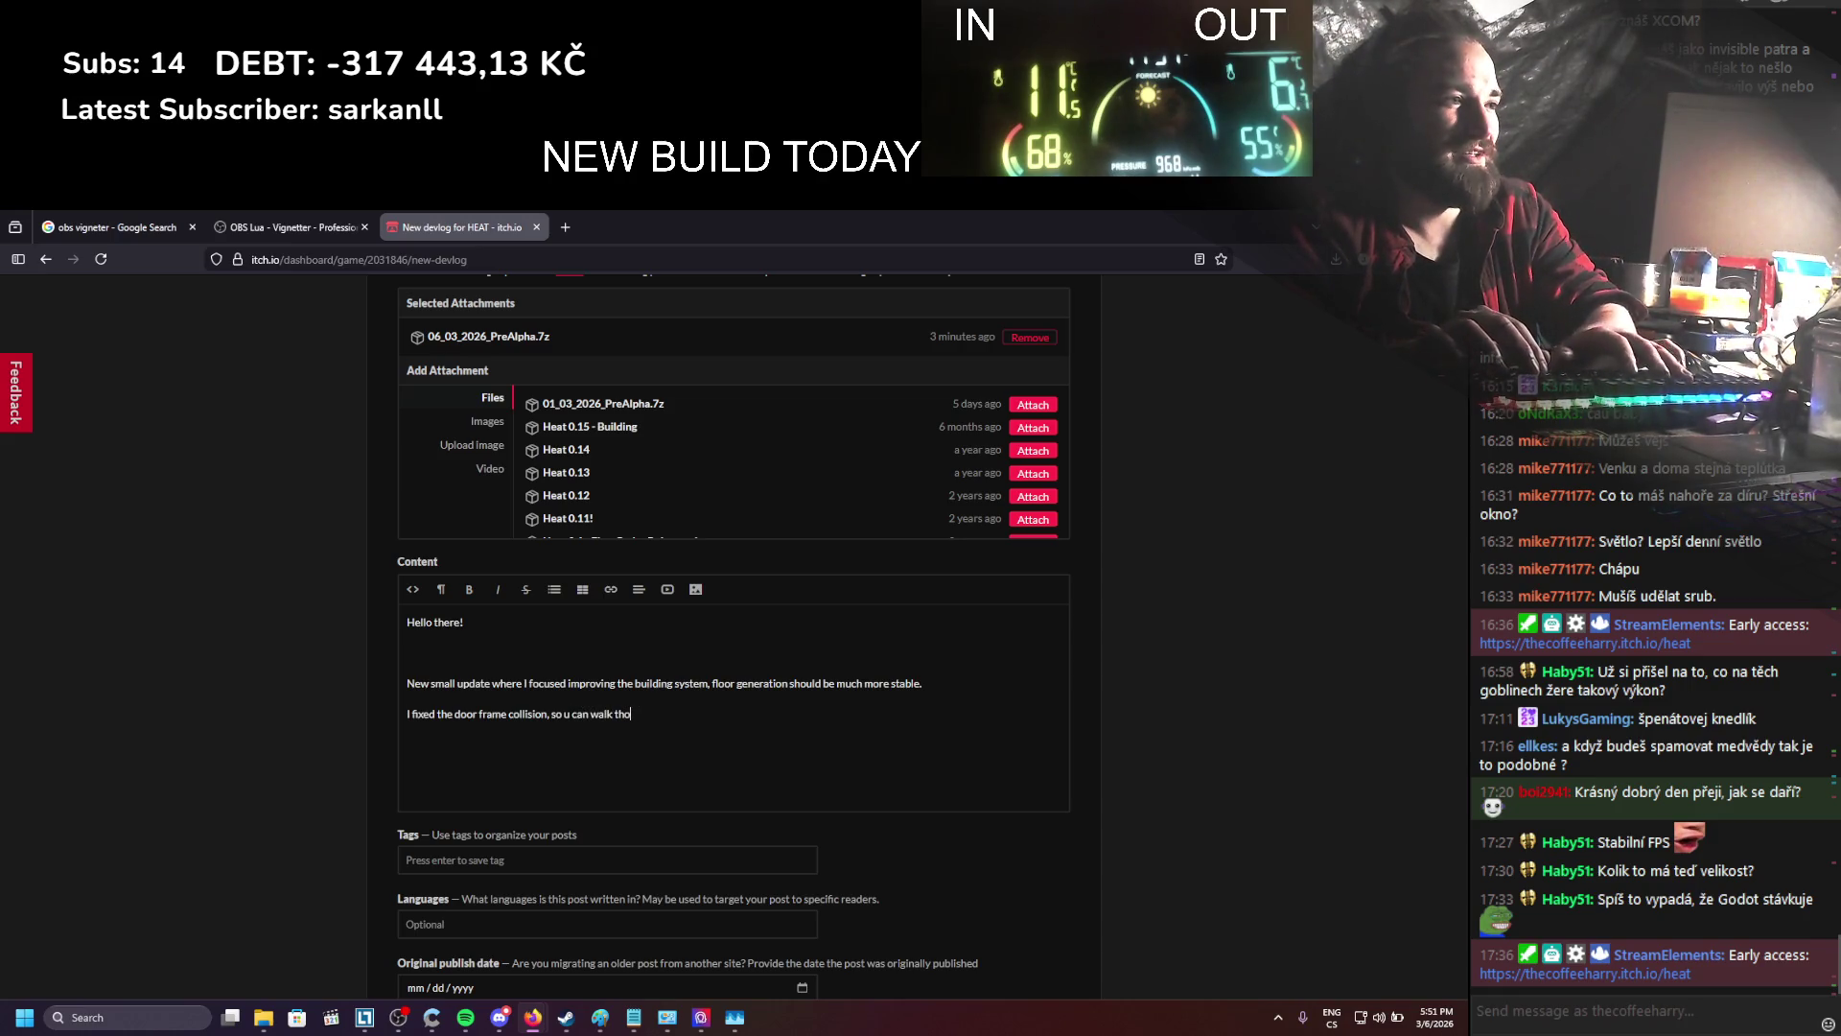
type("rough once i")
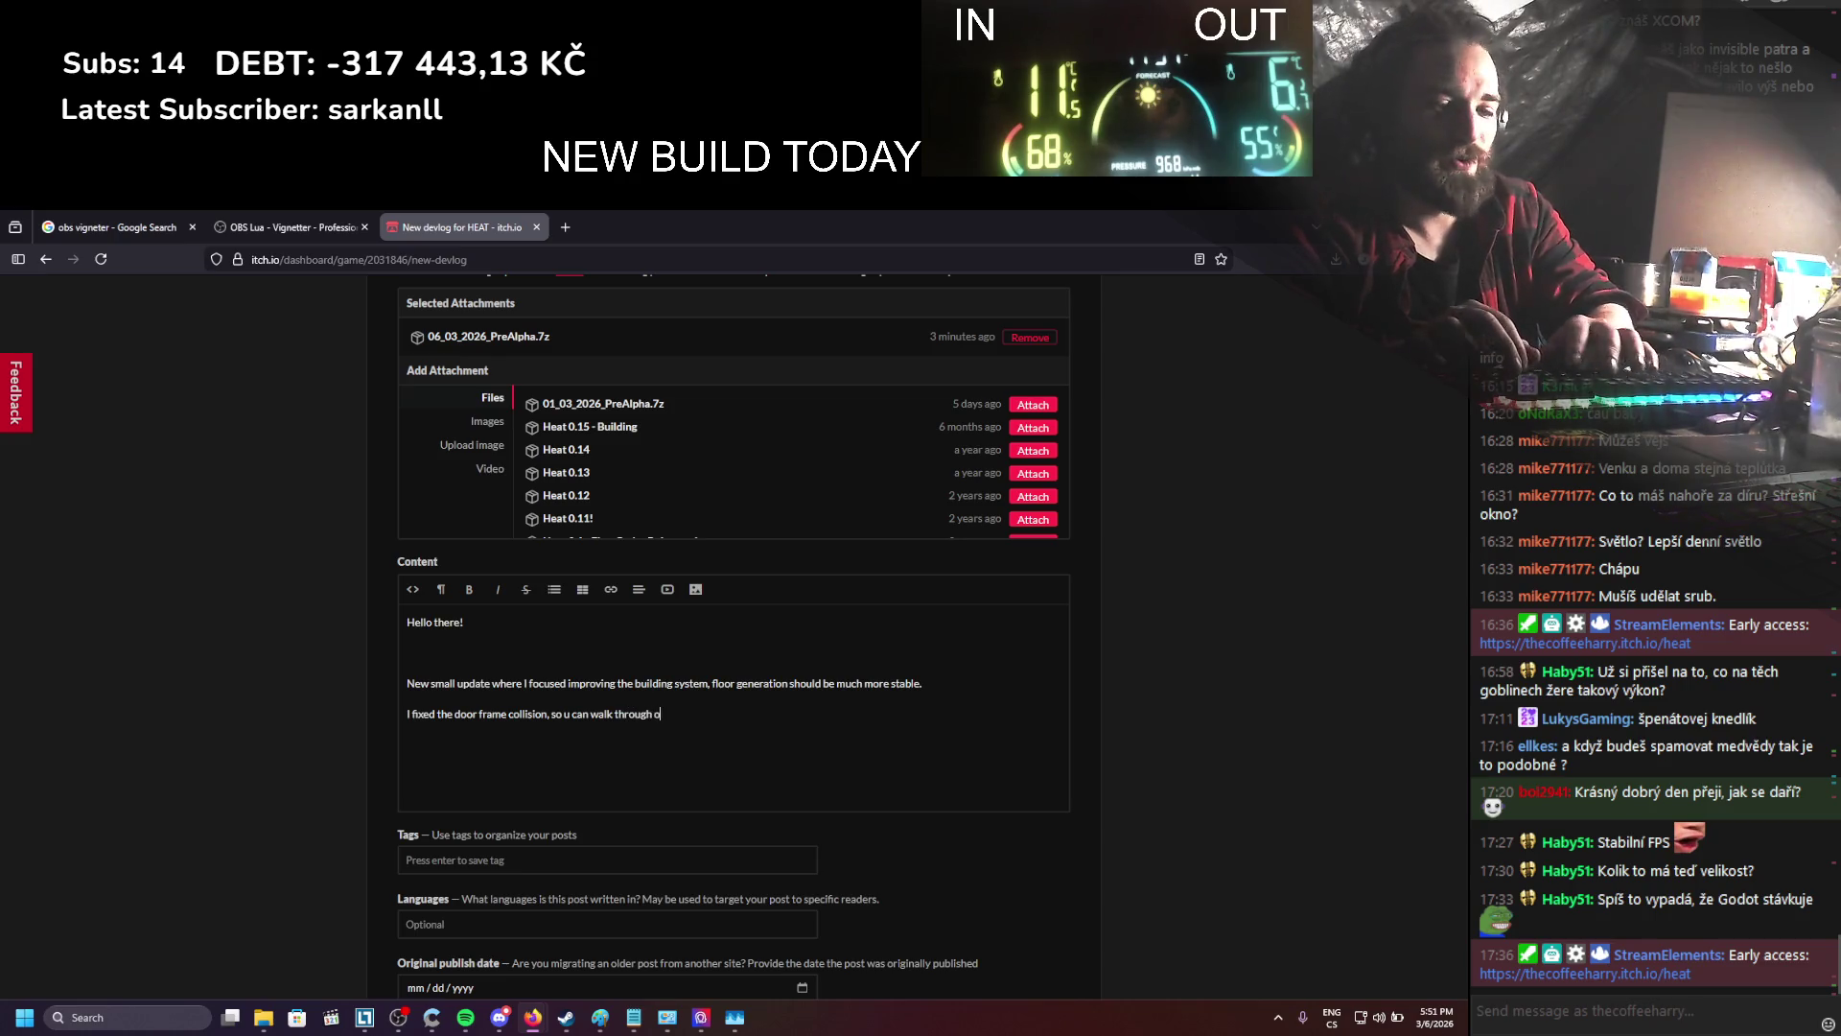
type("again!")
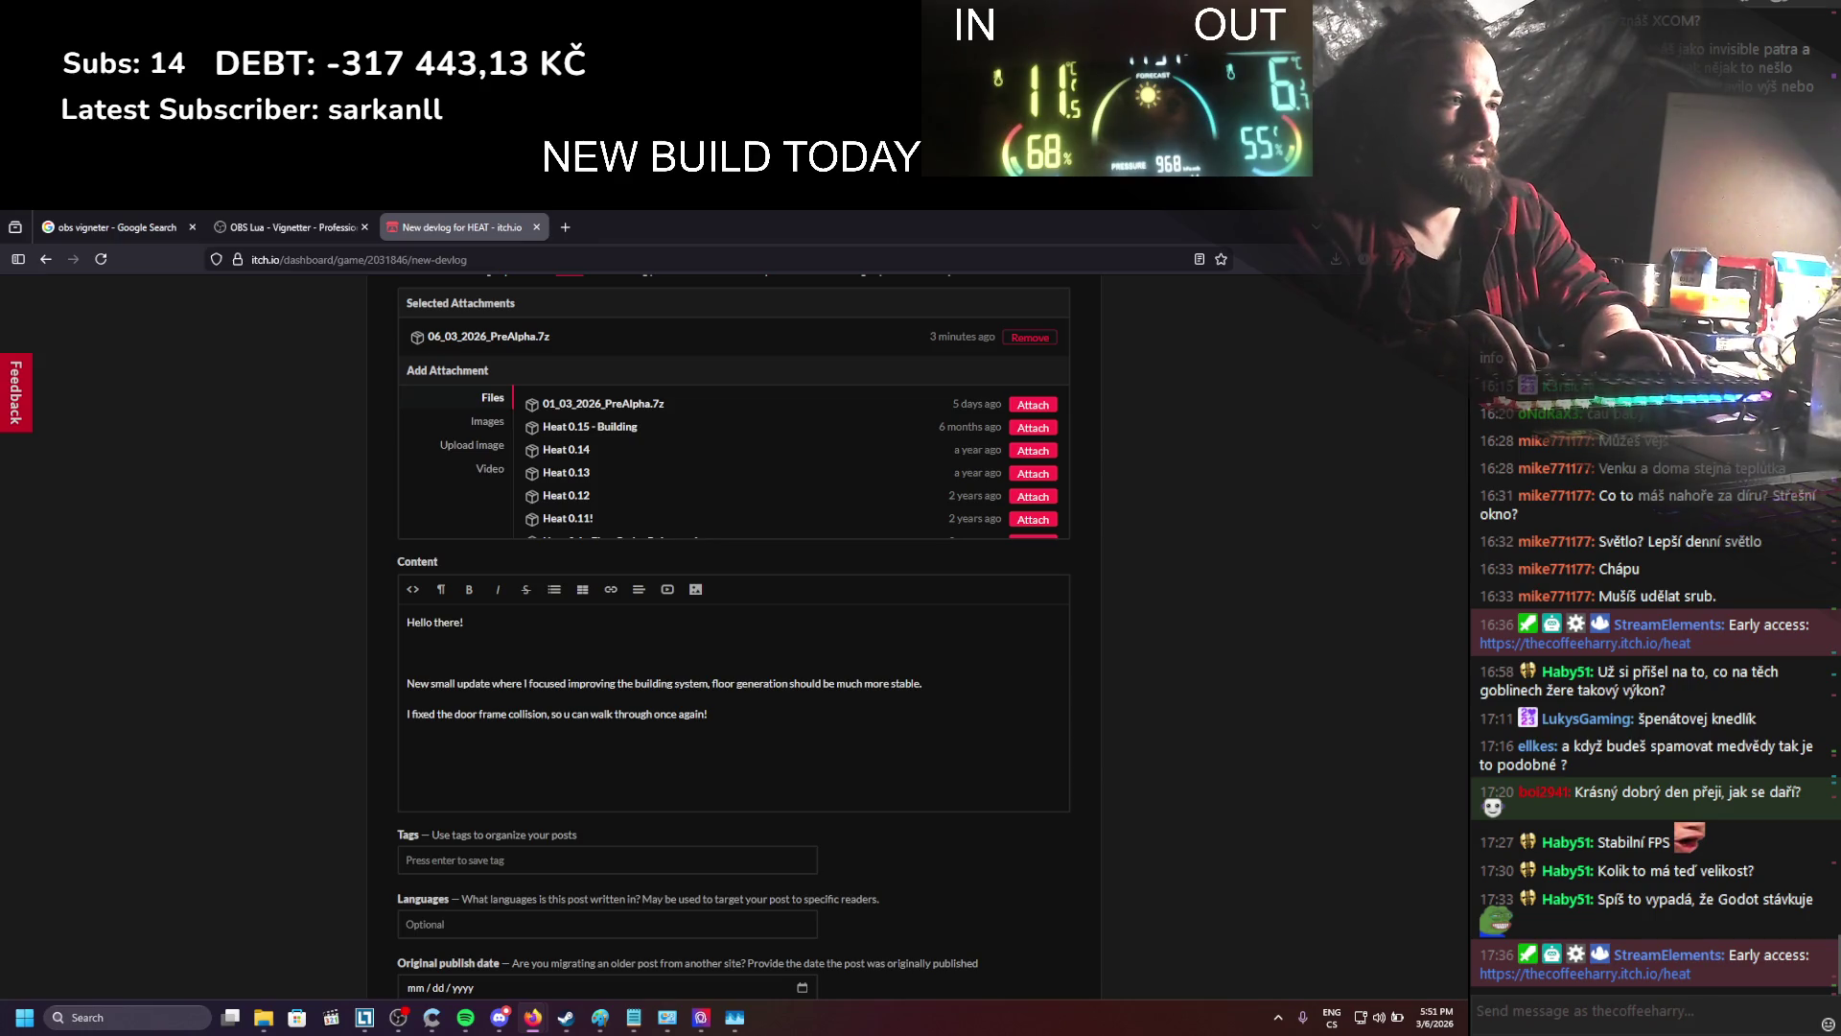
type("There")
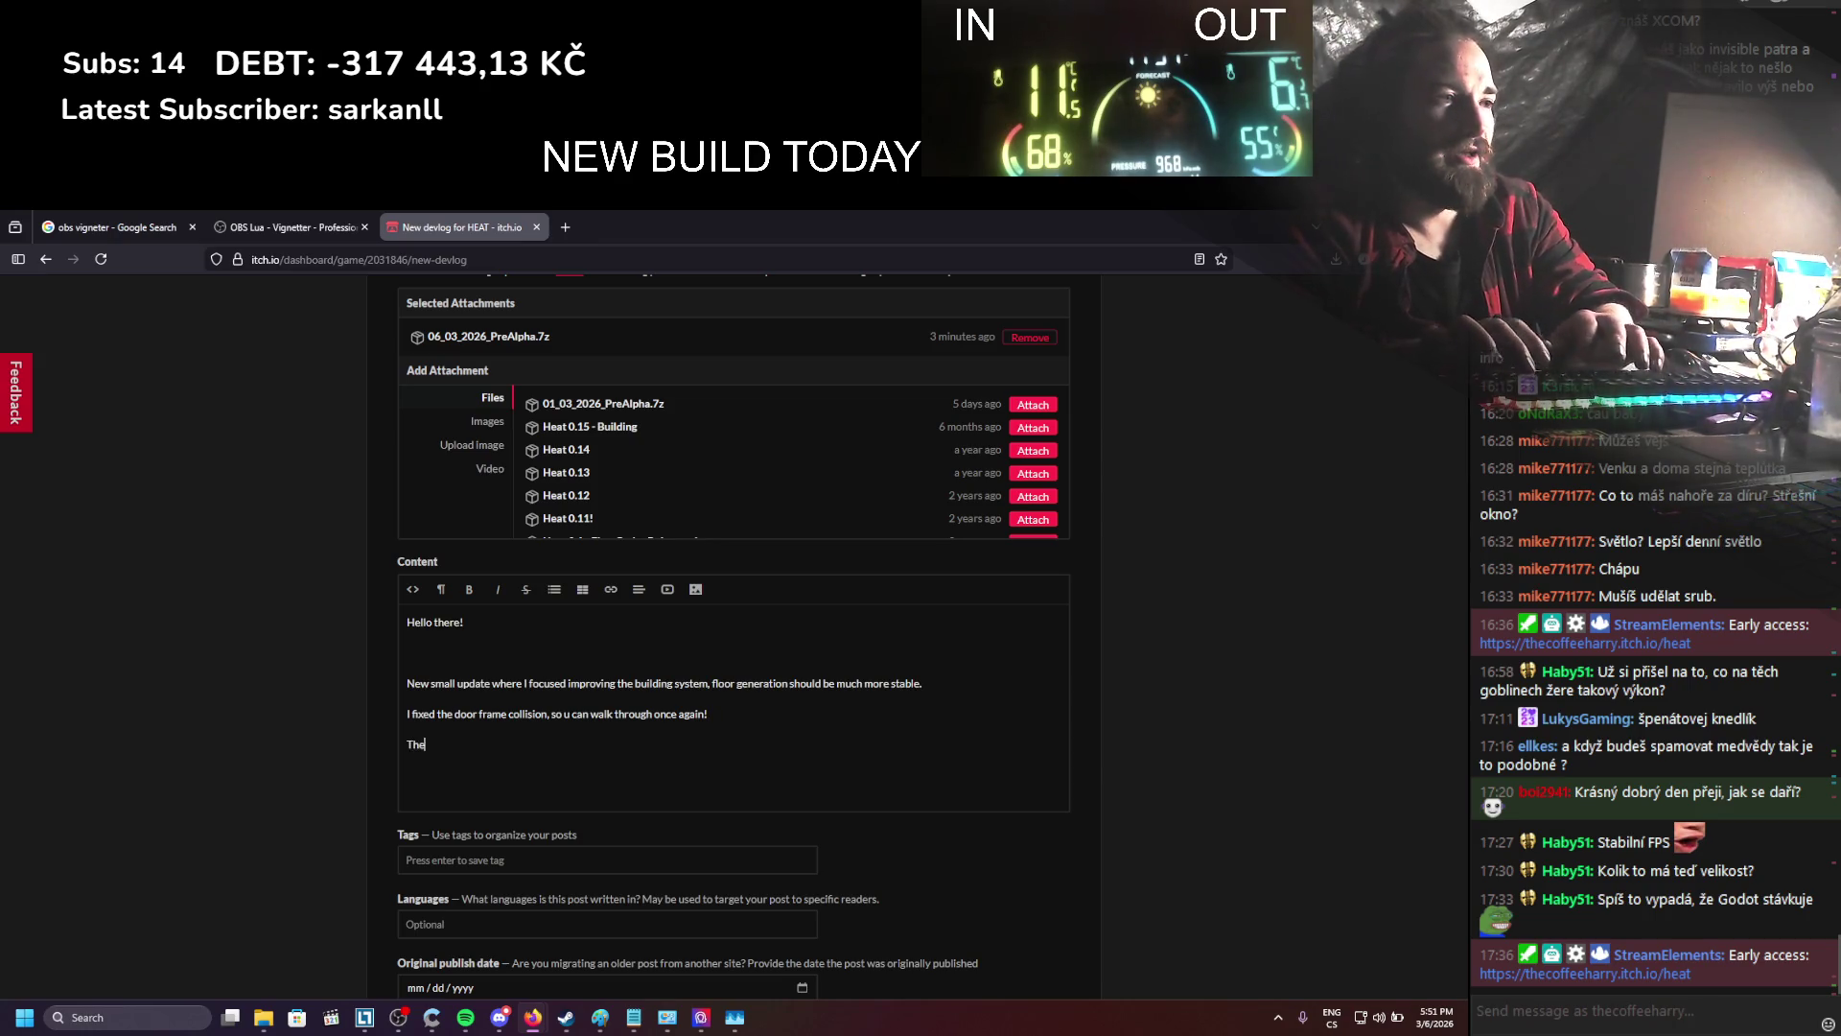
type("was a ")
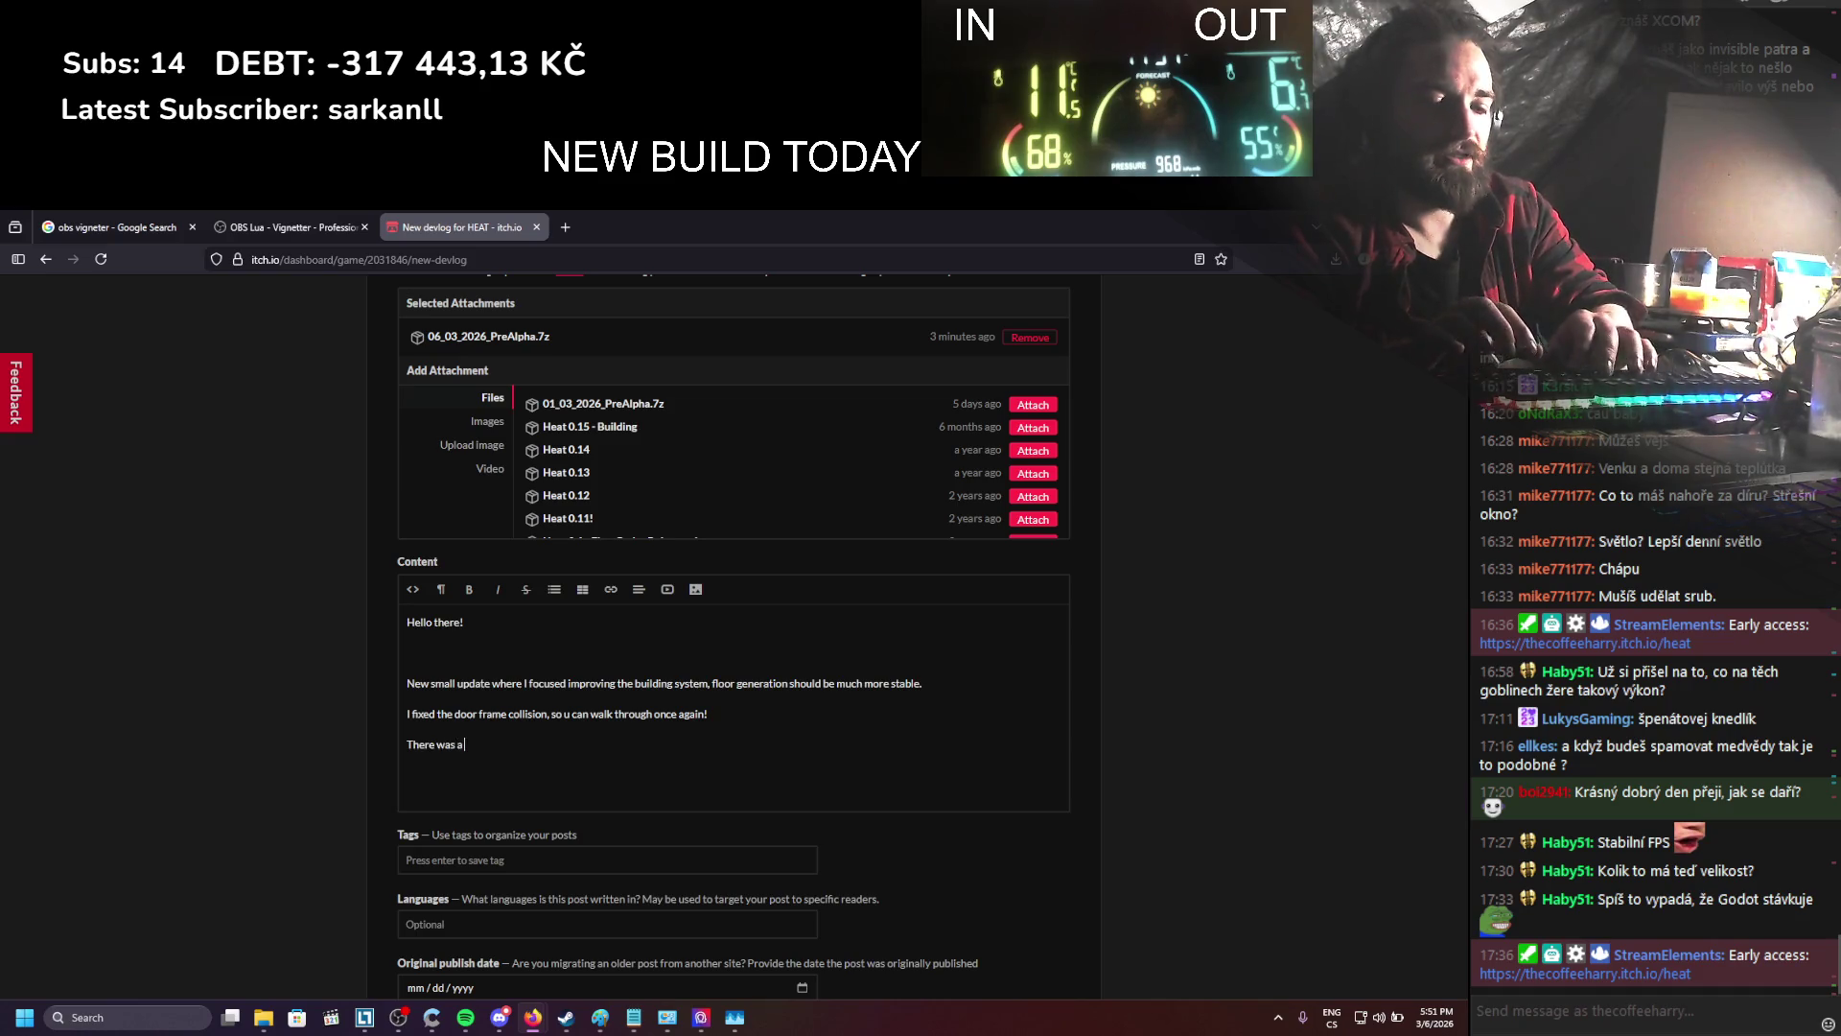
type("ittle red")
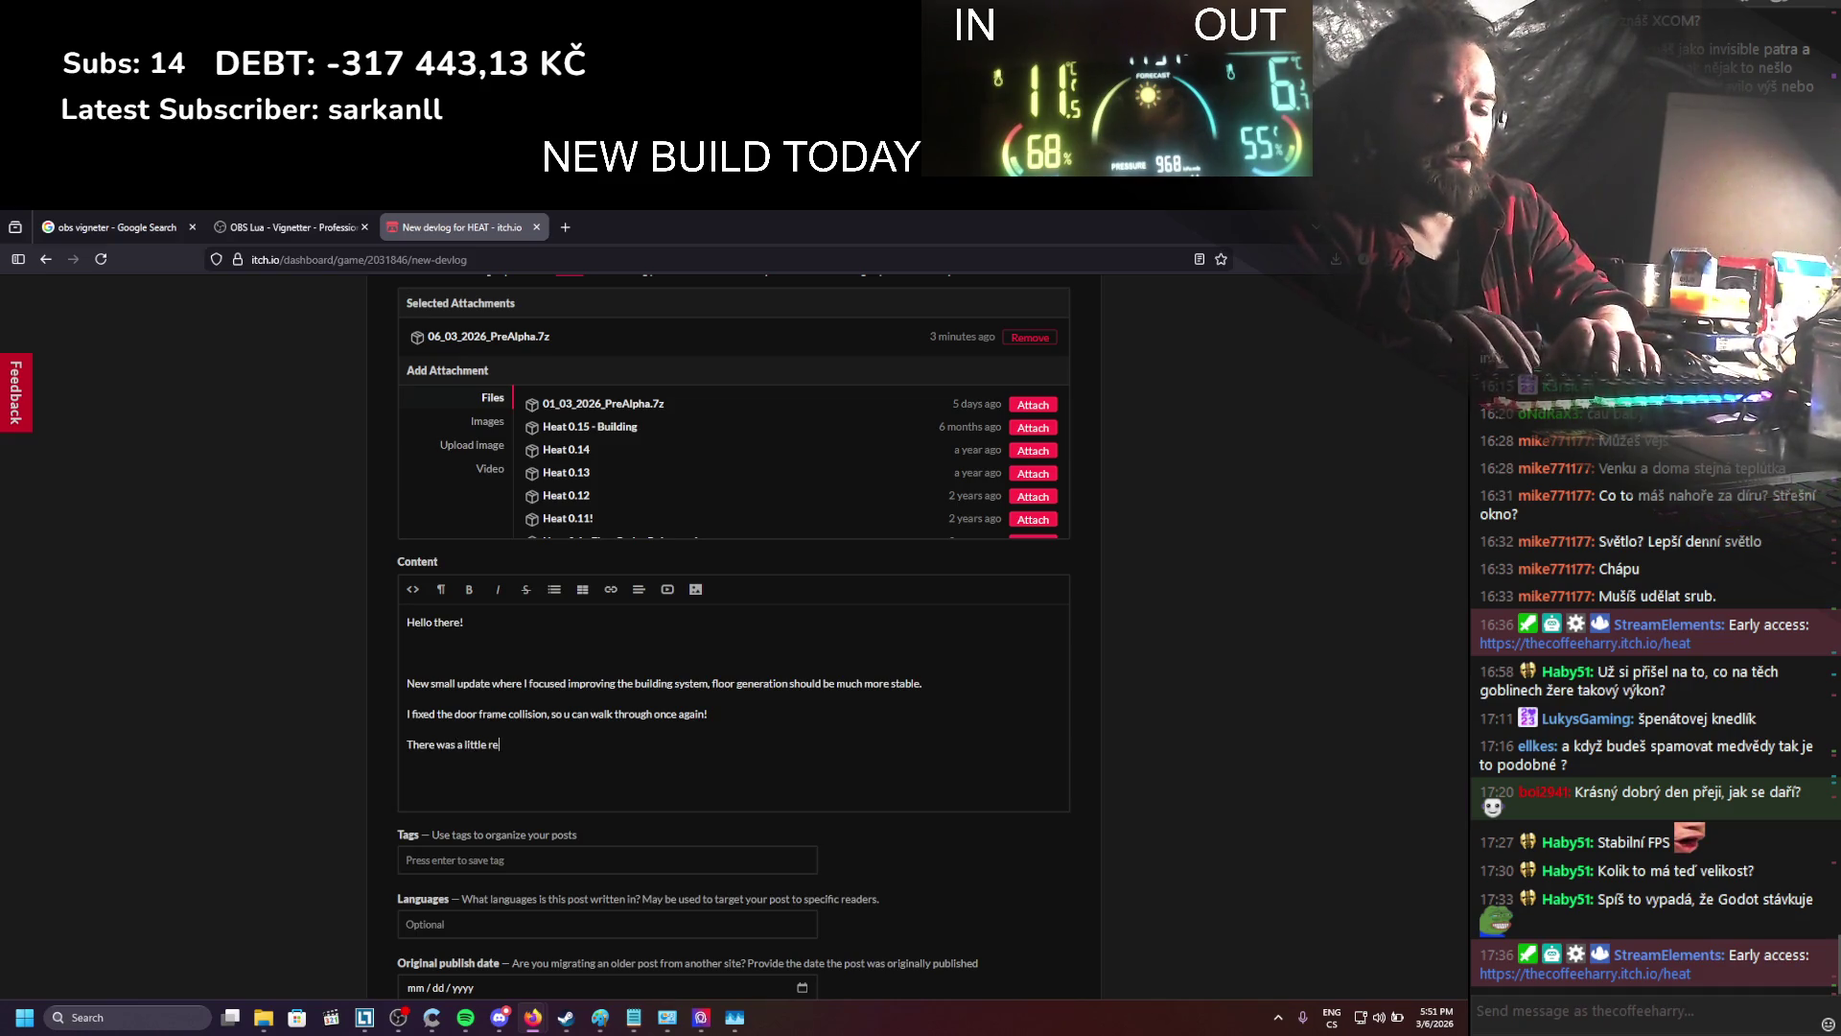
type("esing on")
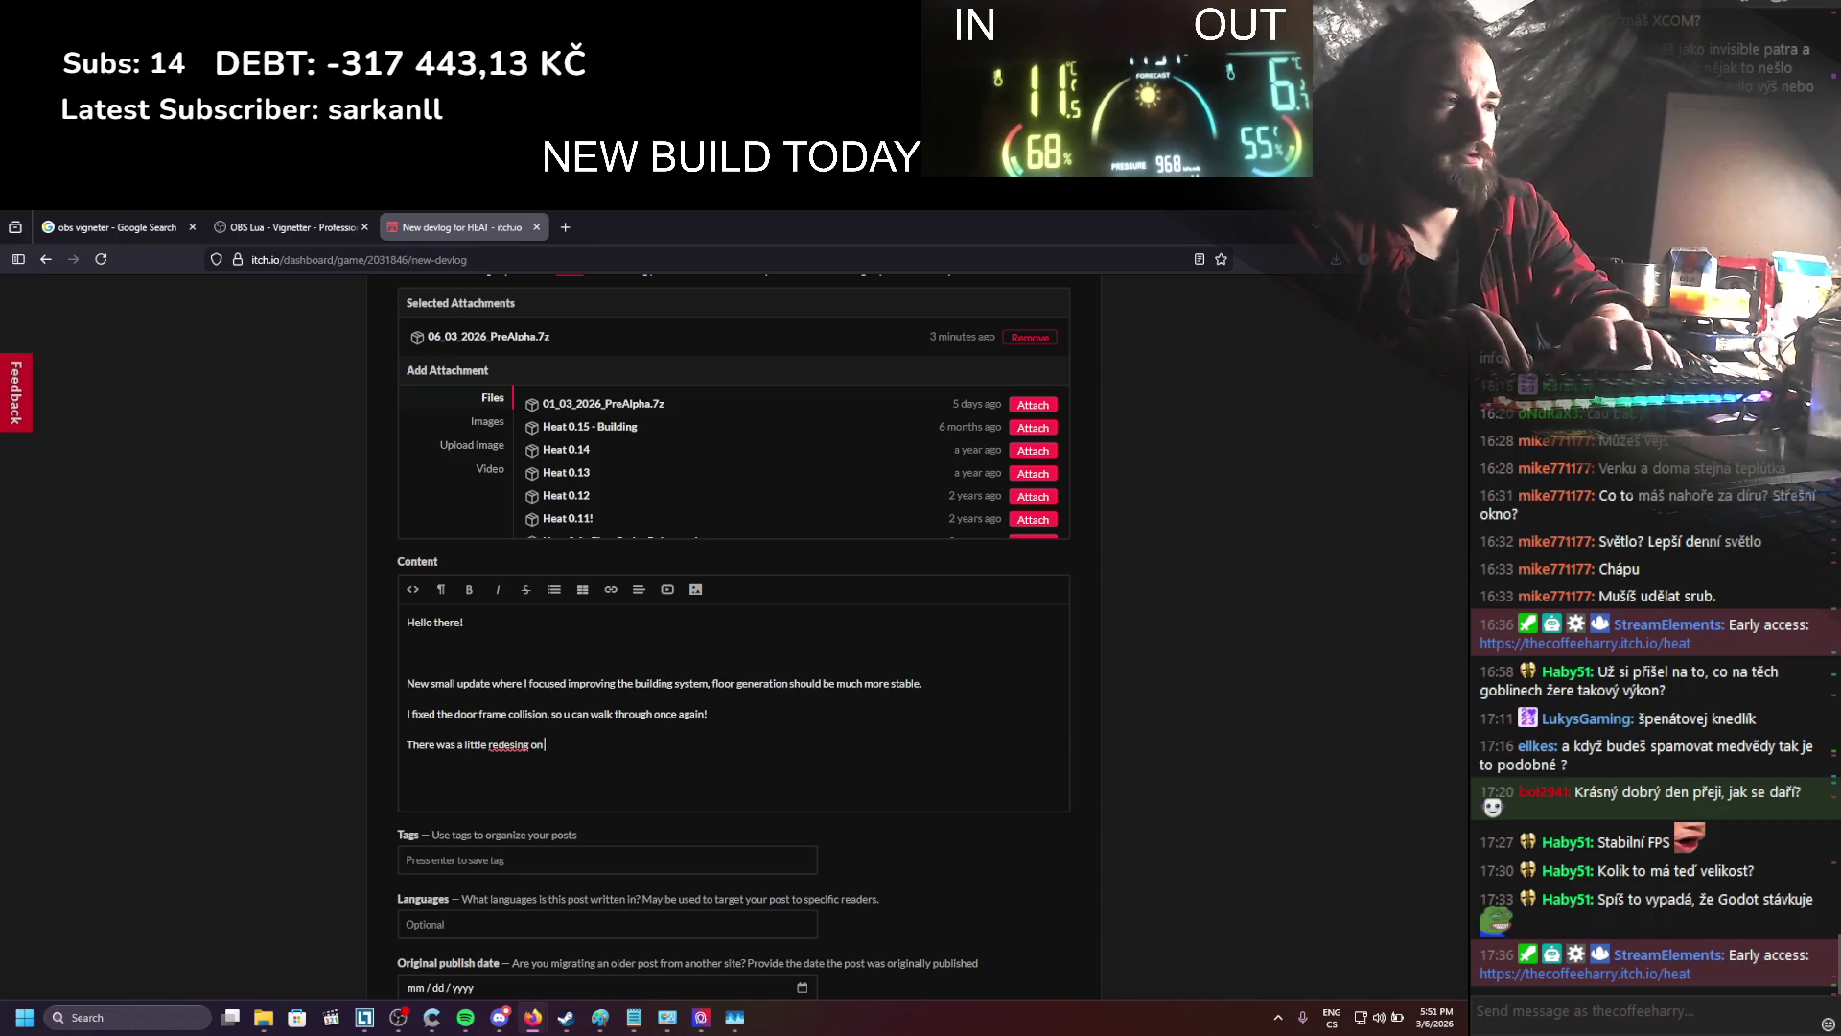
type("f")
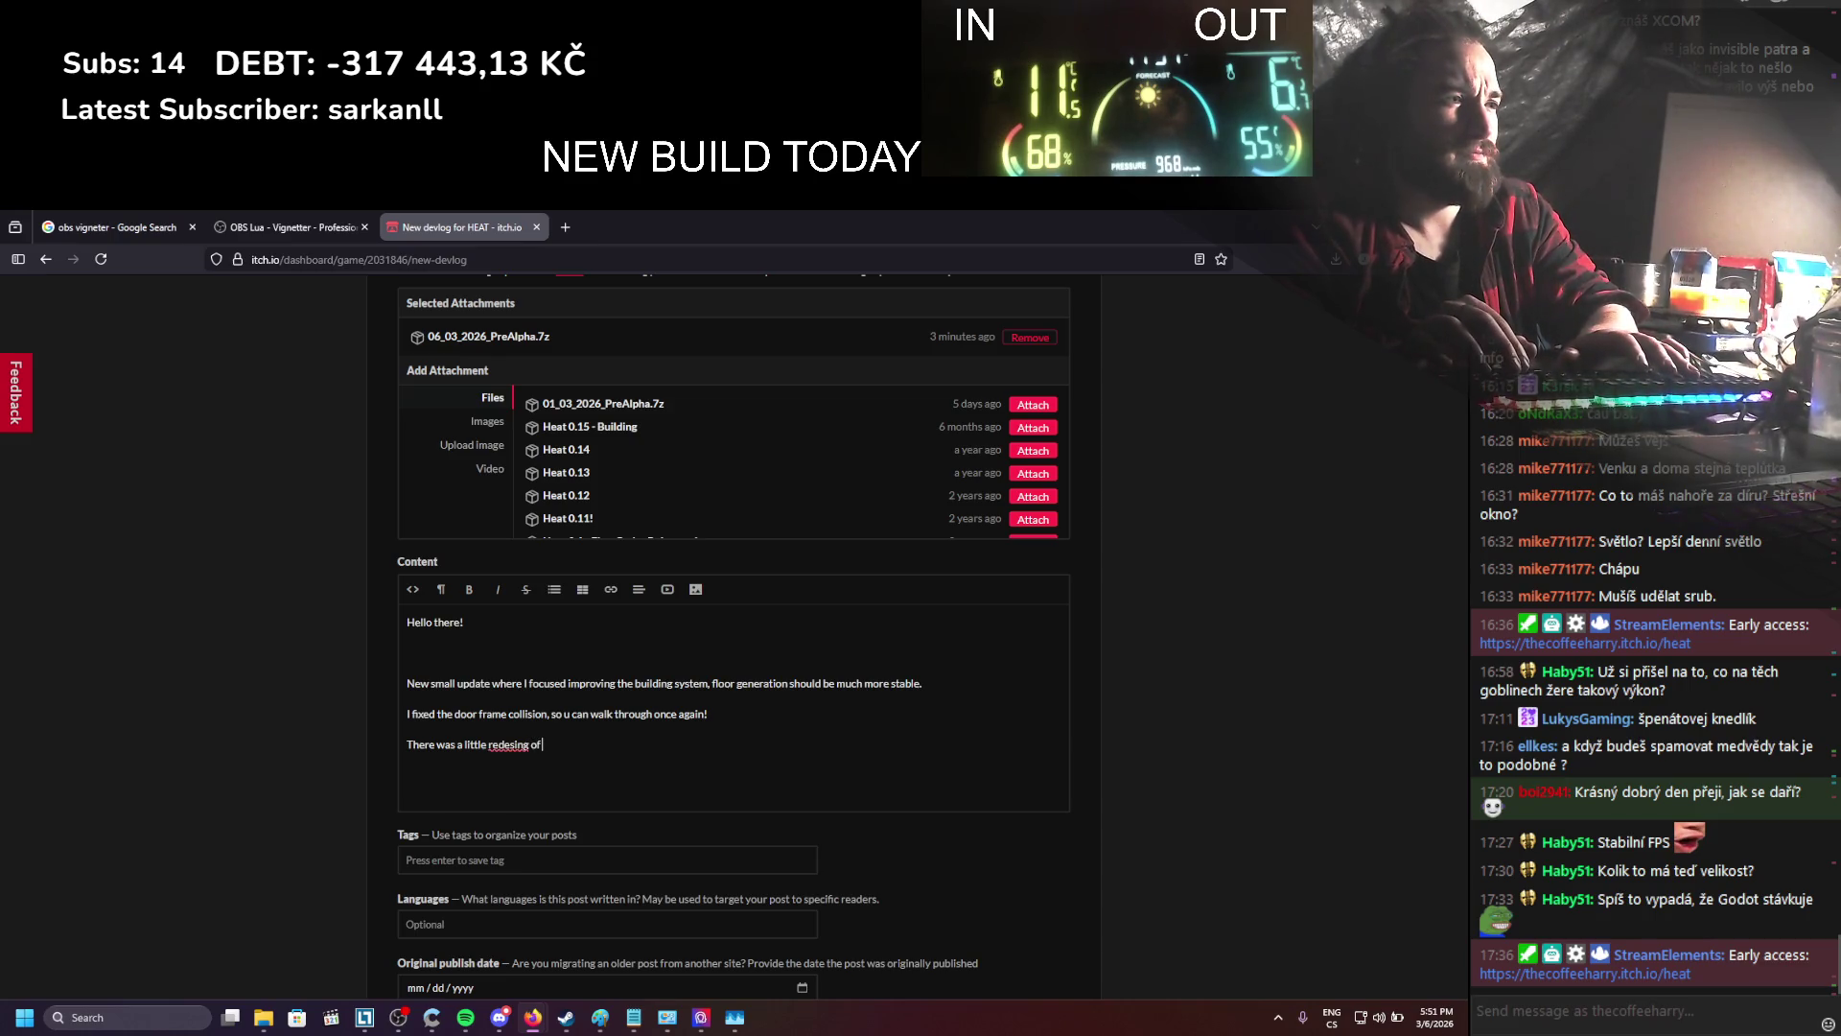
Add that the DayNight cycle was redesigned, behaves differently and has prettier colors
key("BackSpace")
key("BackSpace")
key("BackSpace")
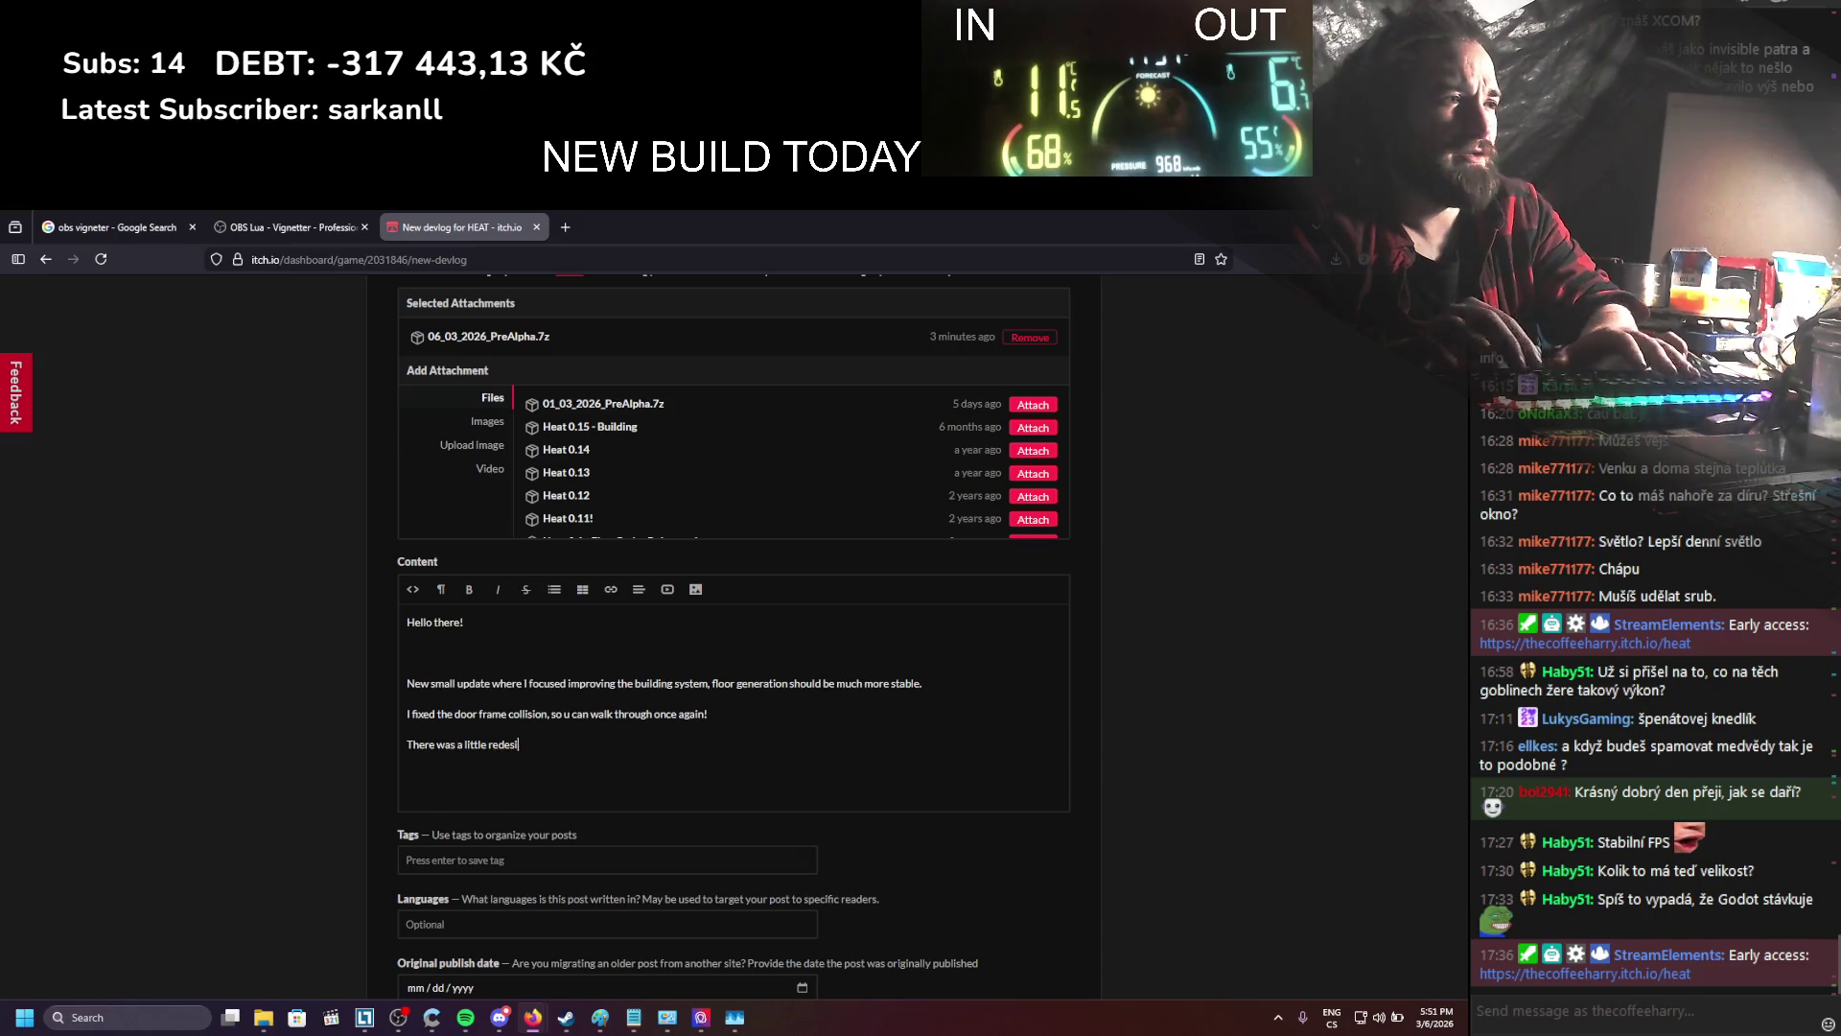
type("ign of DayNight s")
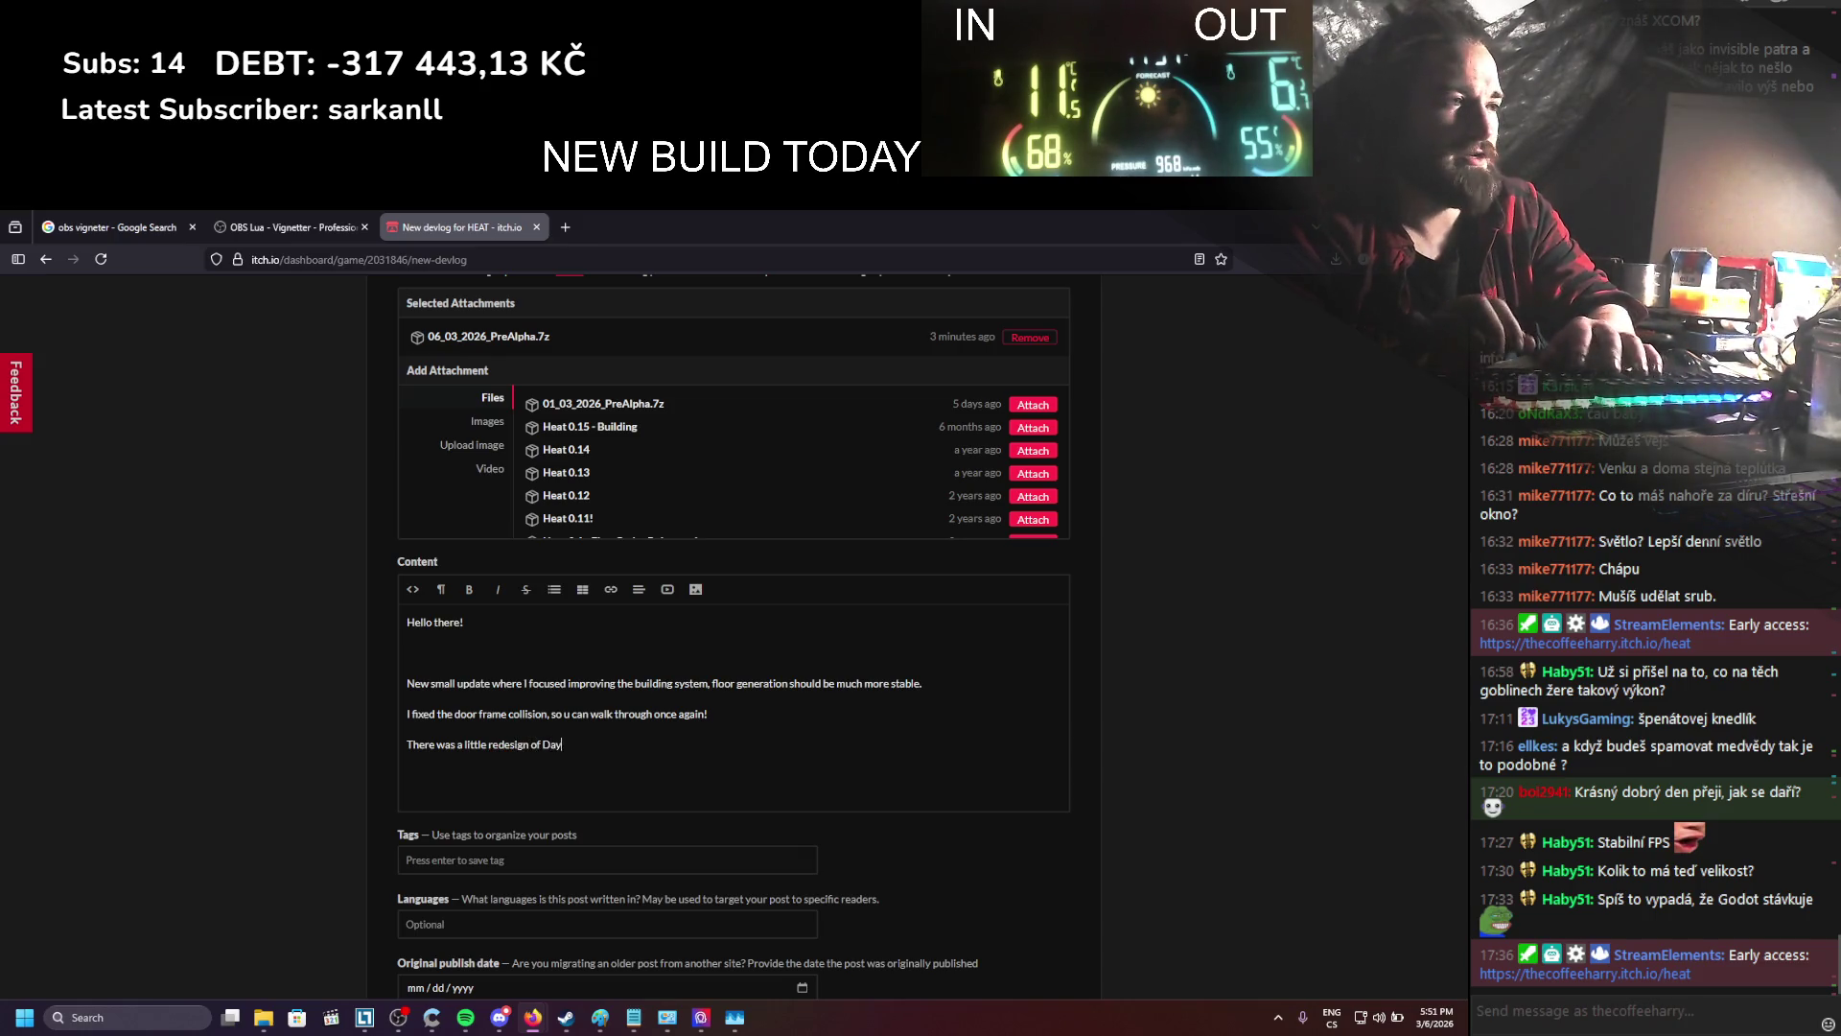
type("ycle")
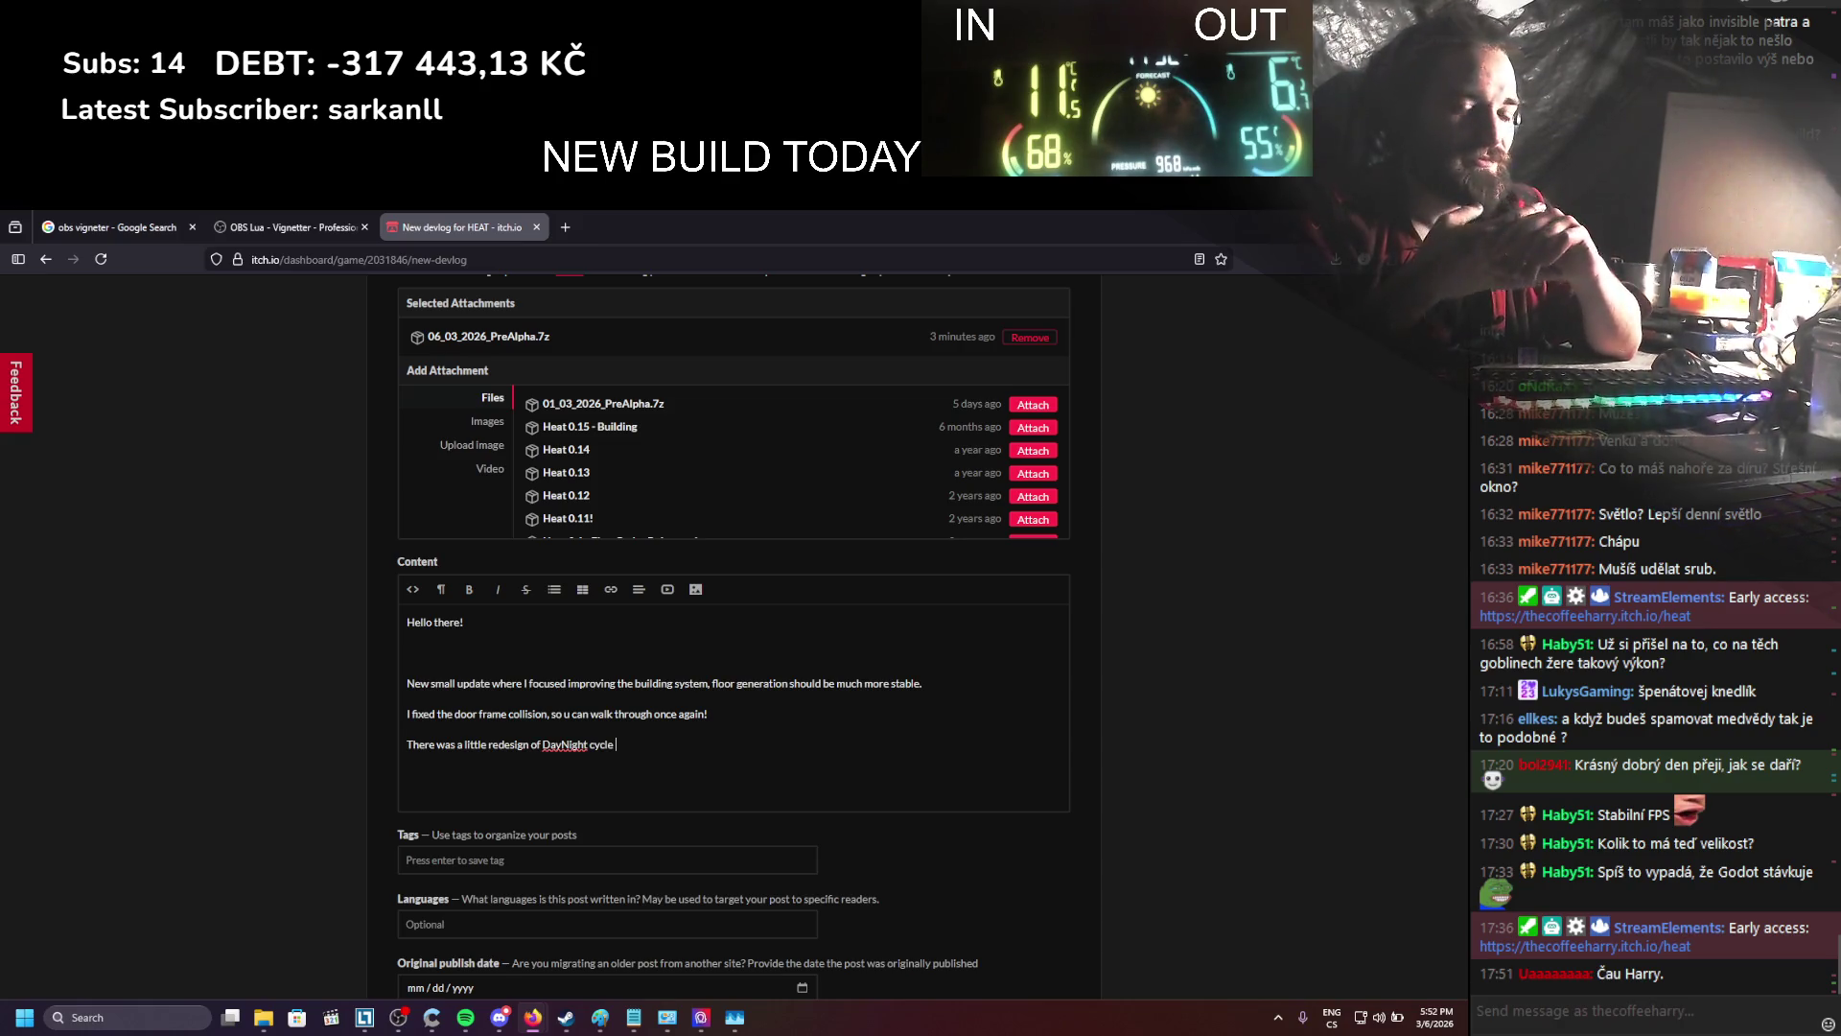
type("which ")
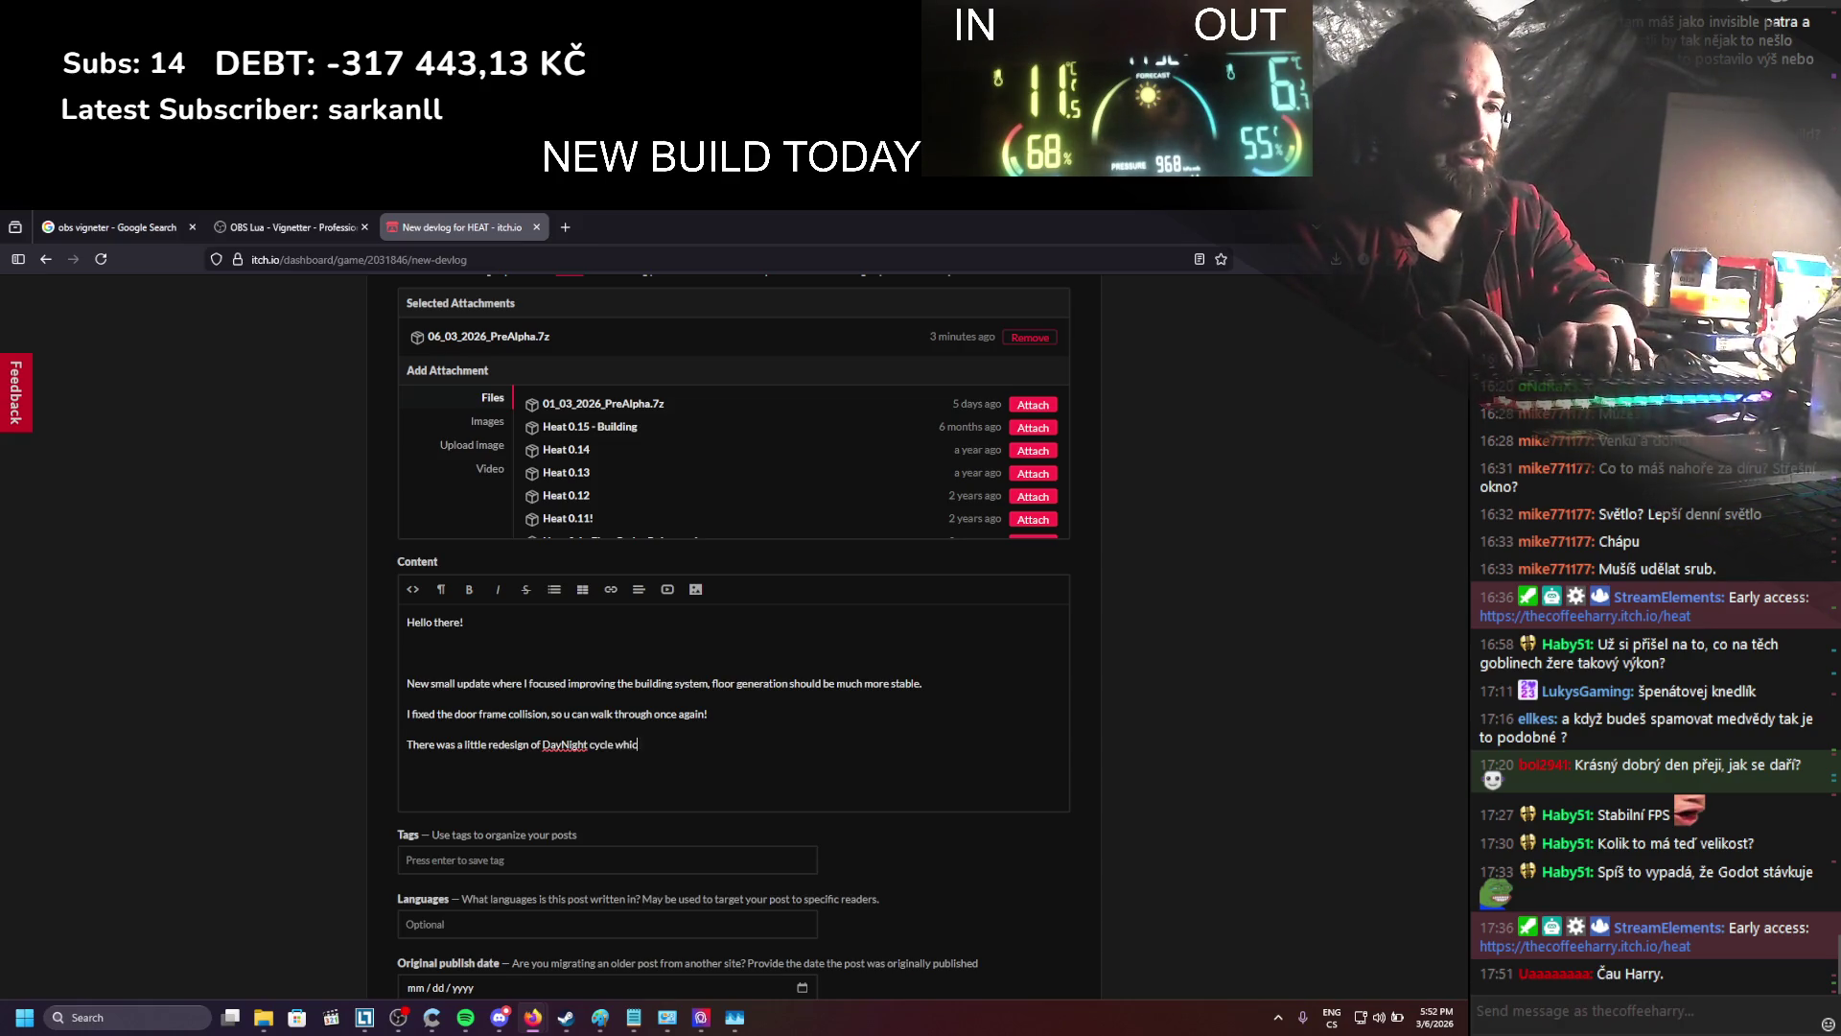
type("behaves a bit")
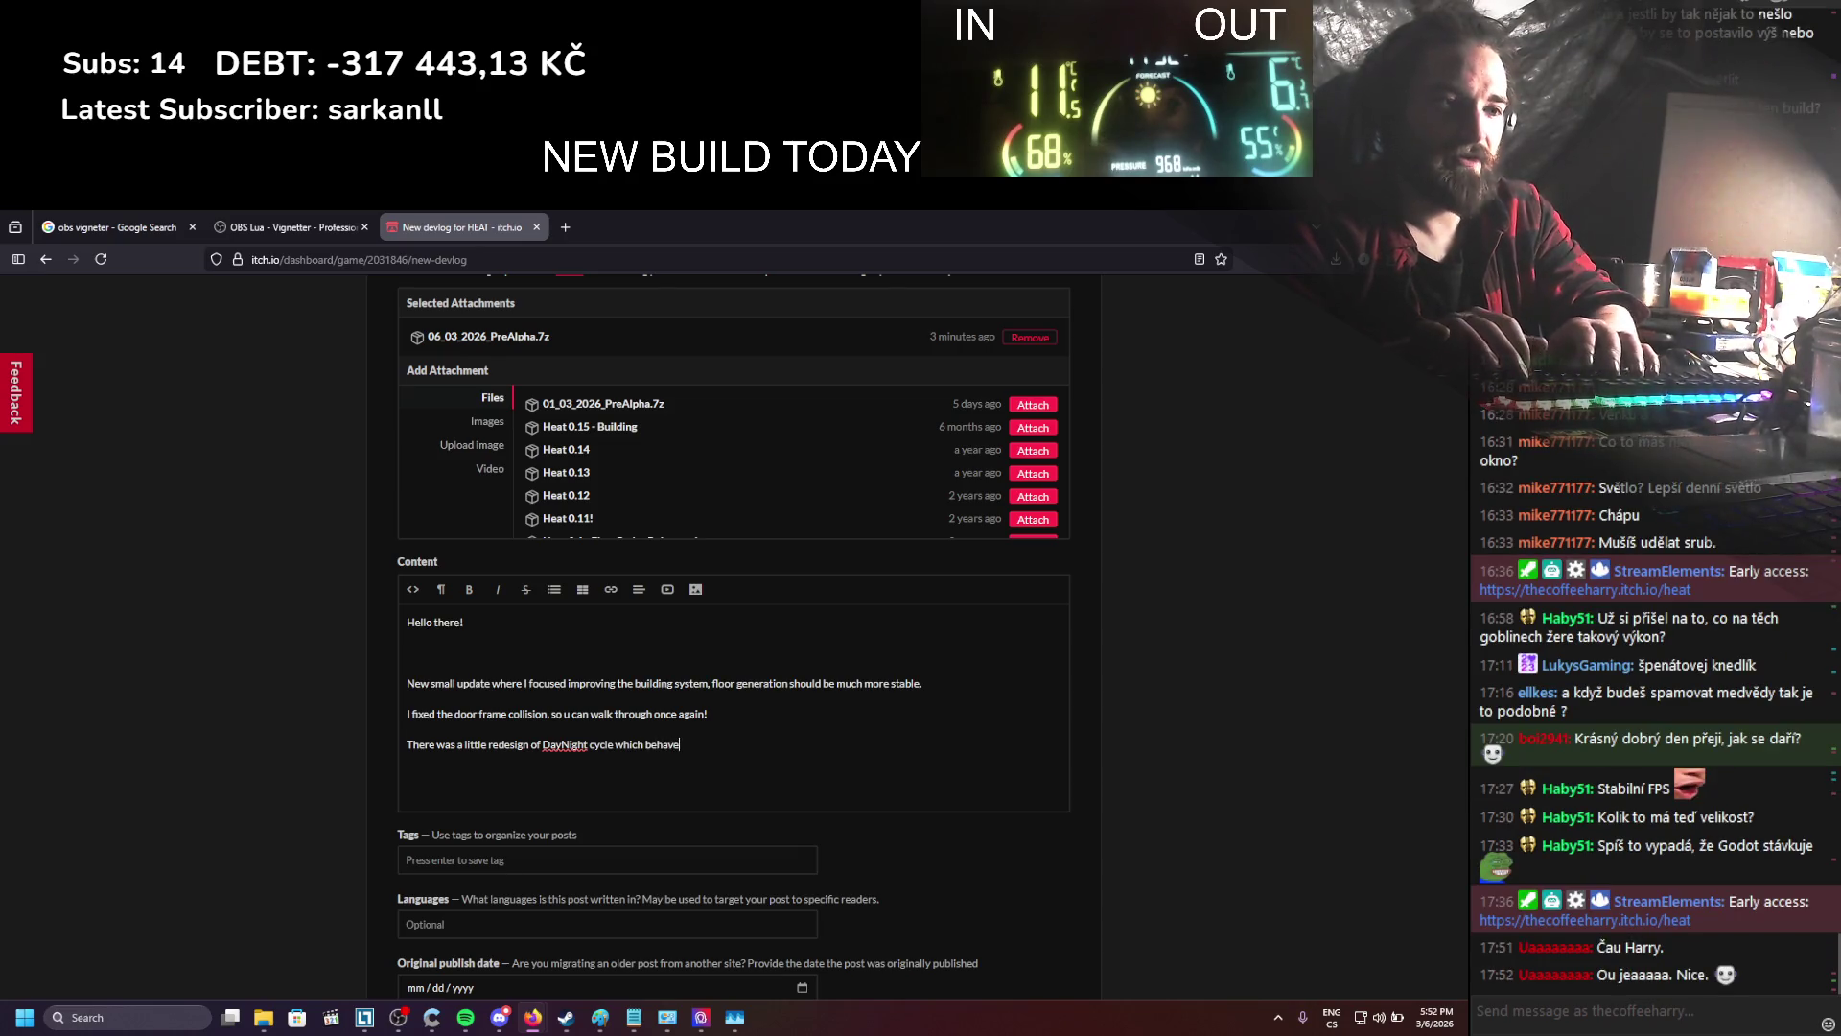
type(" diffrently")
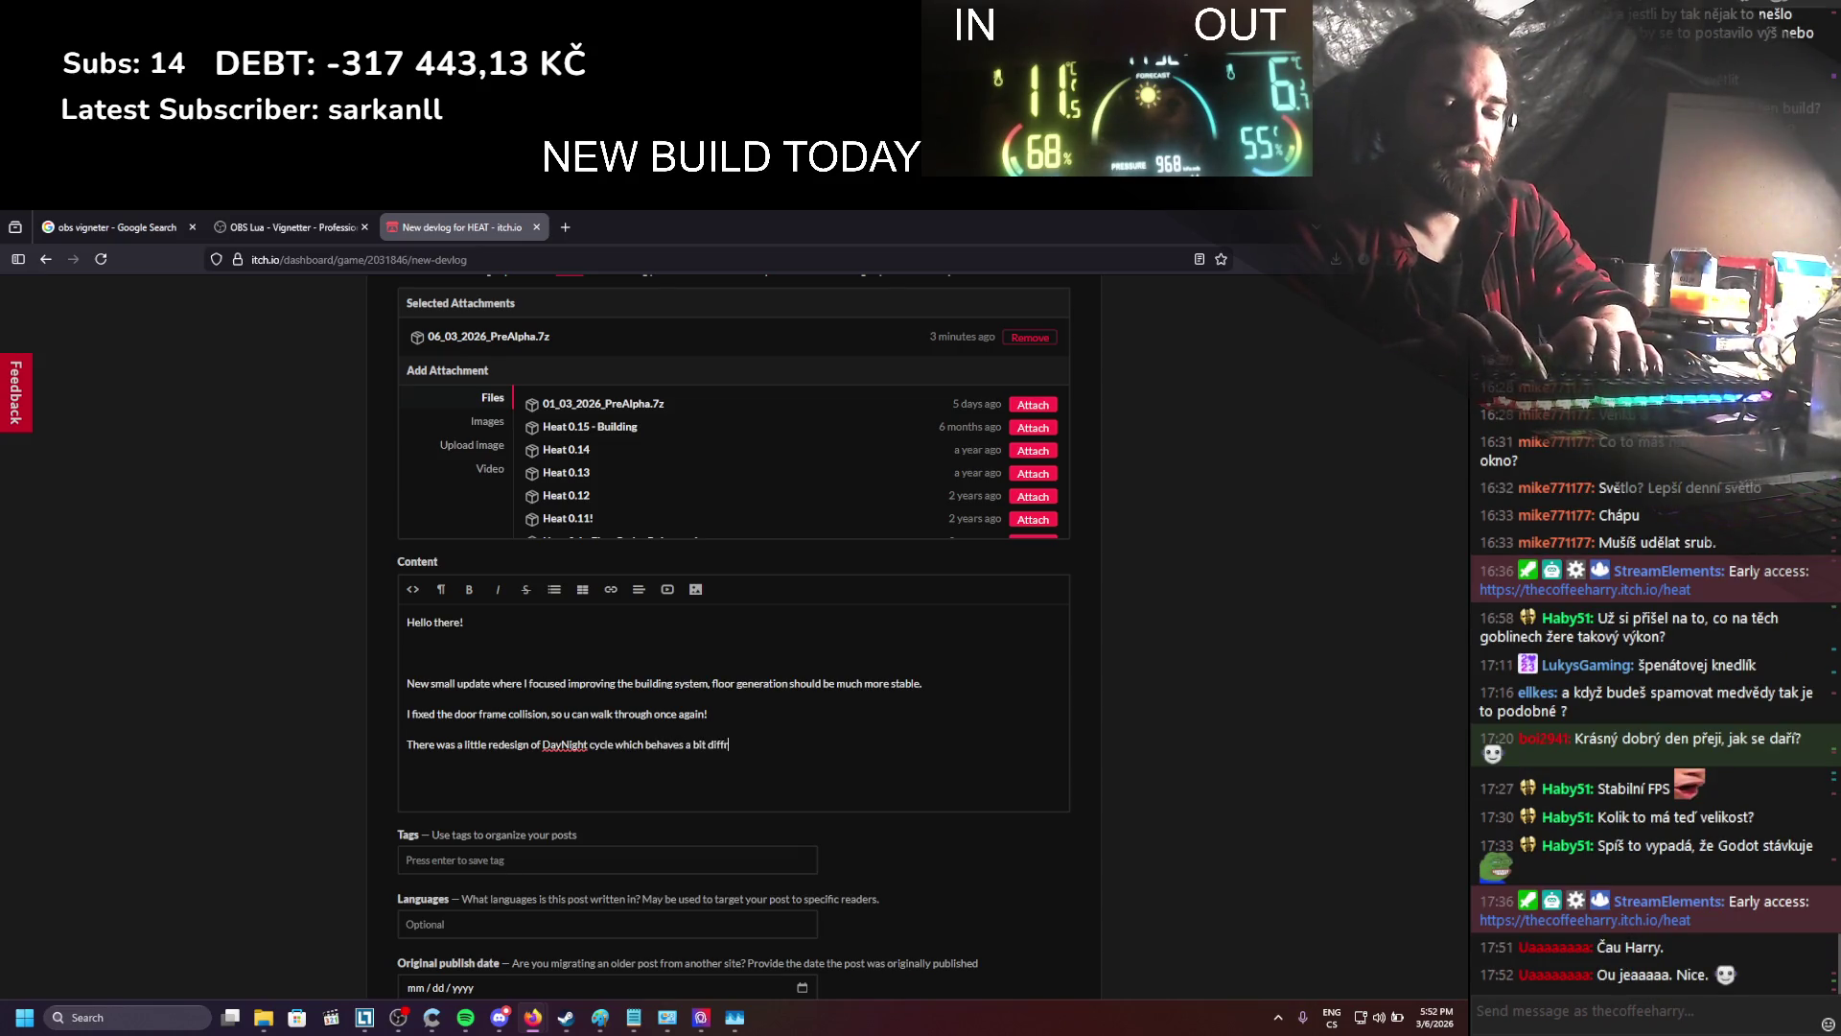
type(" and")
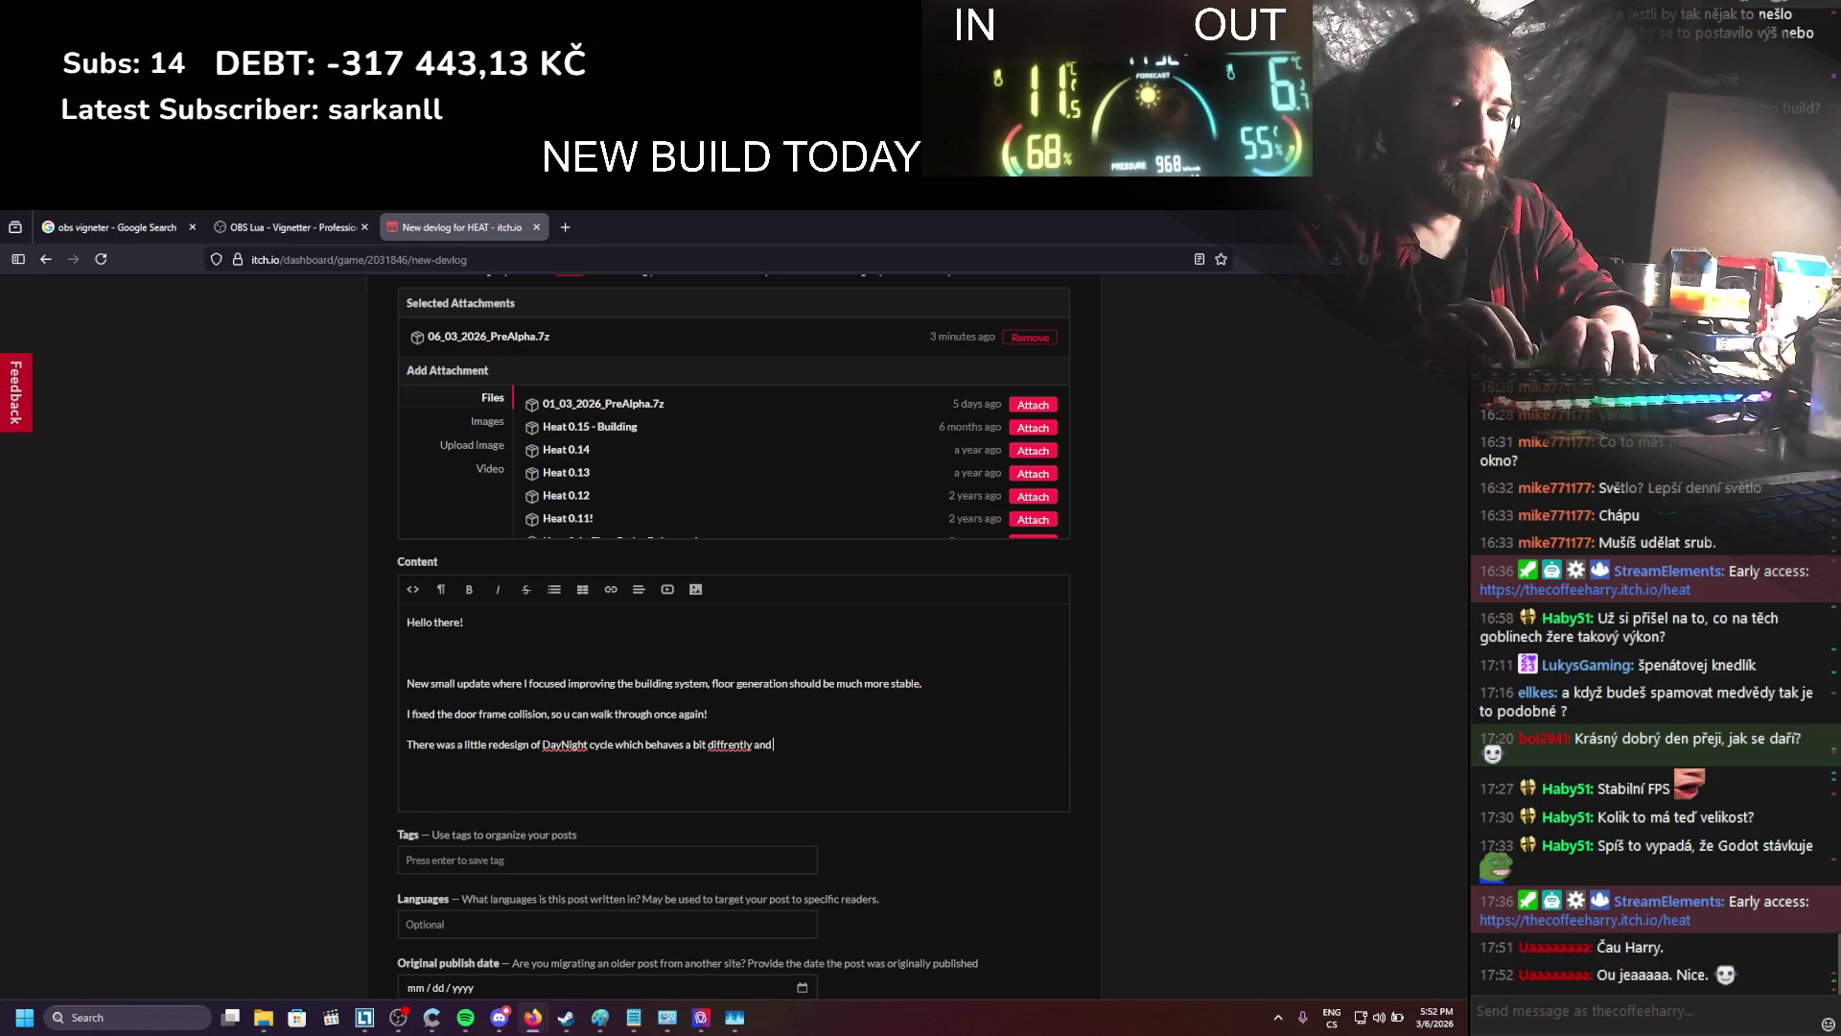
type(" should have ")
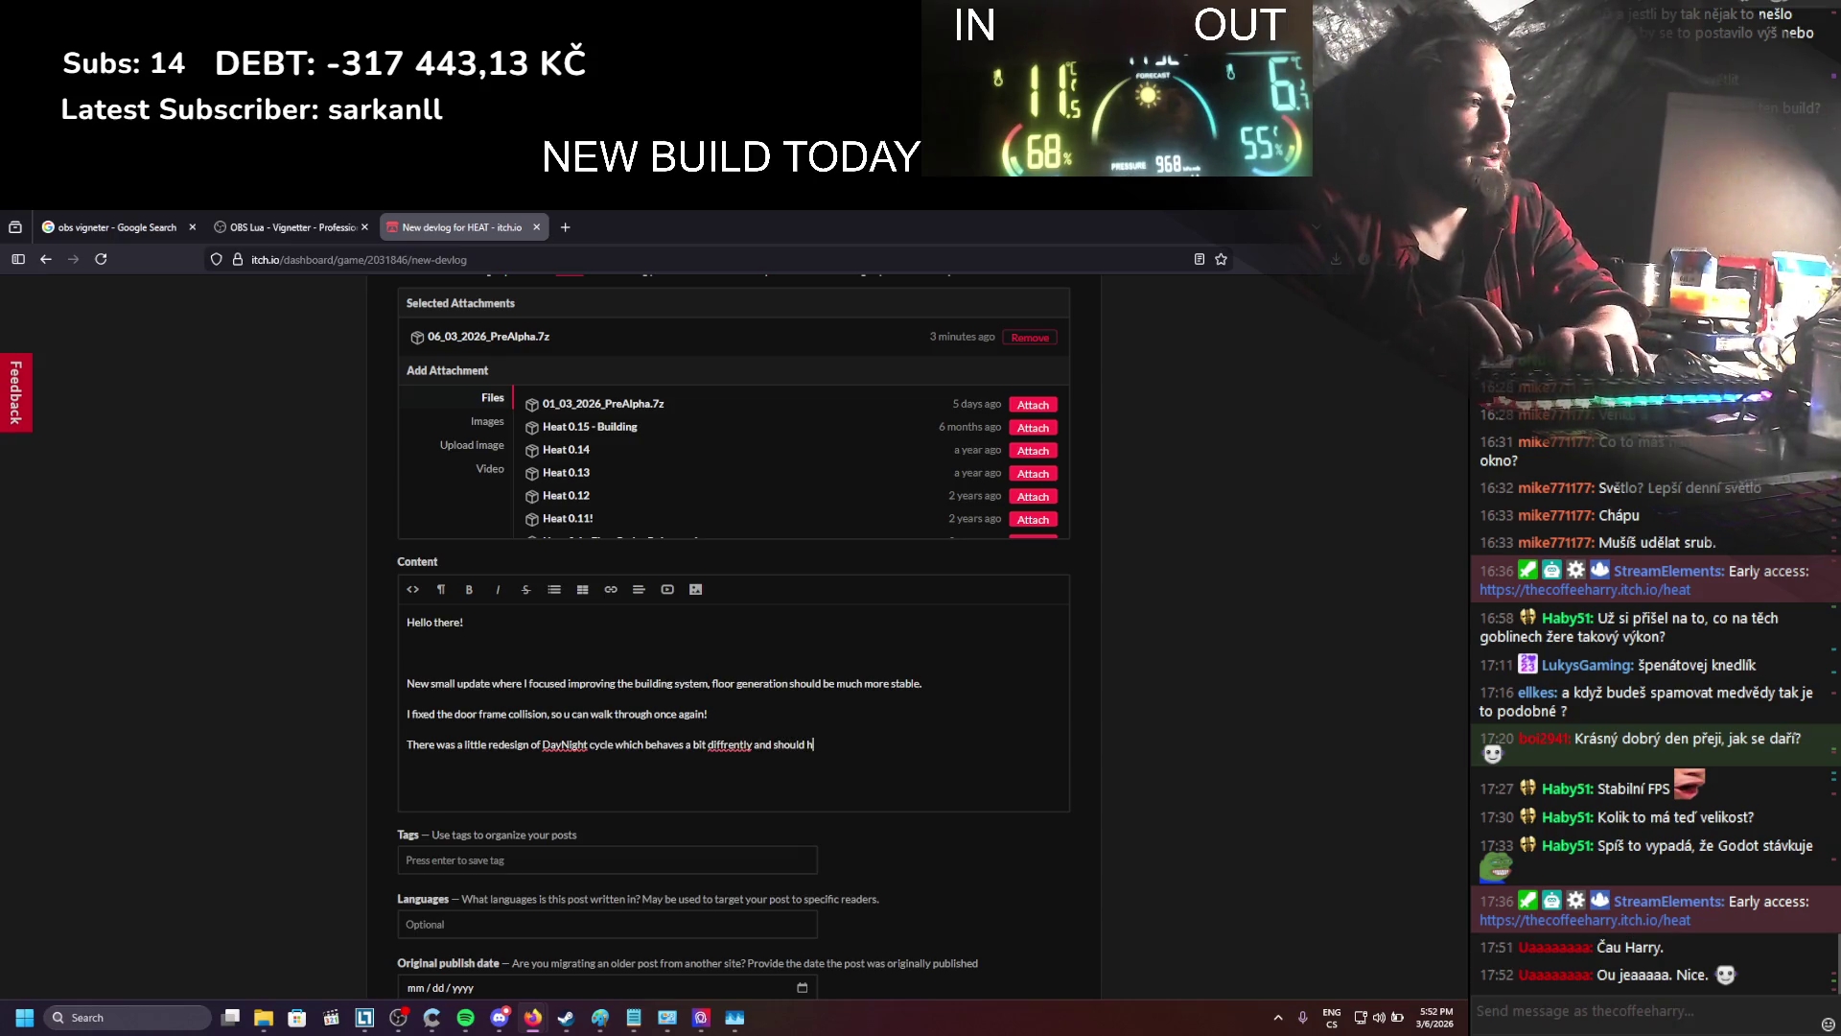
type("prettier")
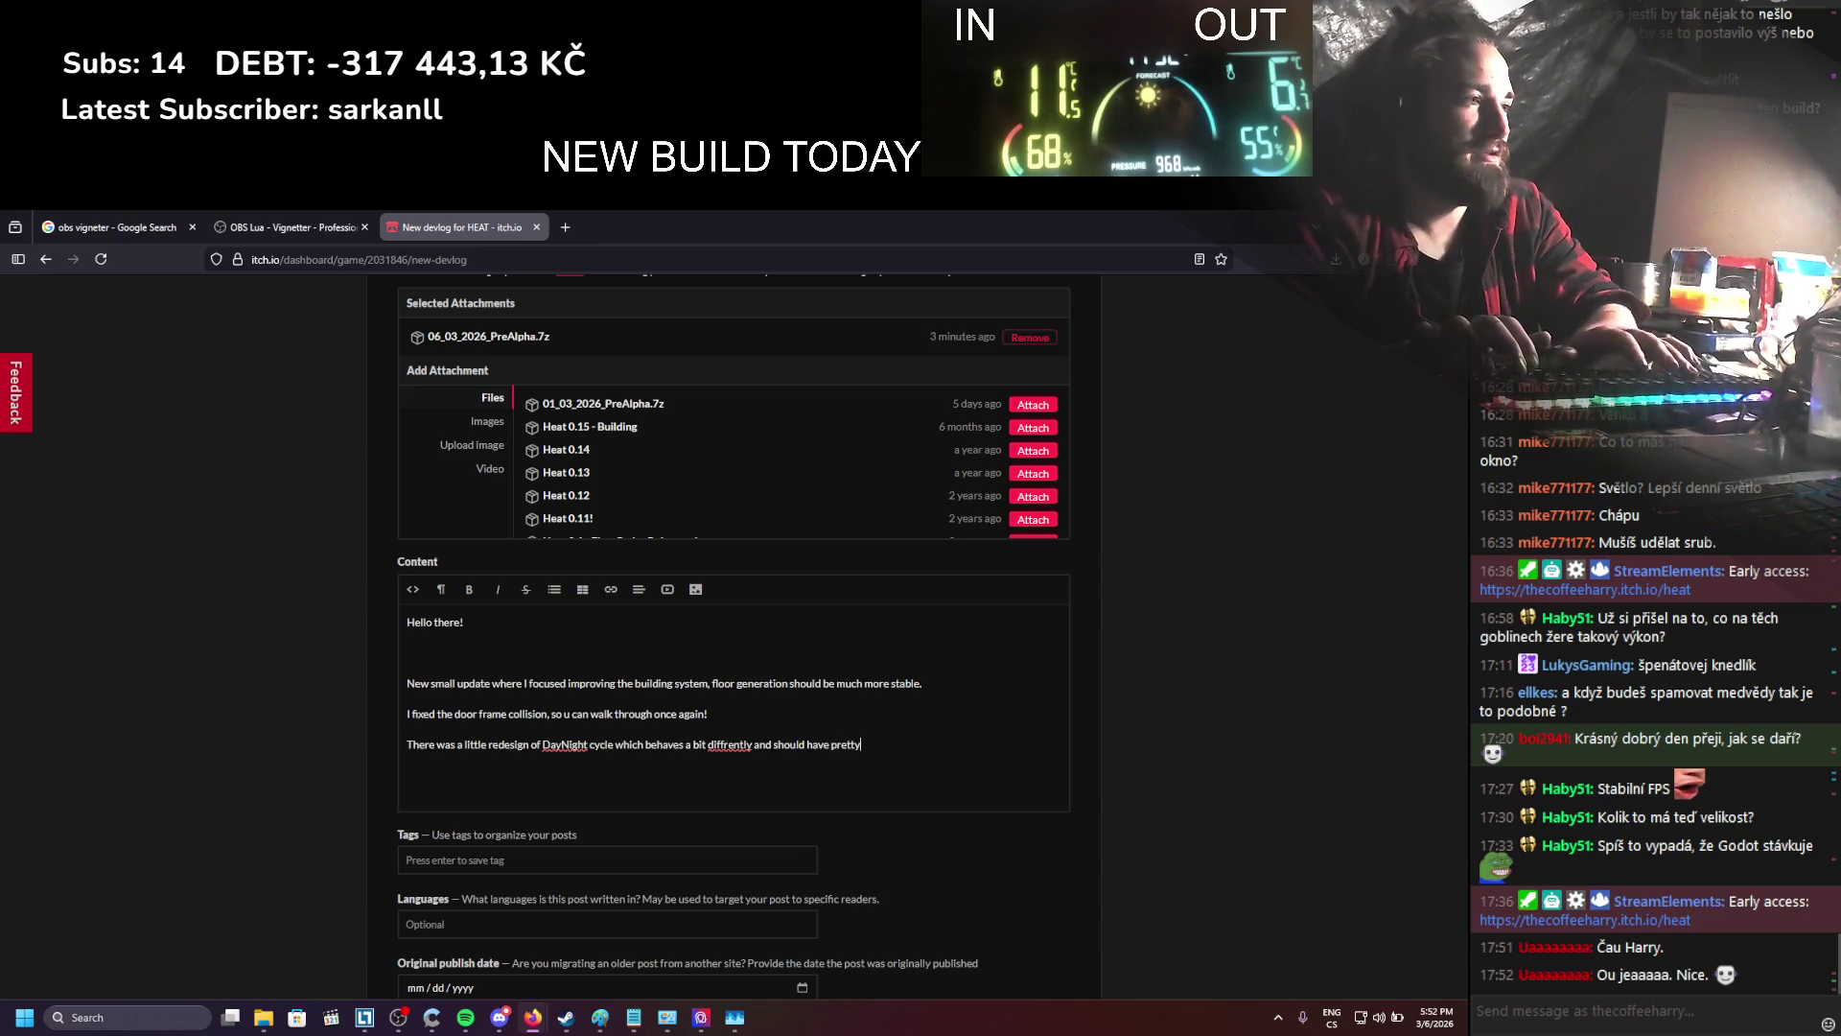
type(" colors!")
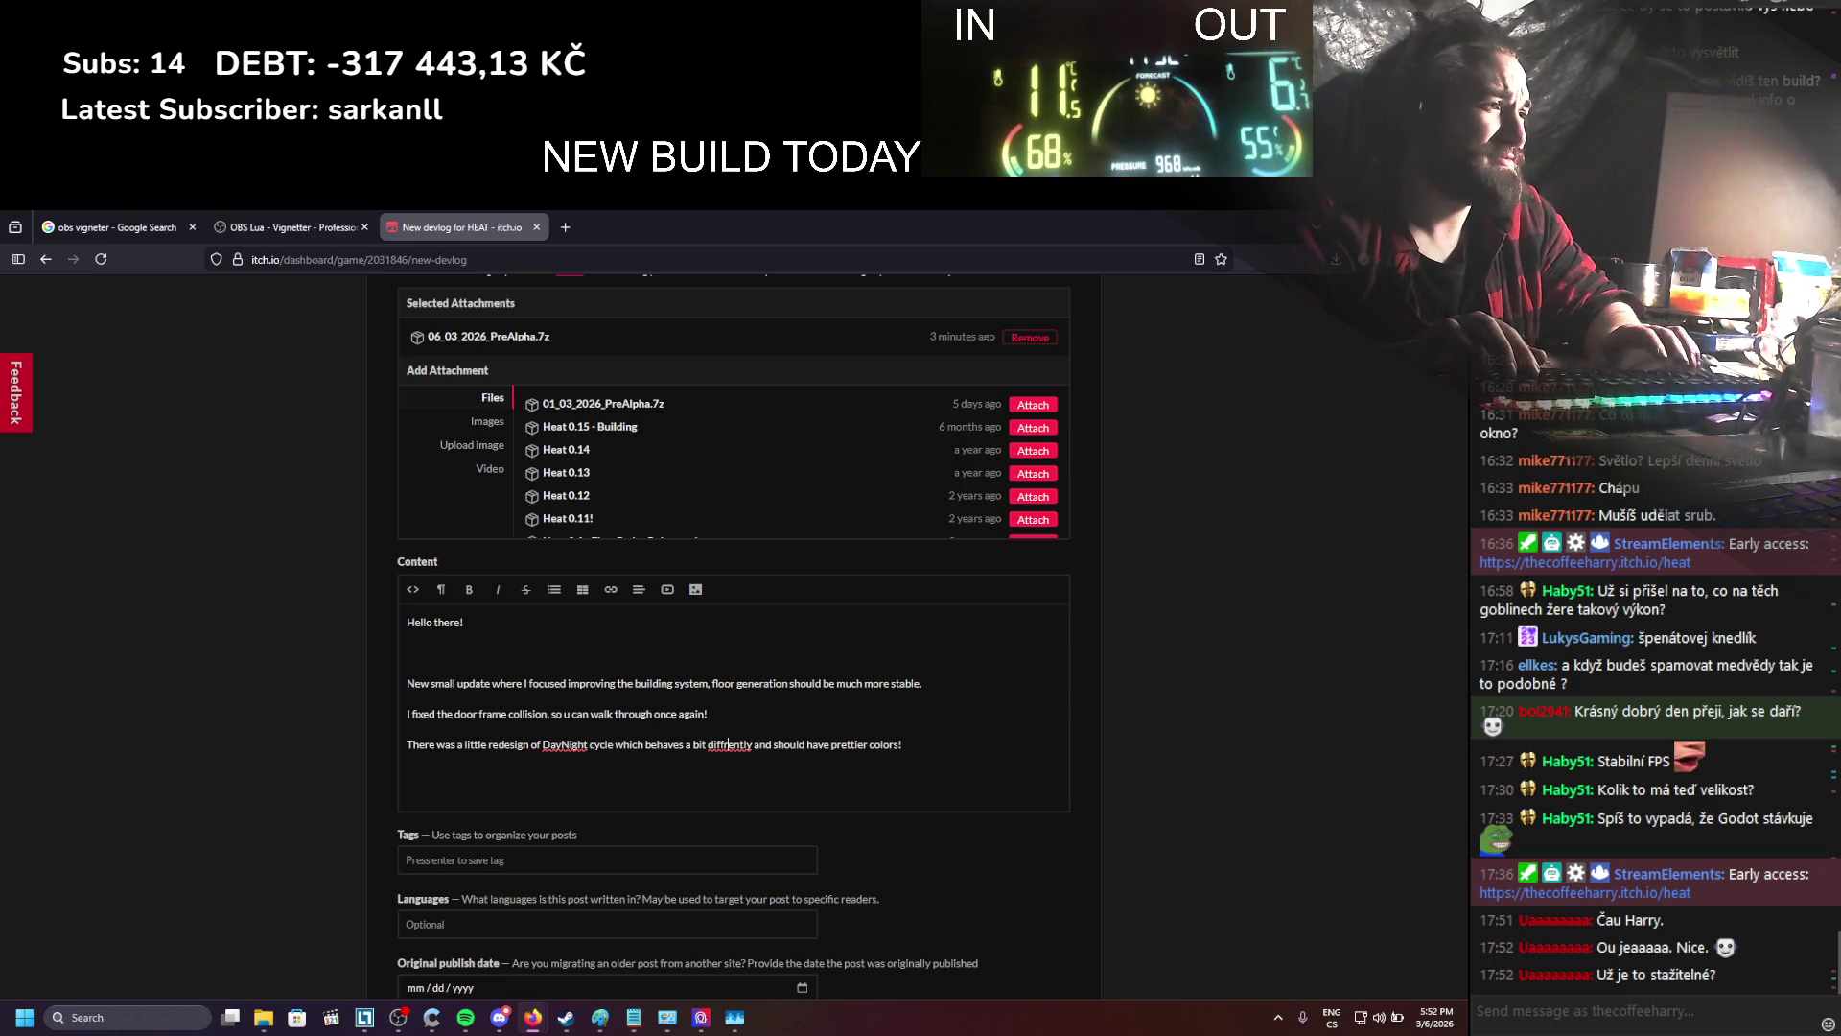
left_click(727, 745)
key("BackSpace")
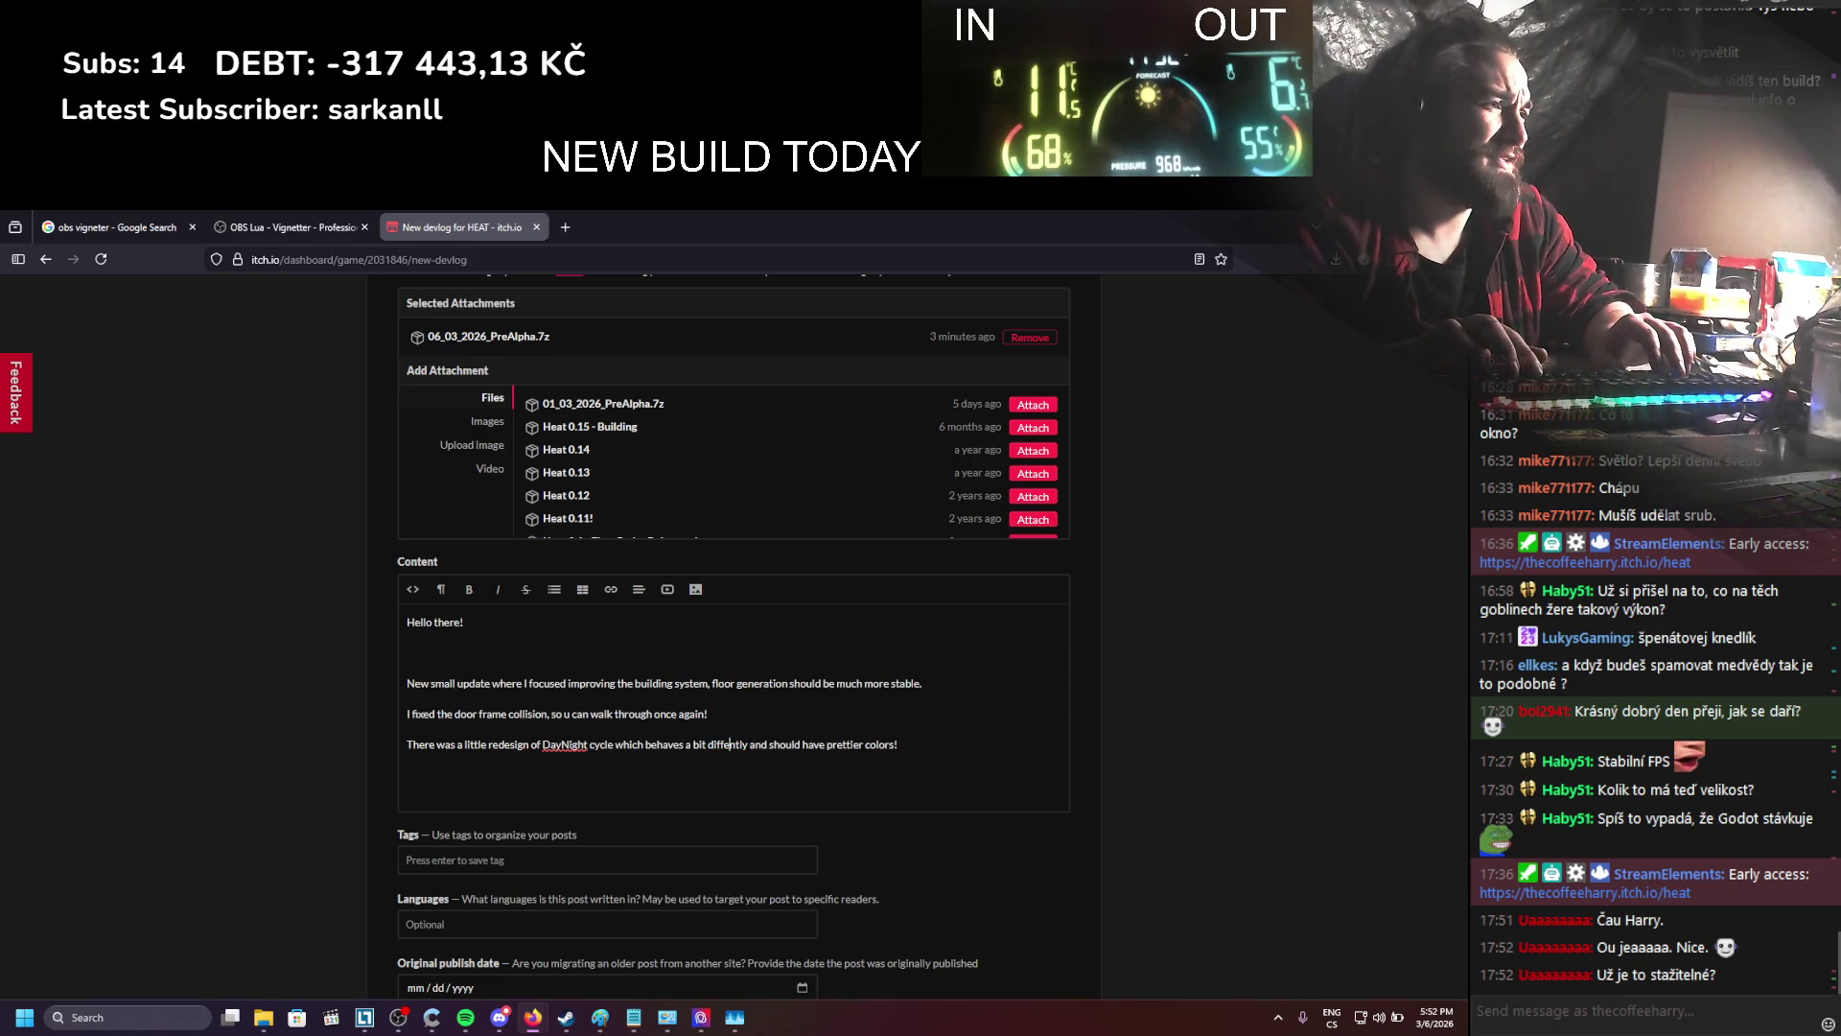
type("re")
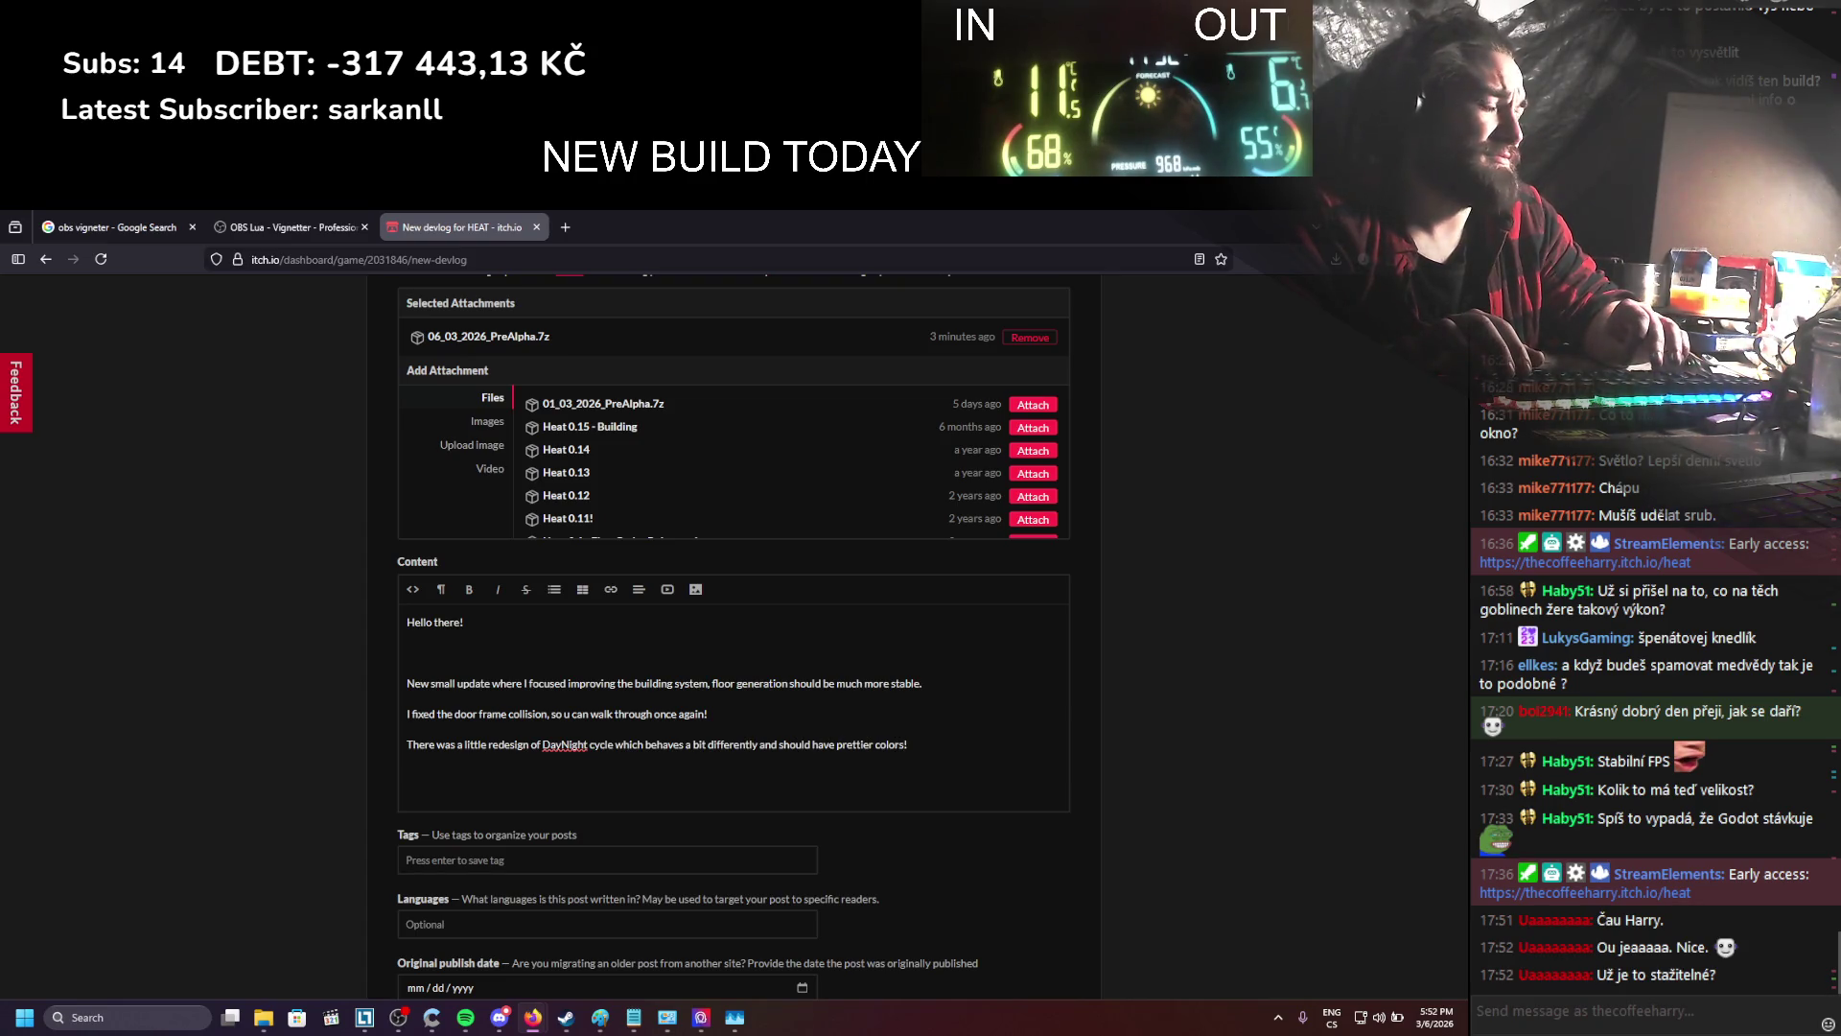
key("Return")
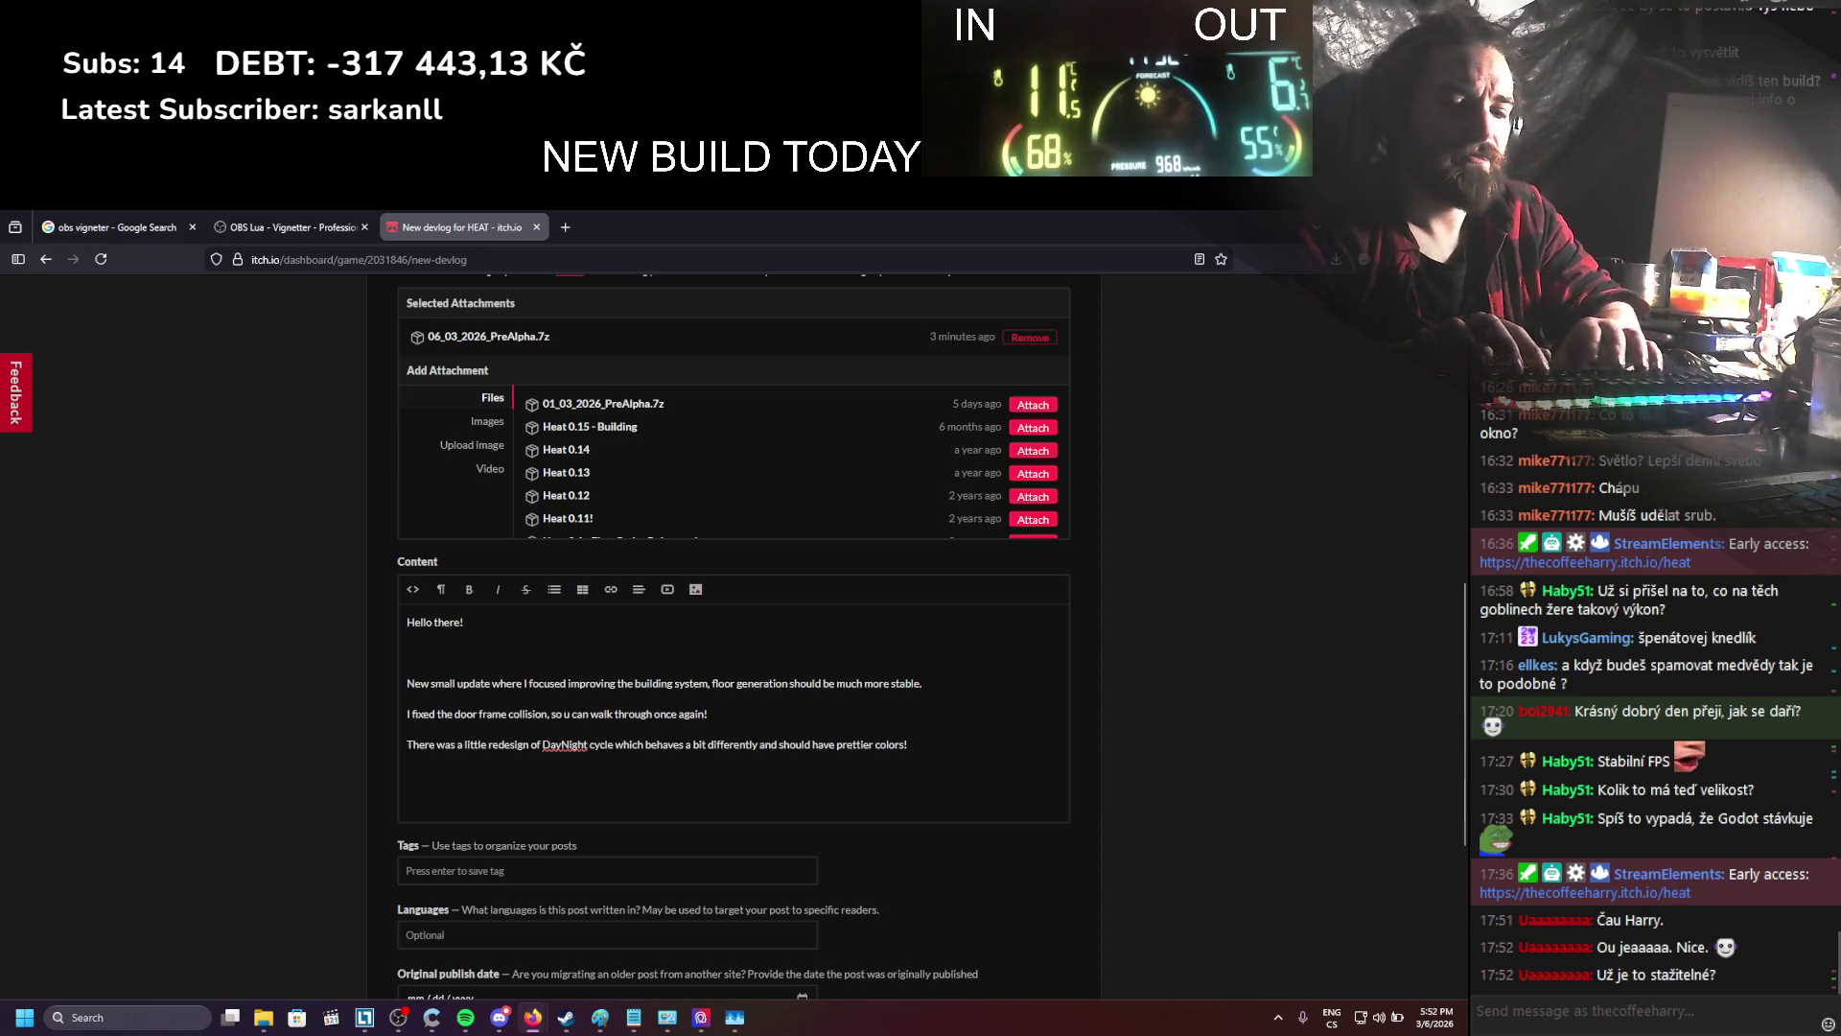
Write a paragraph saying some bug fixes weren't written down, so readers must believe you
type("tha")
type("re was some")
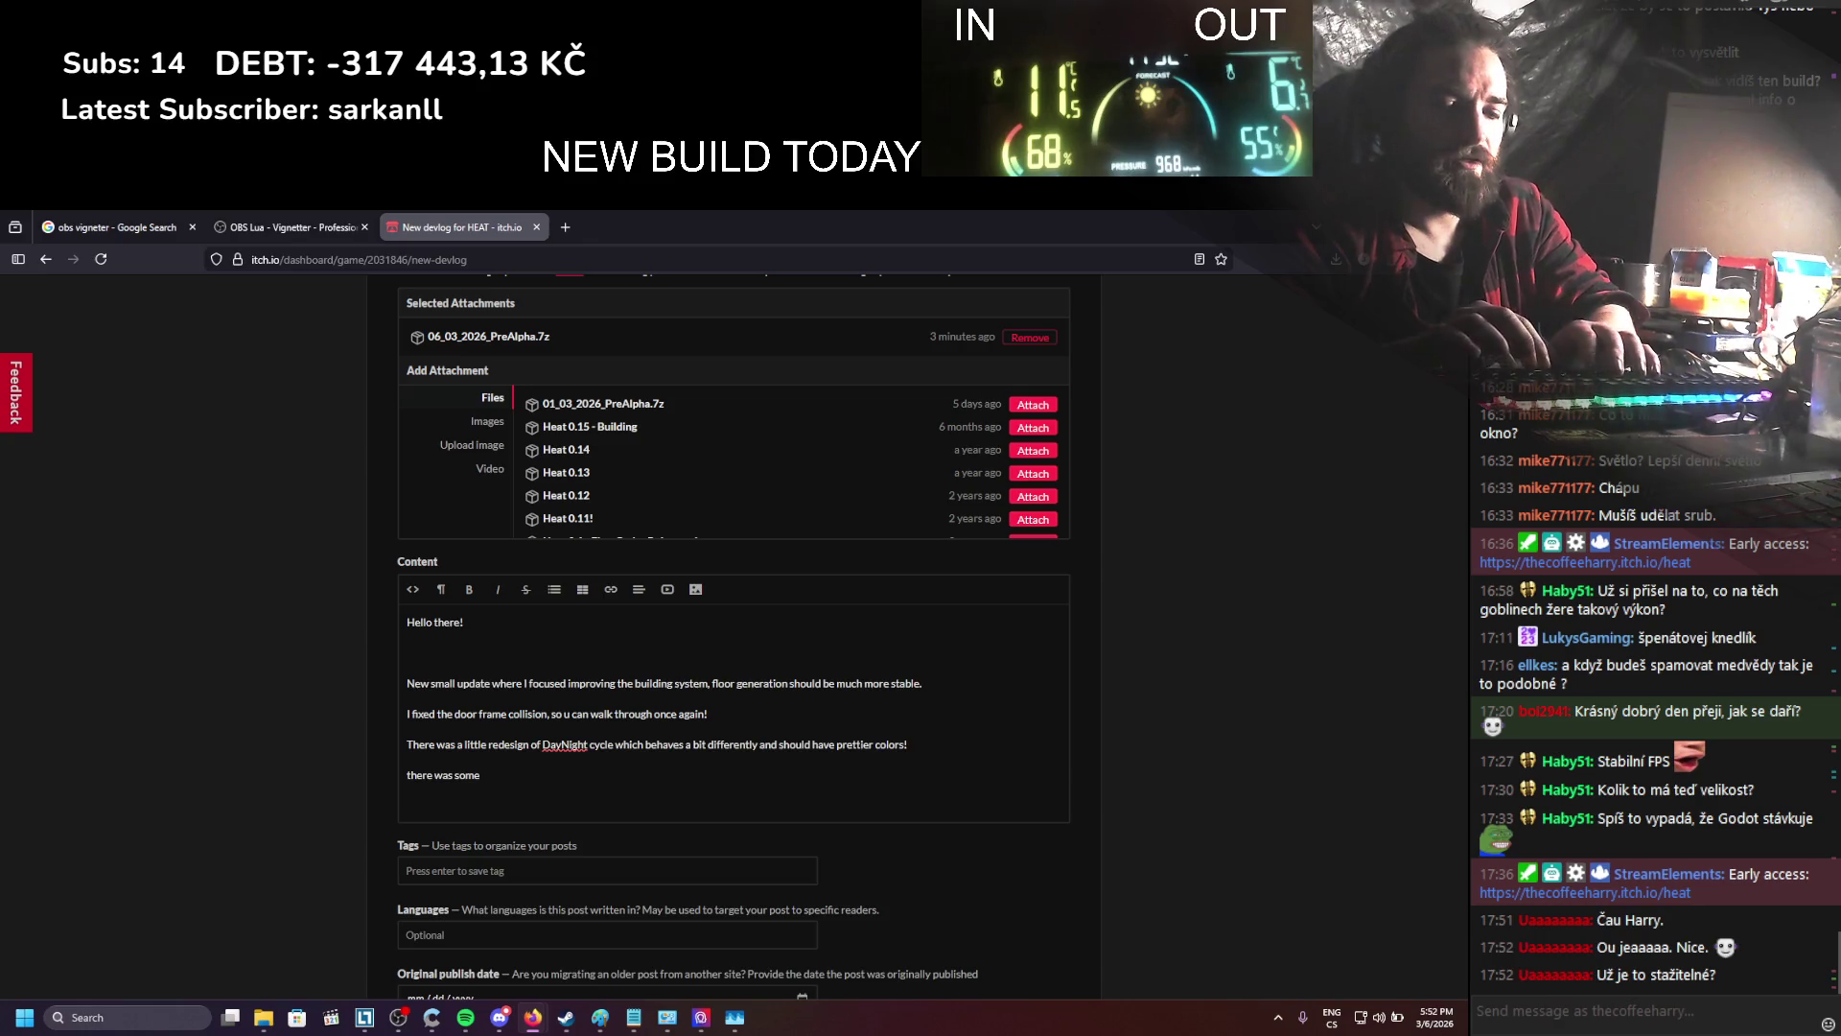
type(" bug fixes I dod")
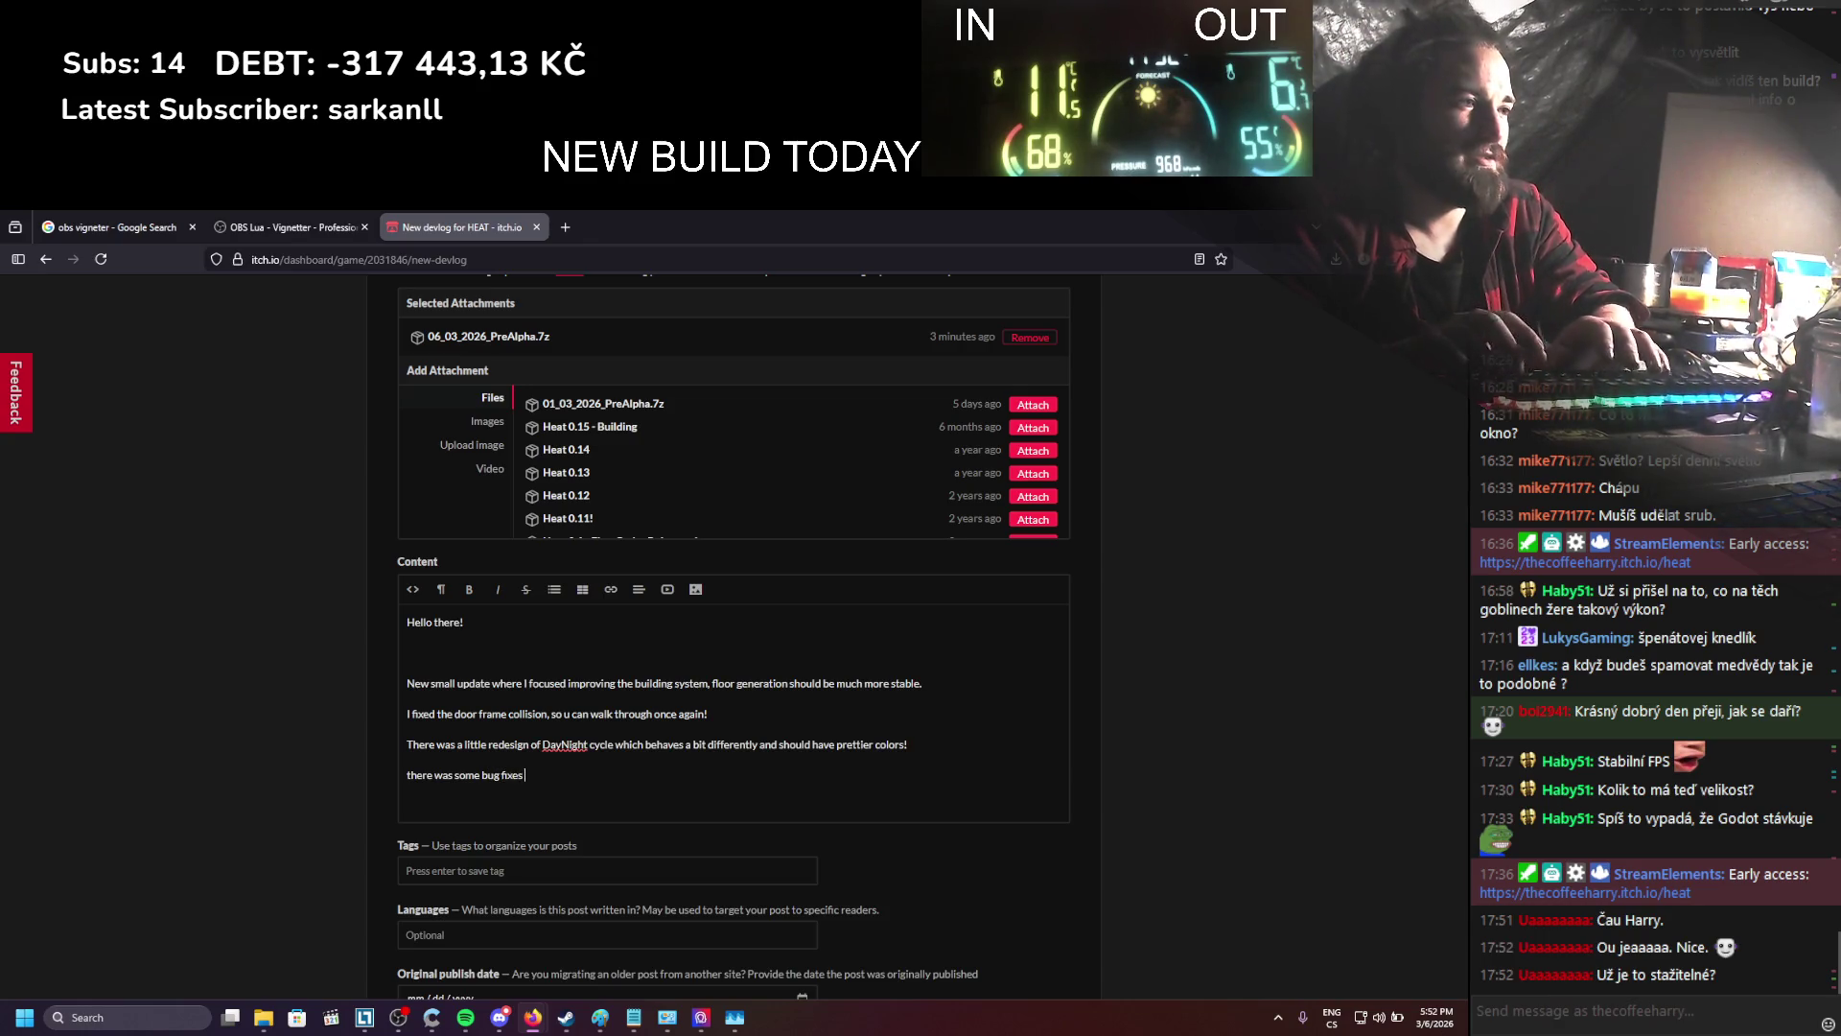
key("BackSpace")
key("BackSpace")
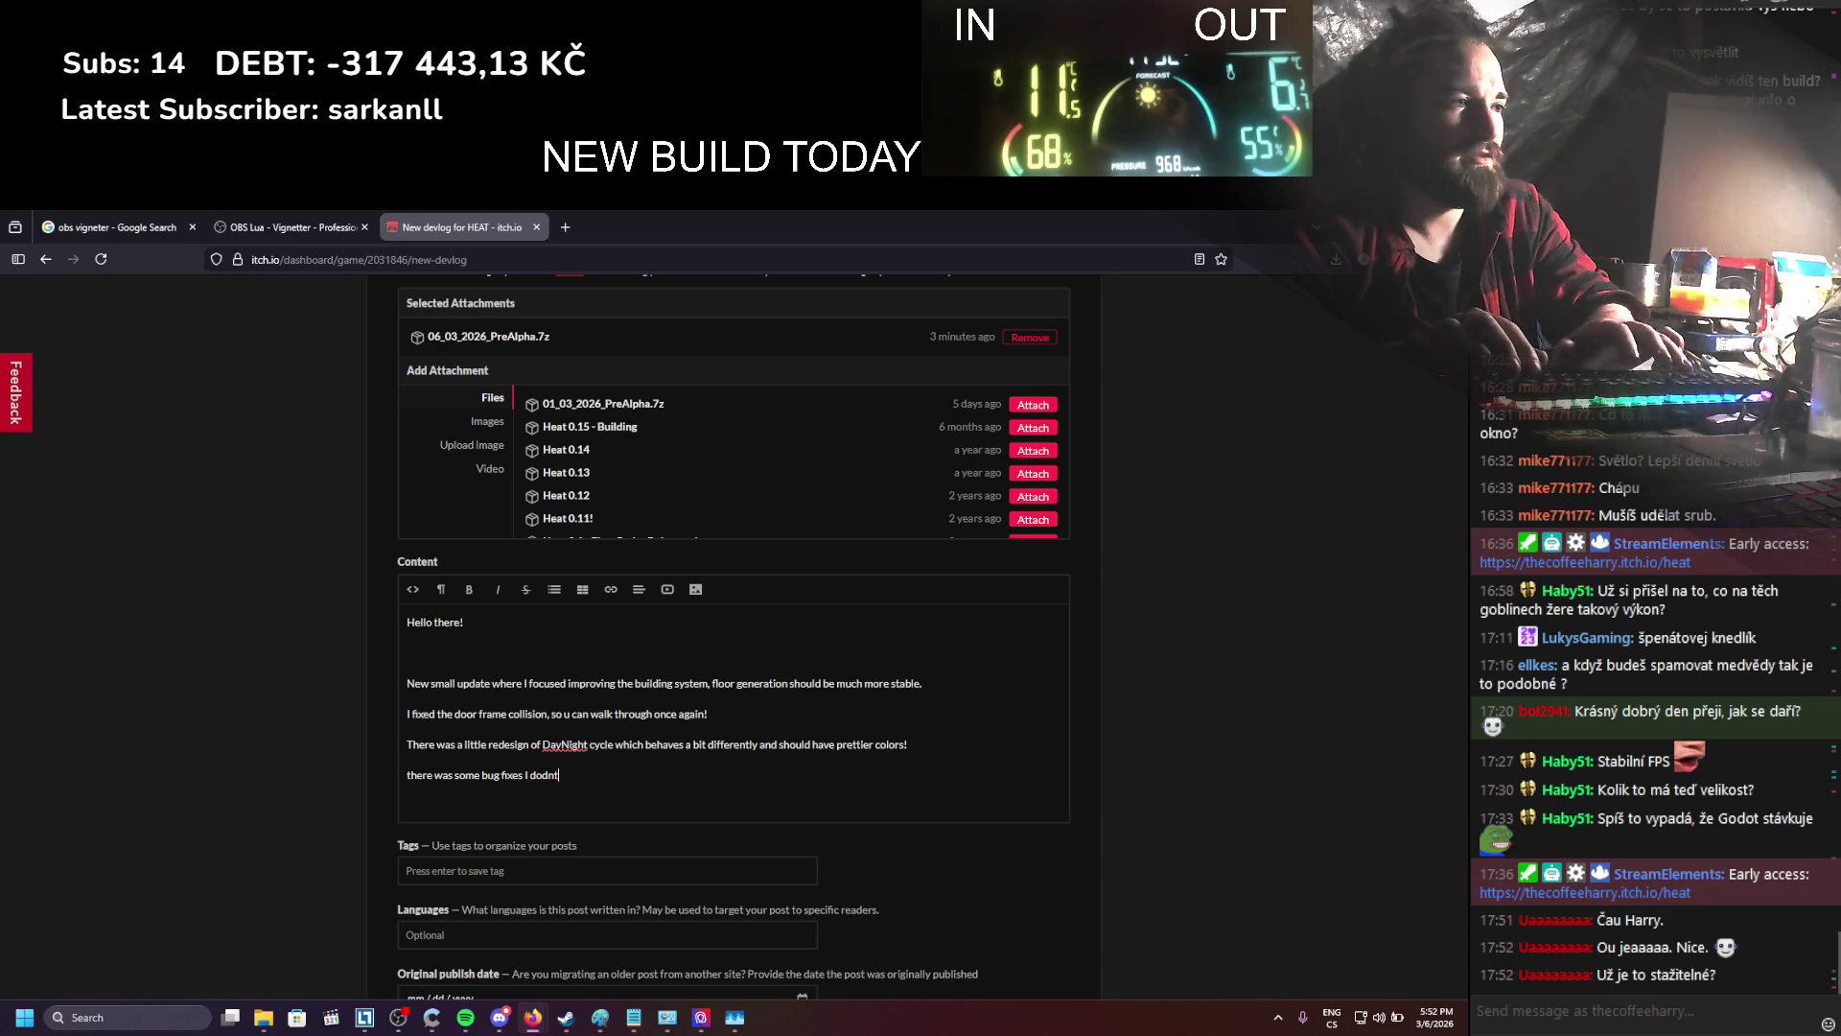
type("in")
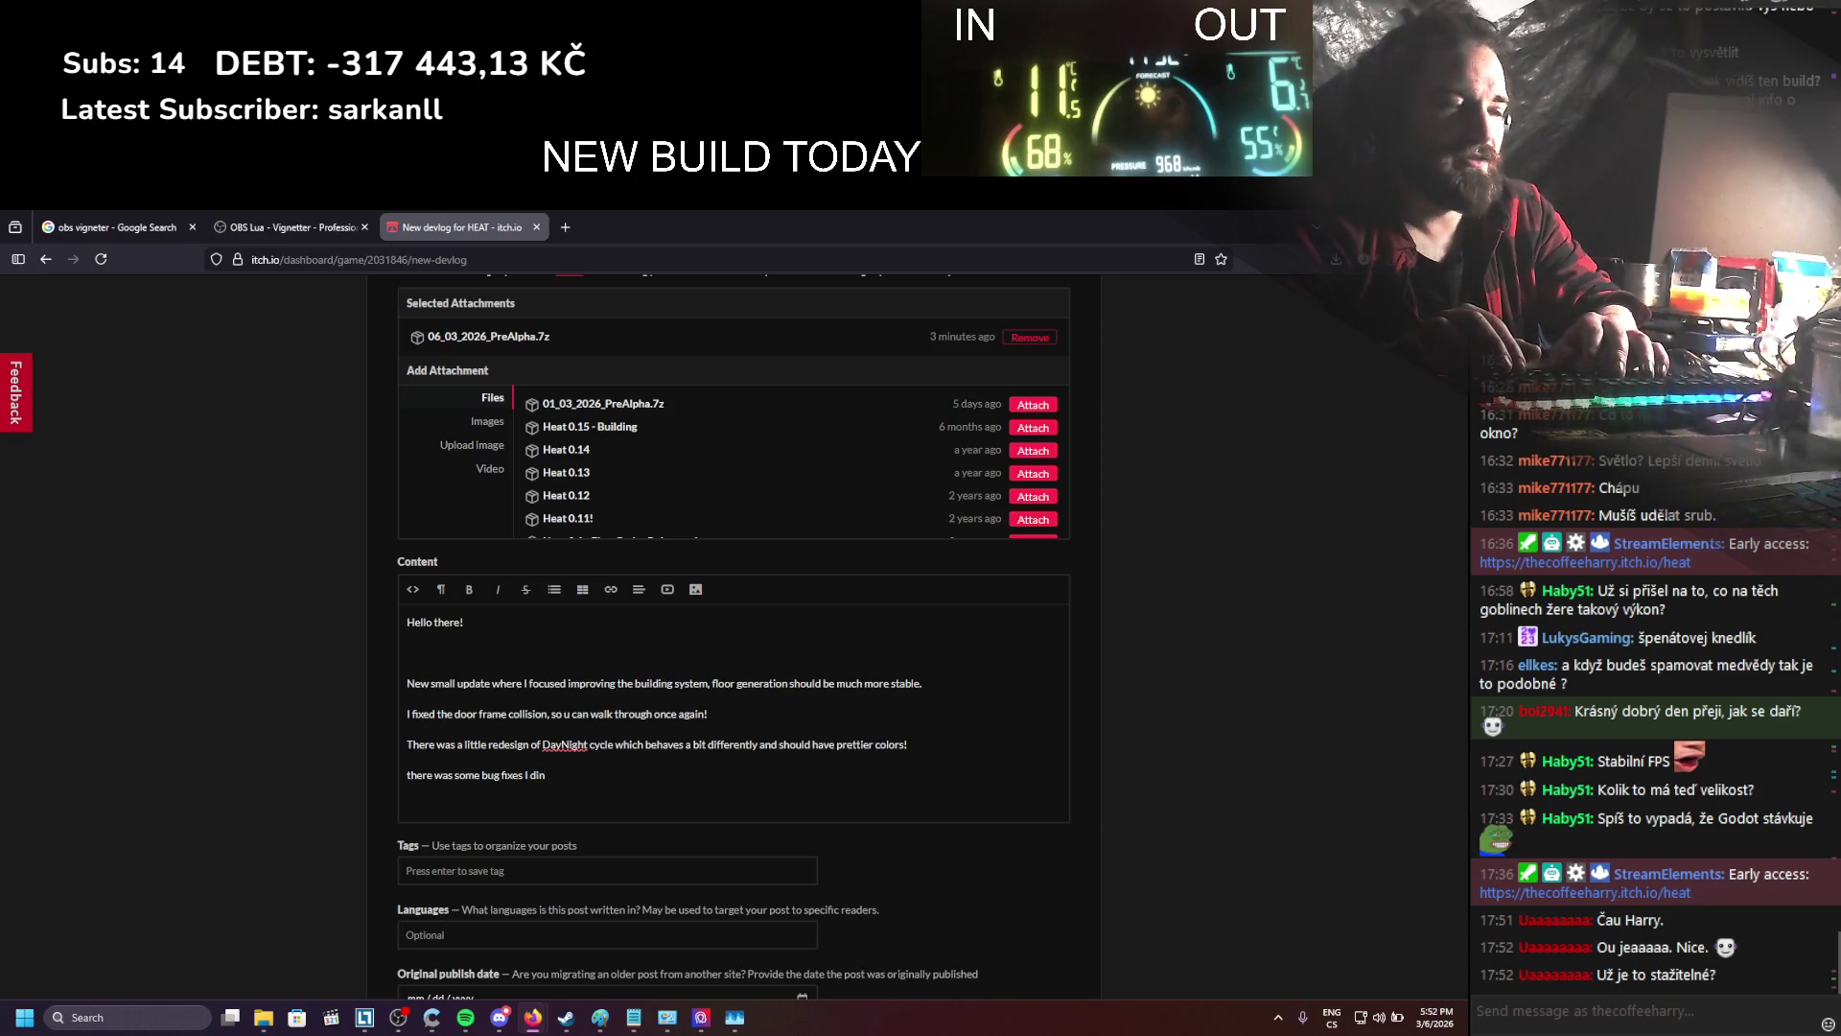
type("dt")
key("BackSpace")
key("BackSpace")
key("BackSpace")
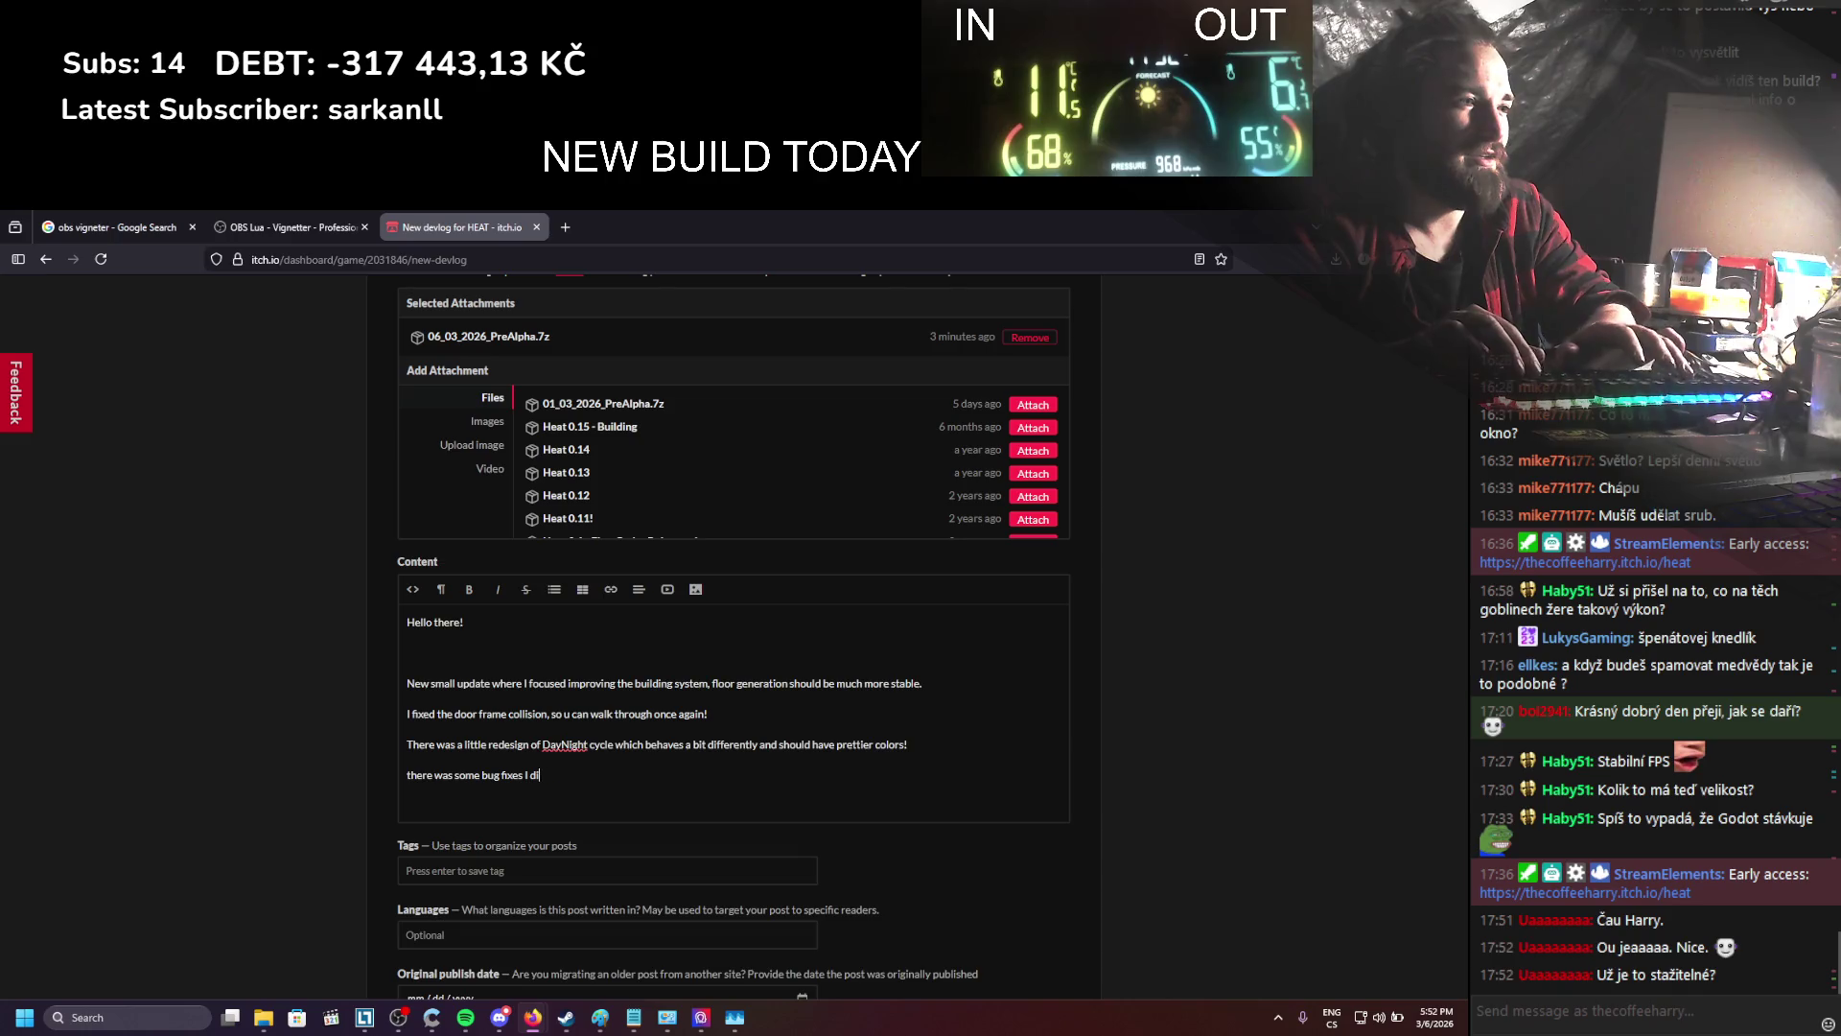
type("nt")
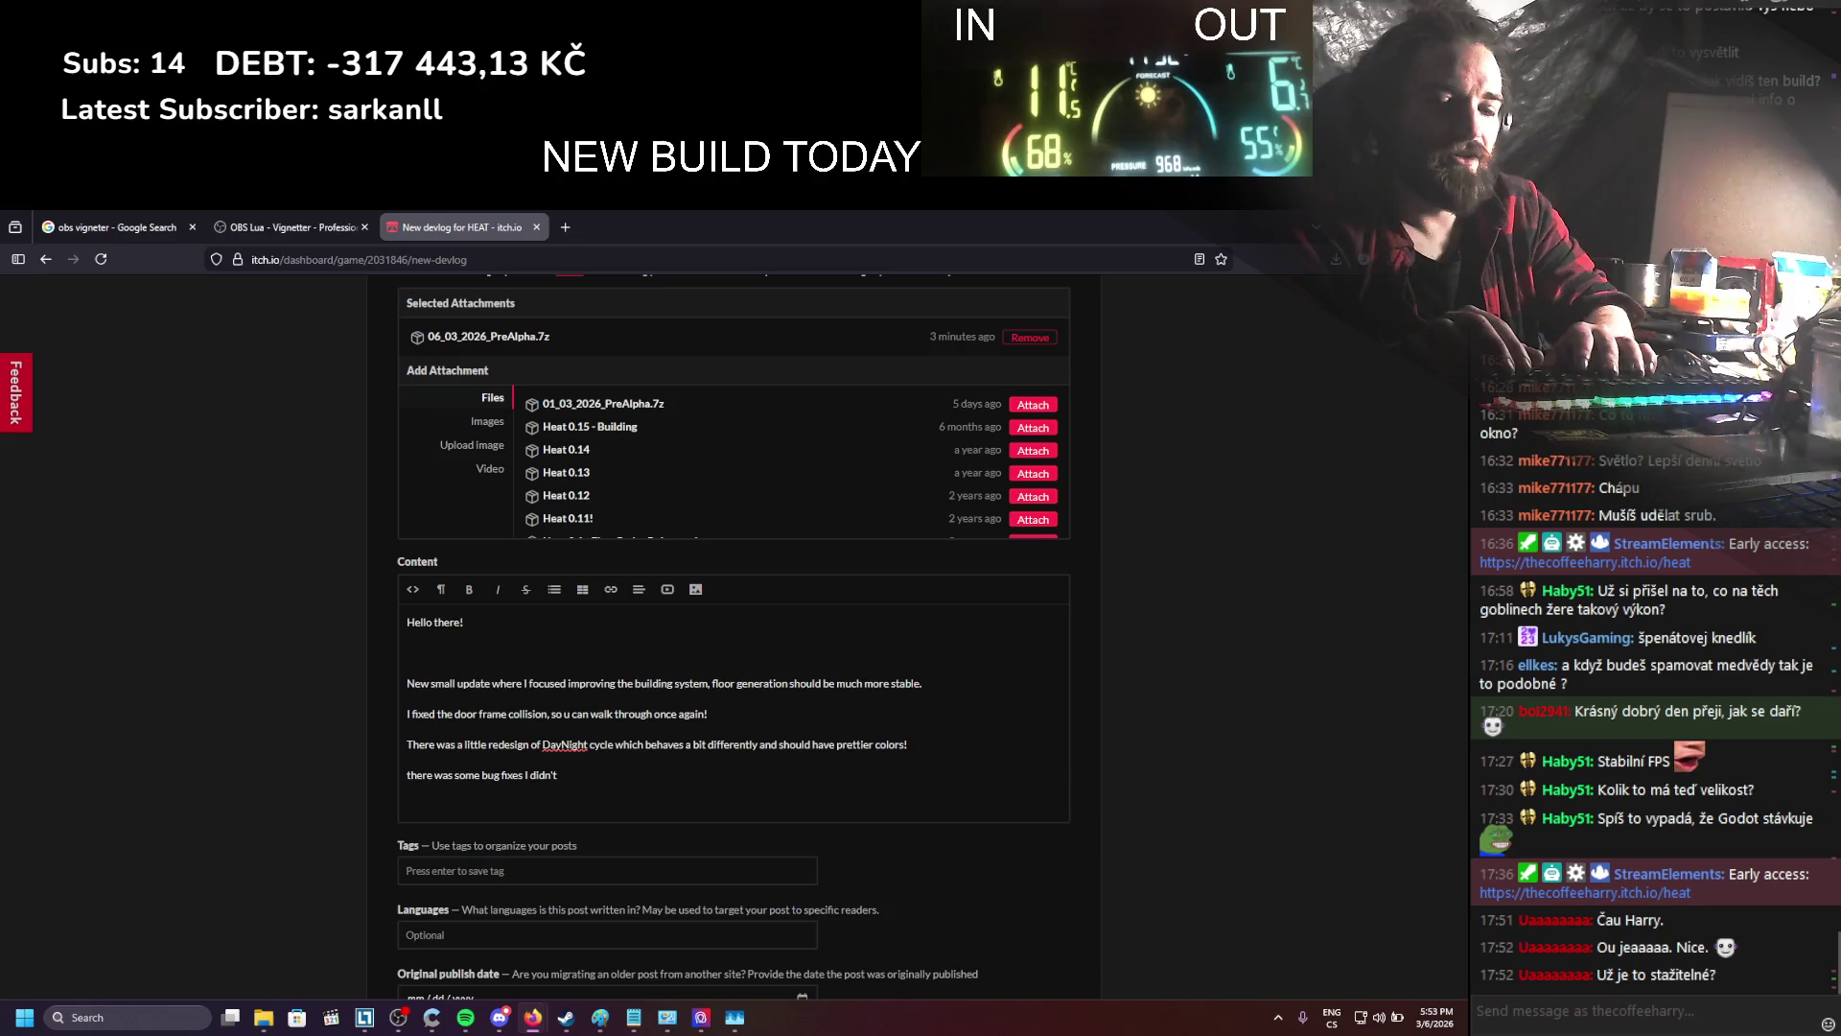
type("'t wrote them")
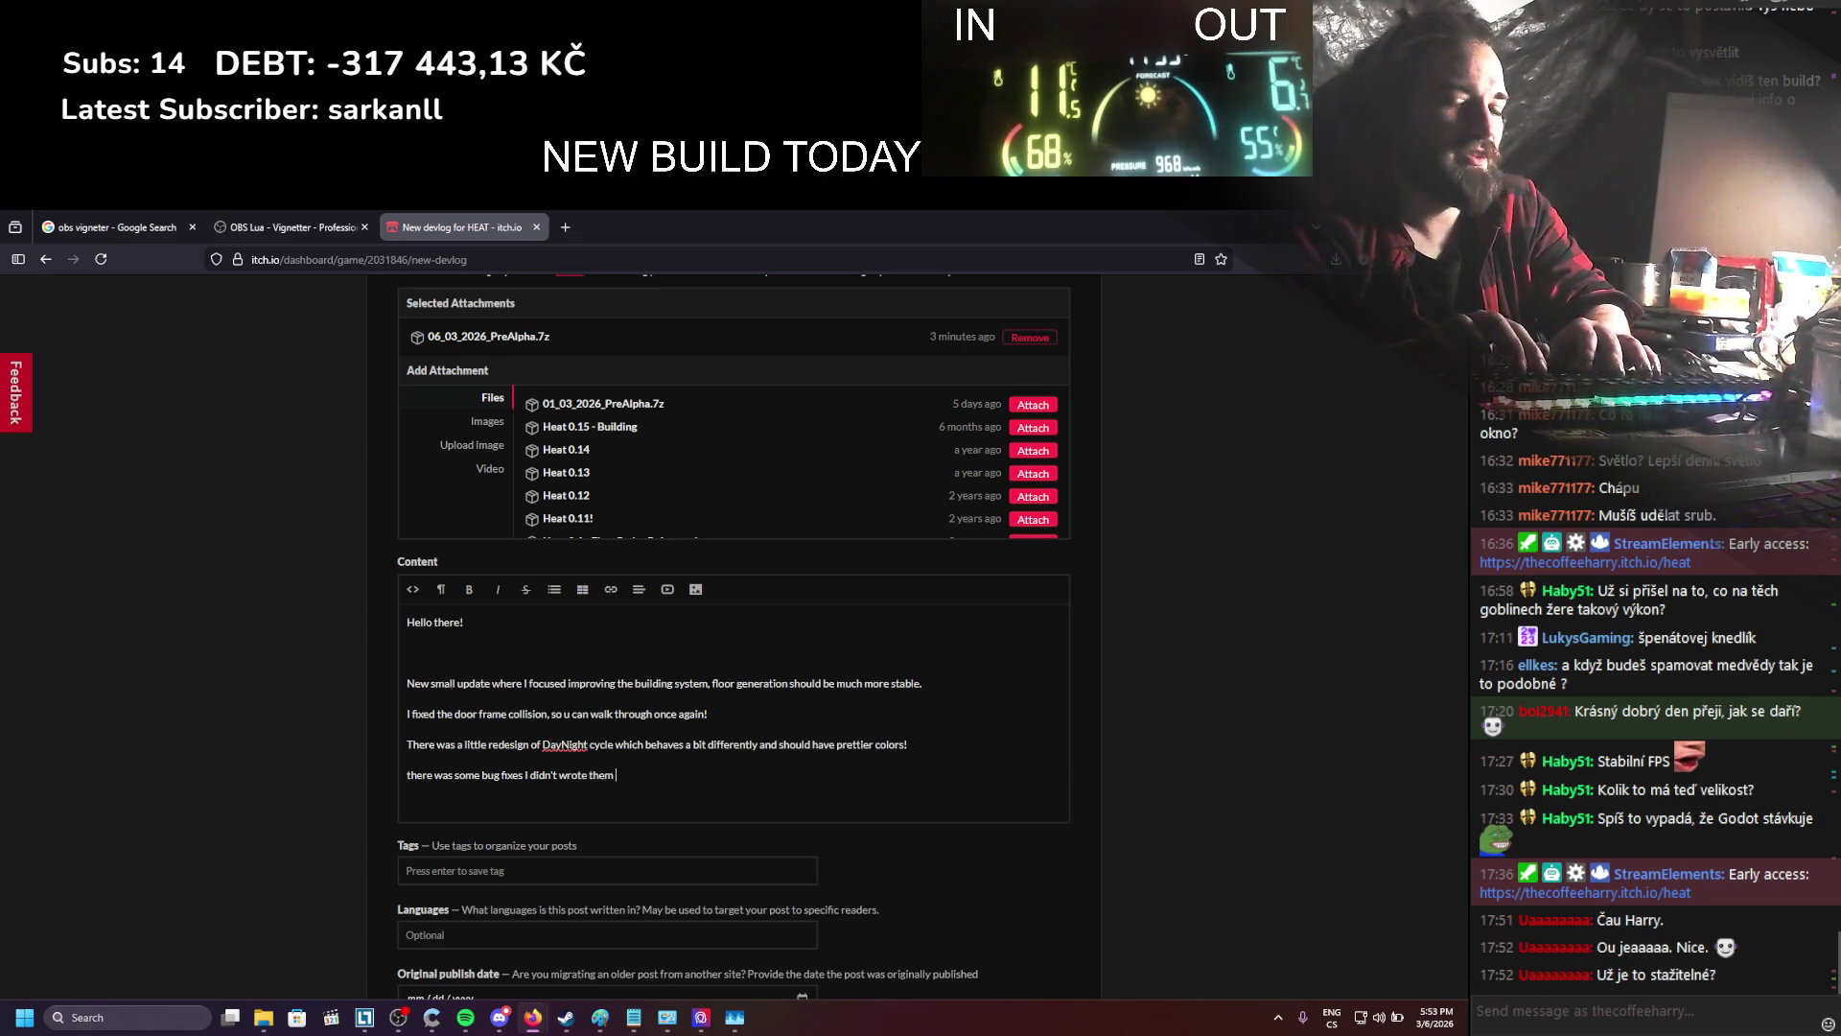
type("down so u just")
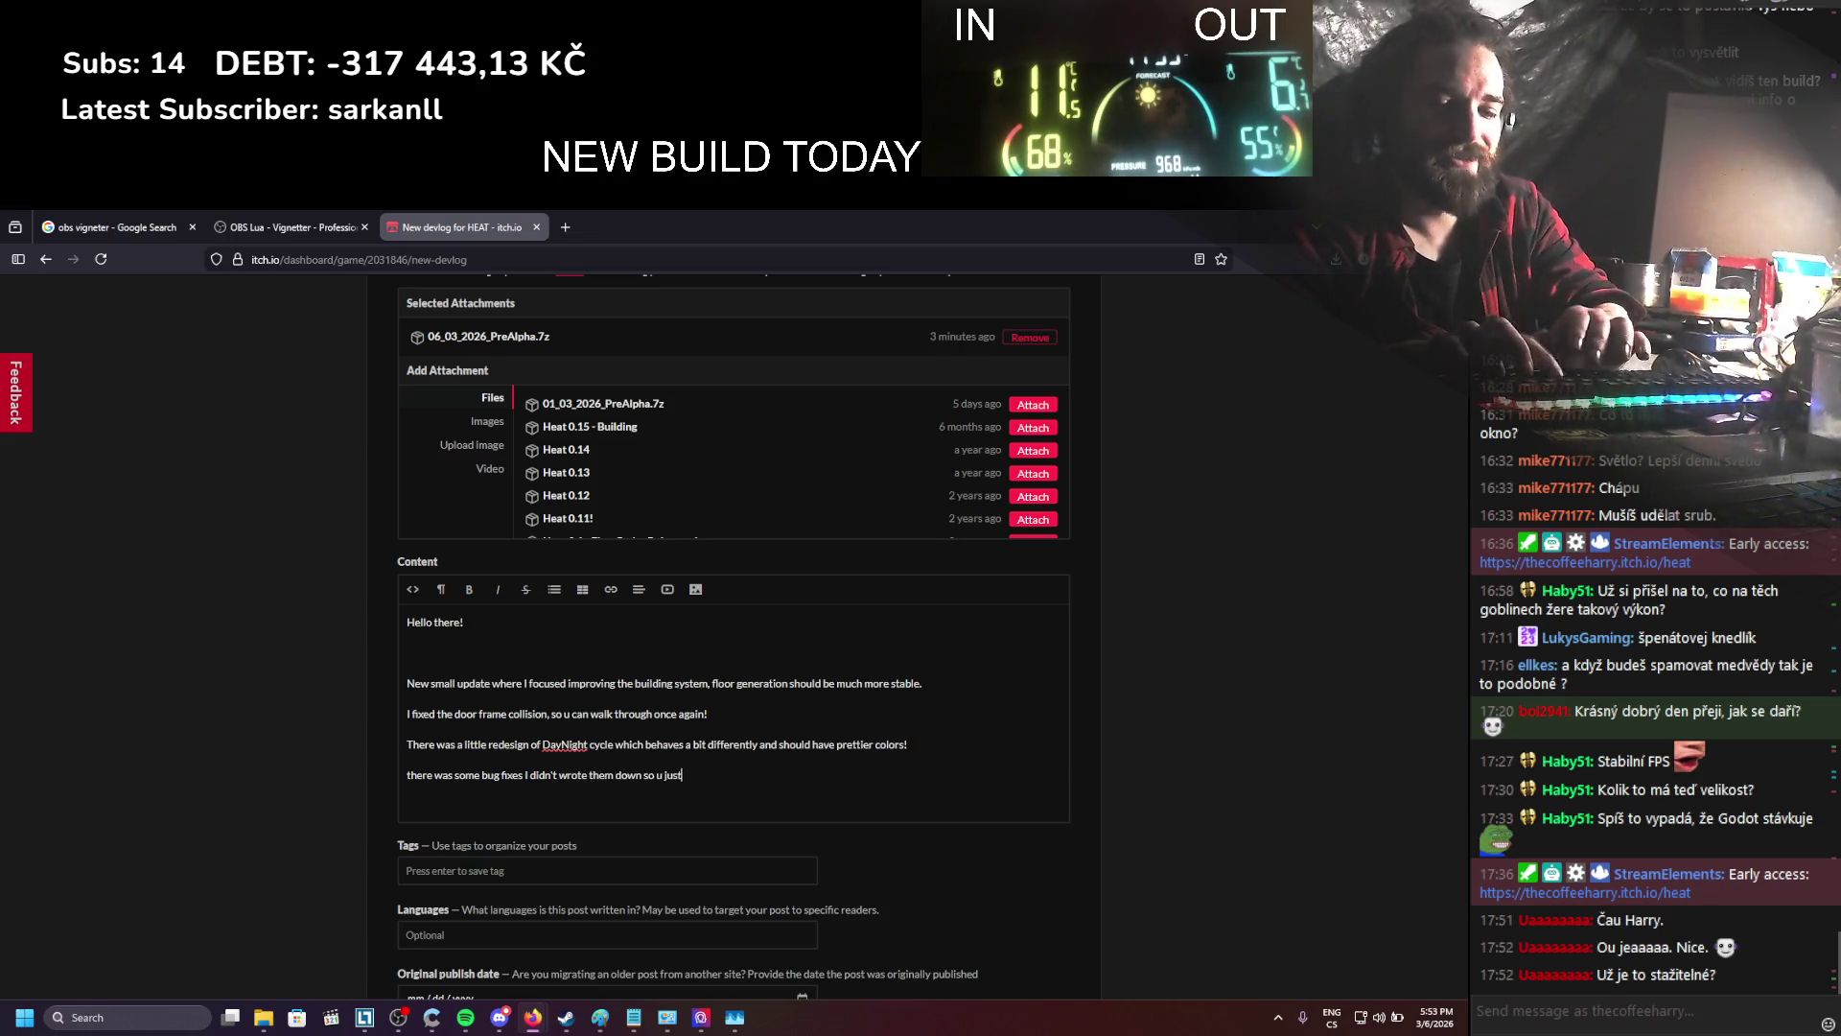
type(" need to believe")
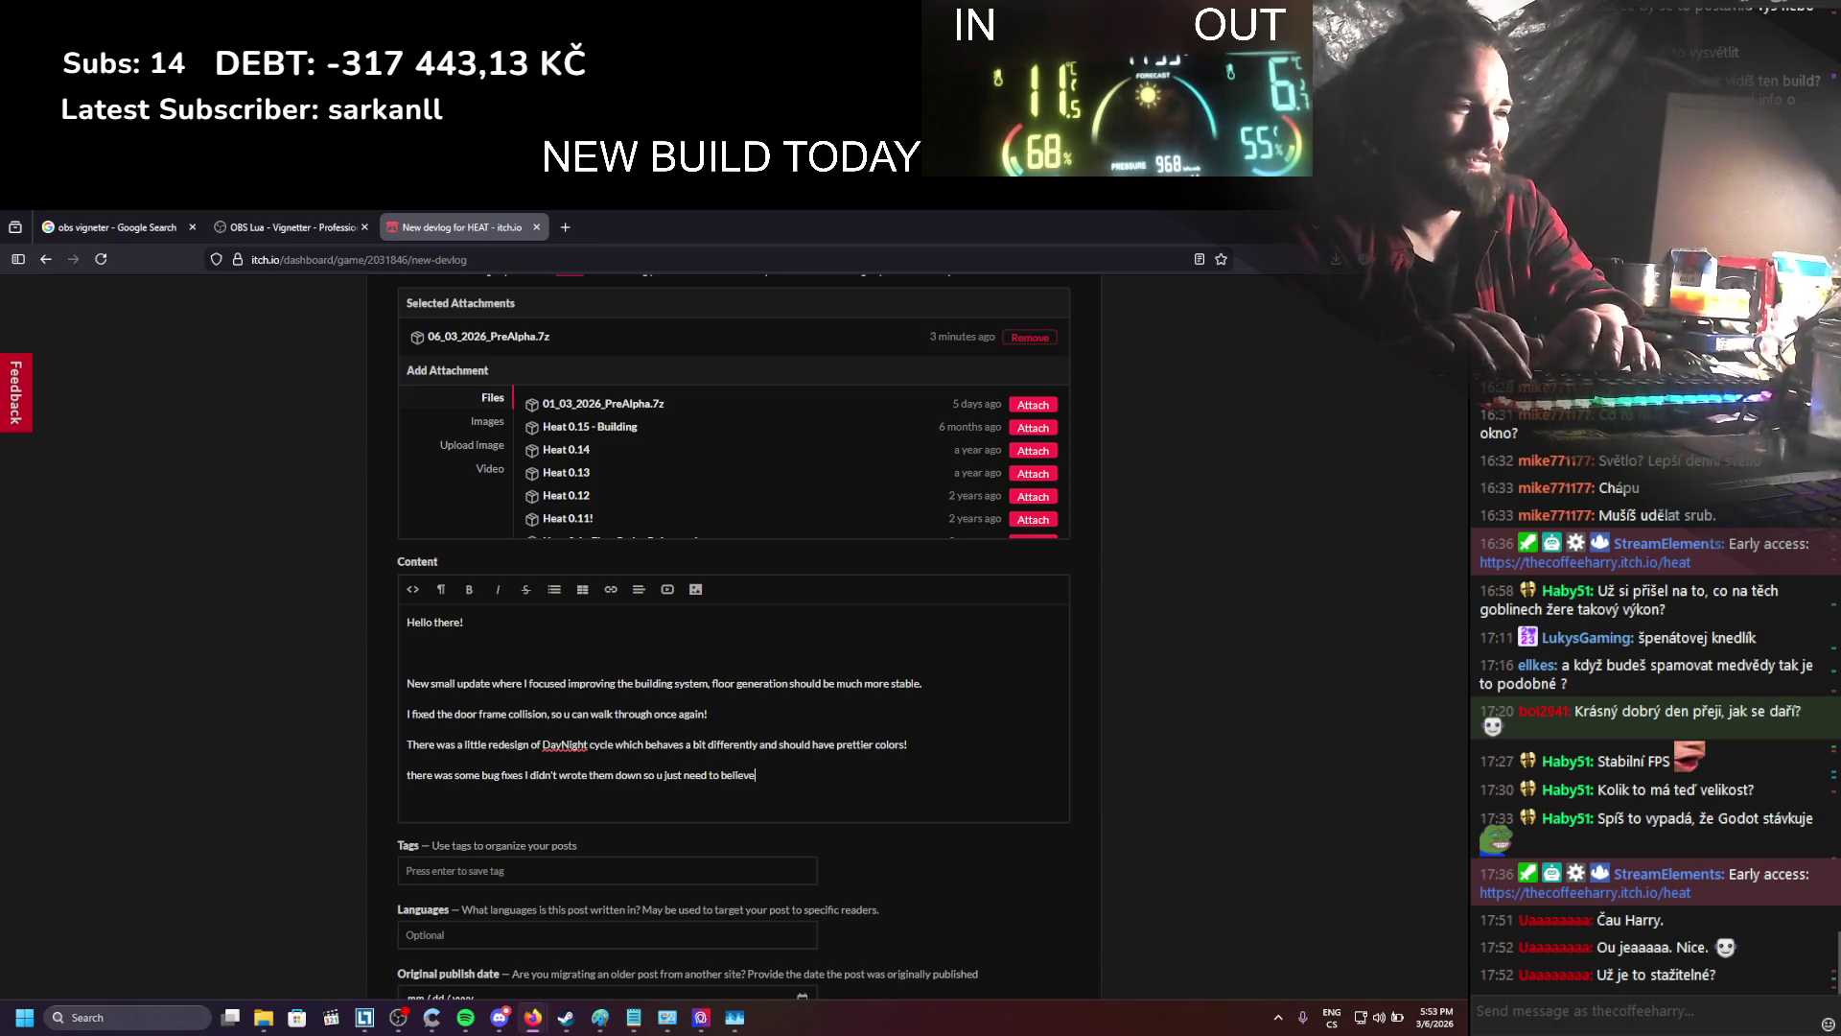
type(" me lmao")
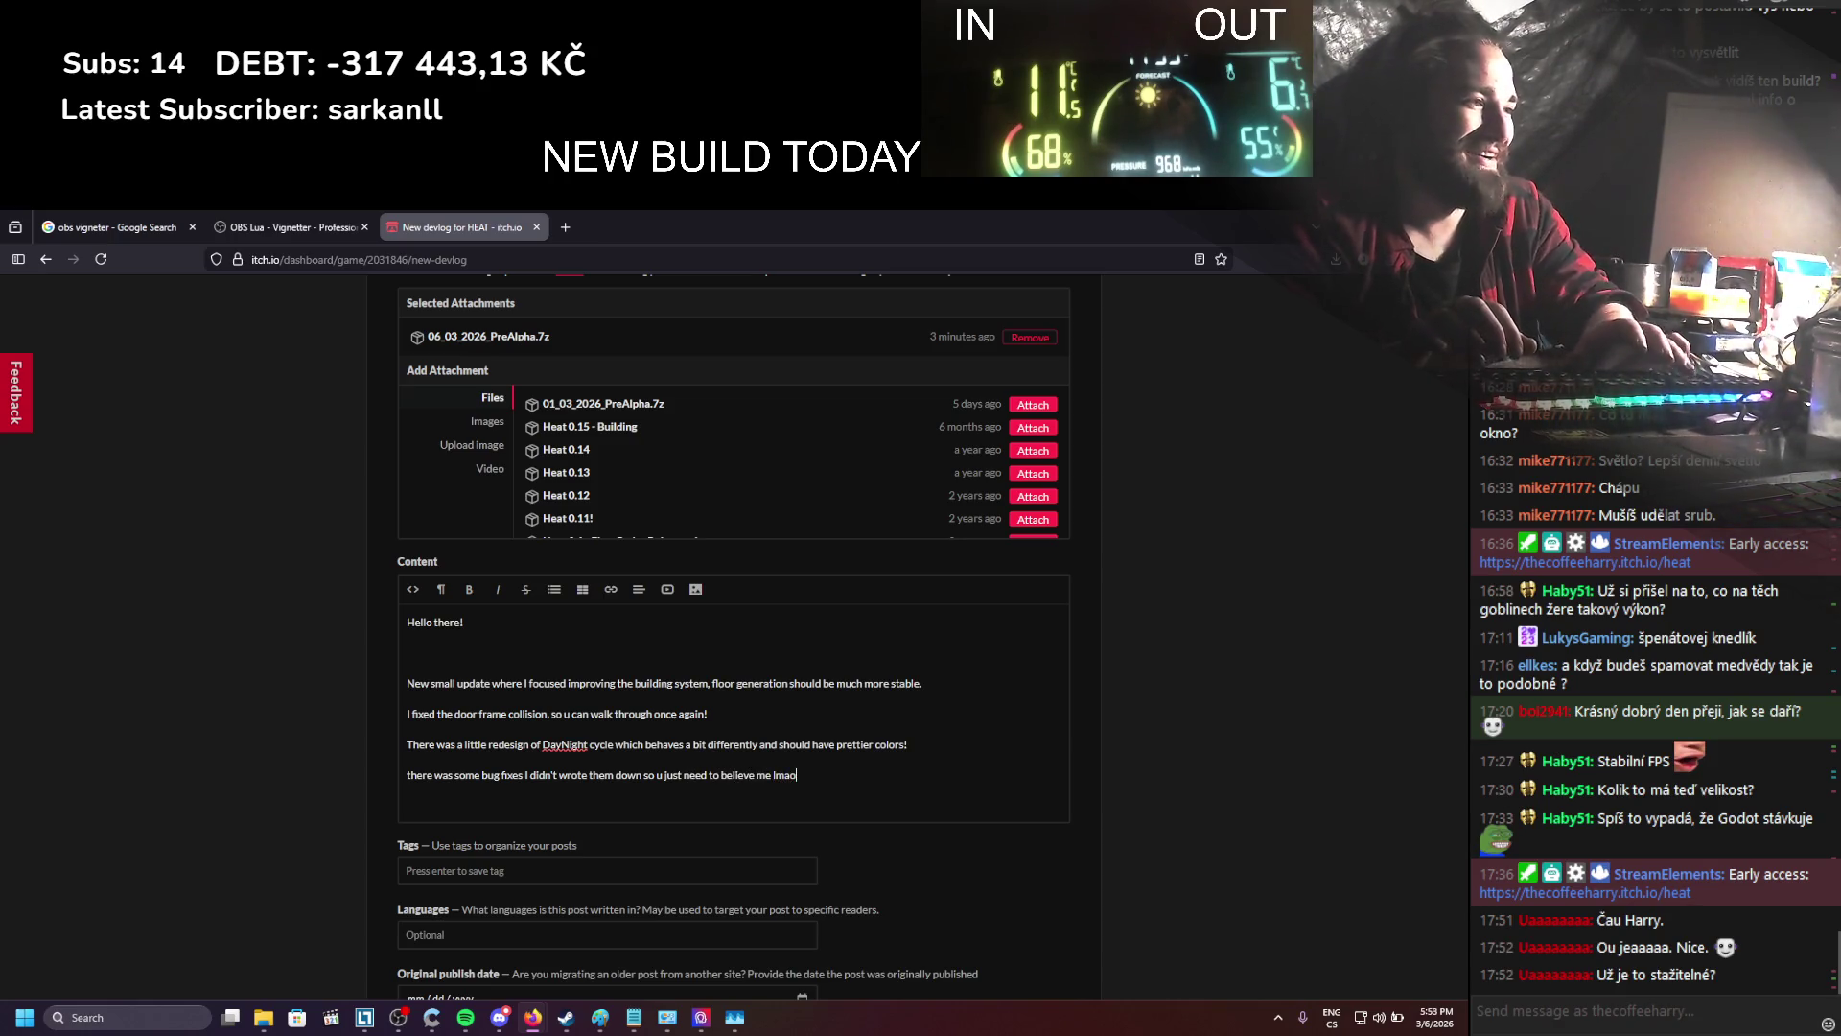
Add the closing sign-off 'Yours Homeless Gamedev Guy <3' below the bug-fix note
key("Return")
key("Return")
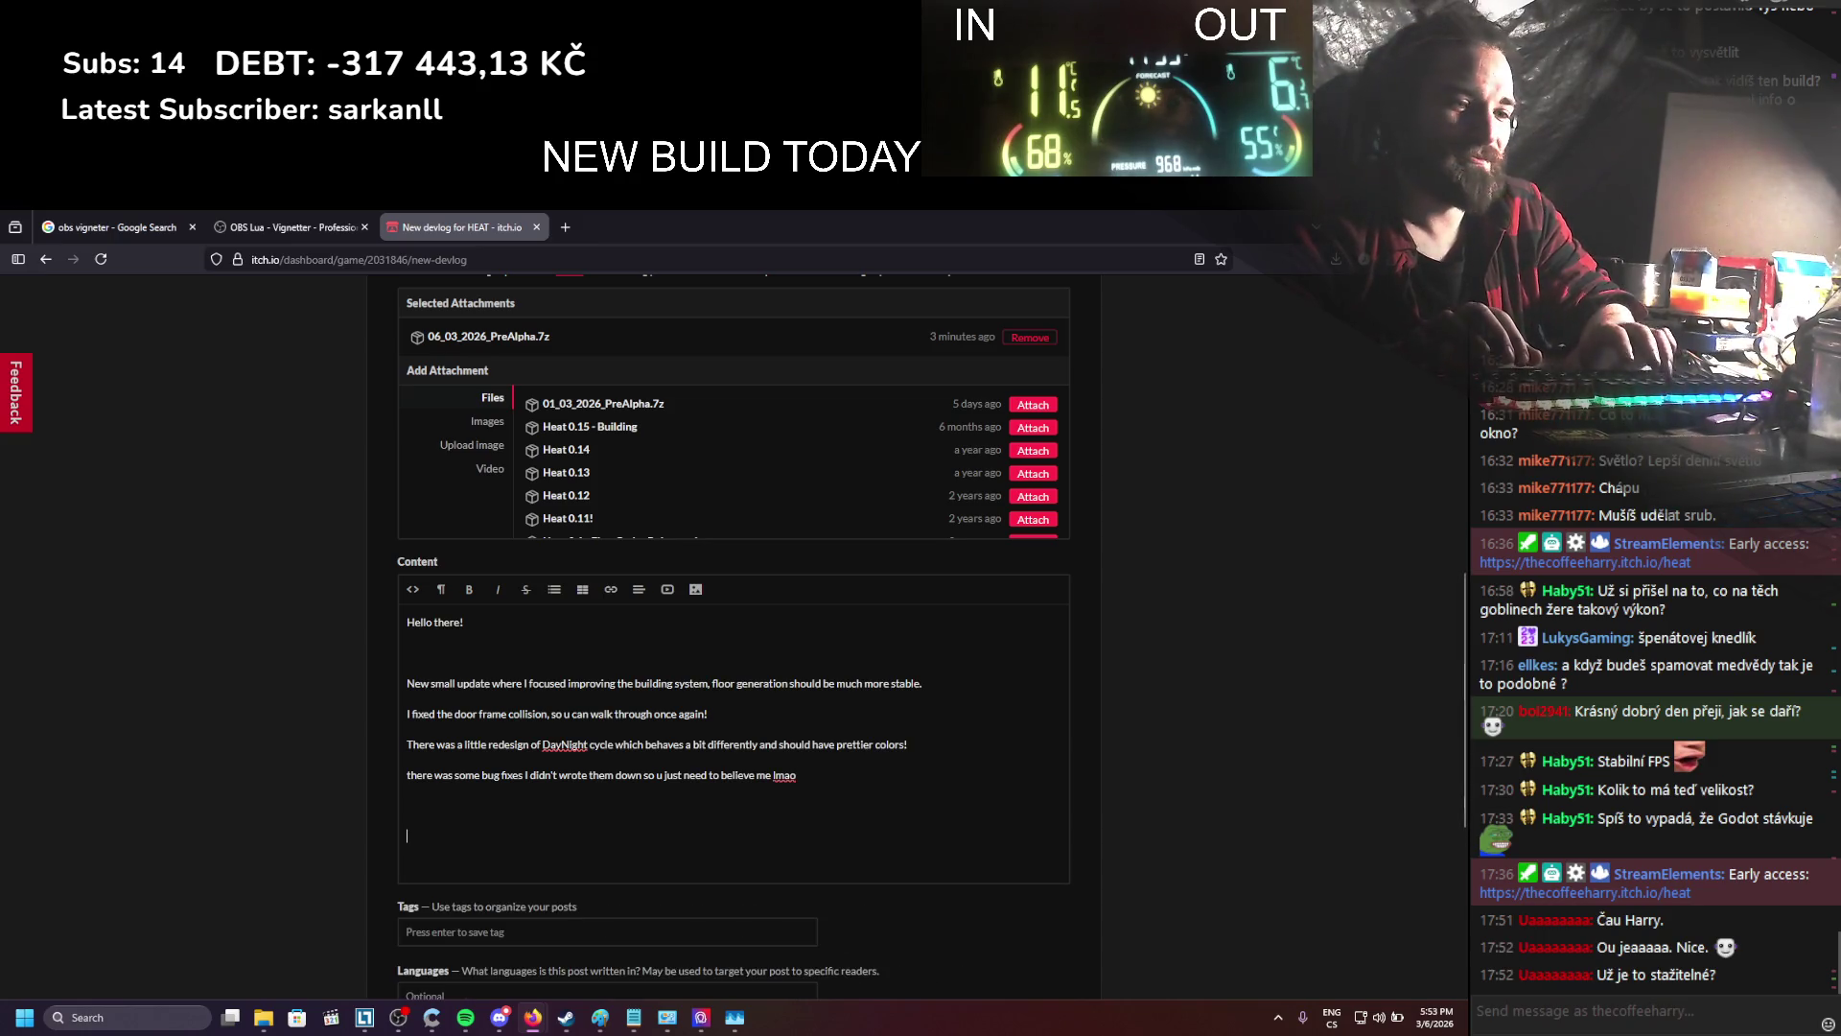
type("Your")
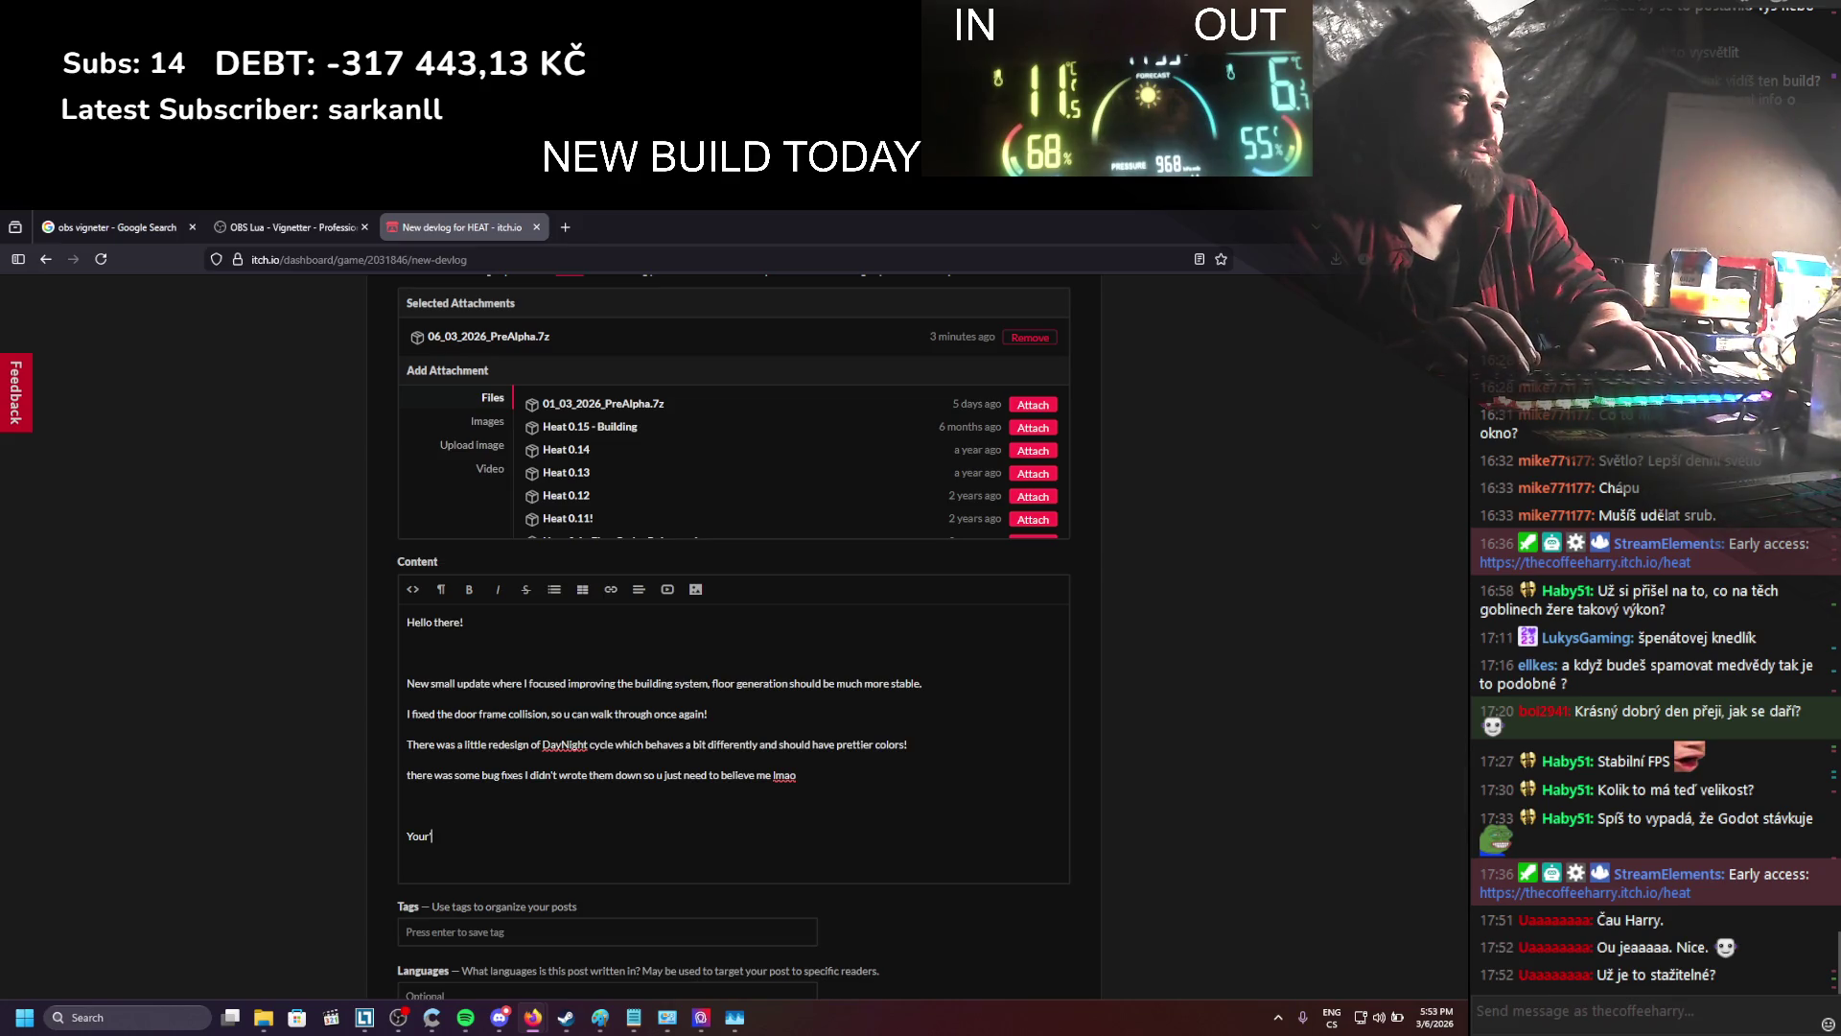
type(",")
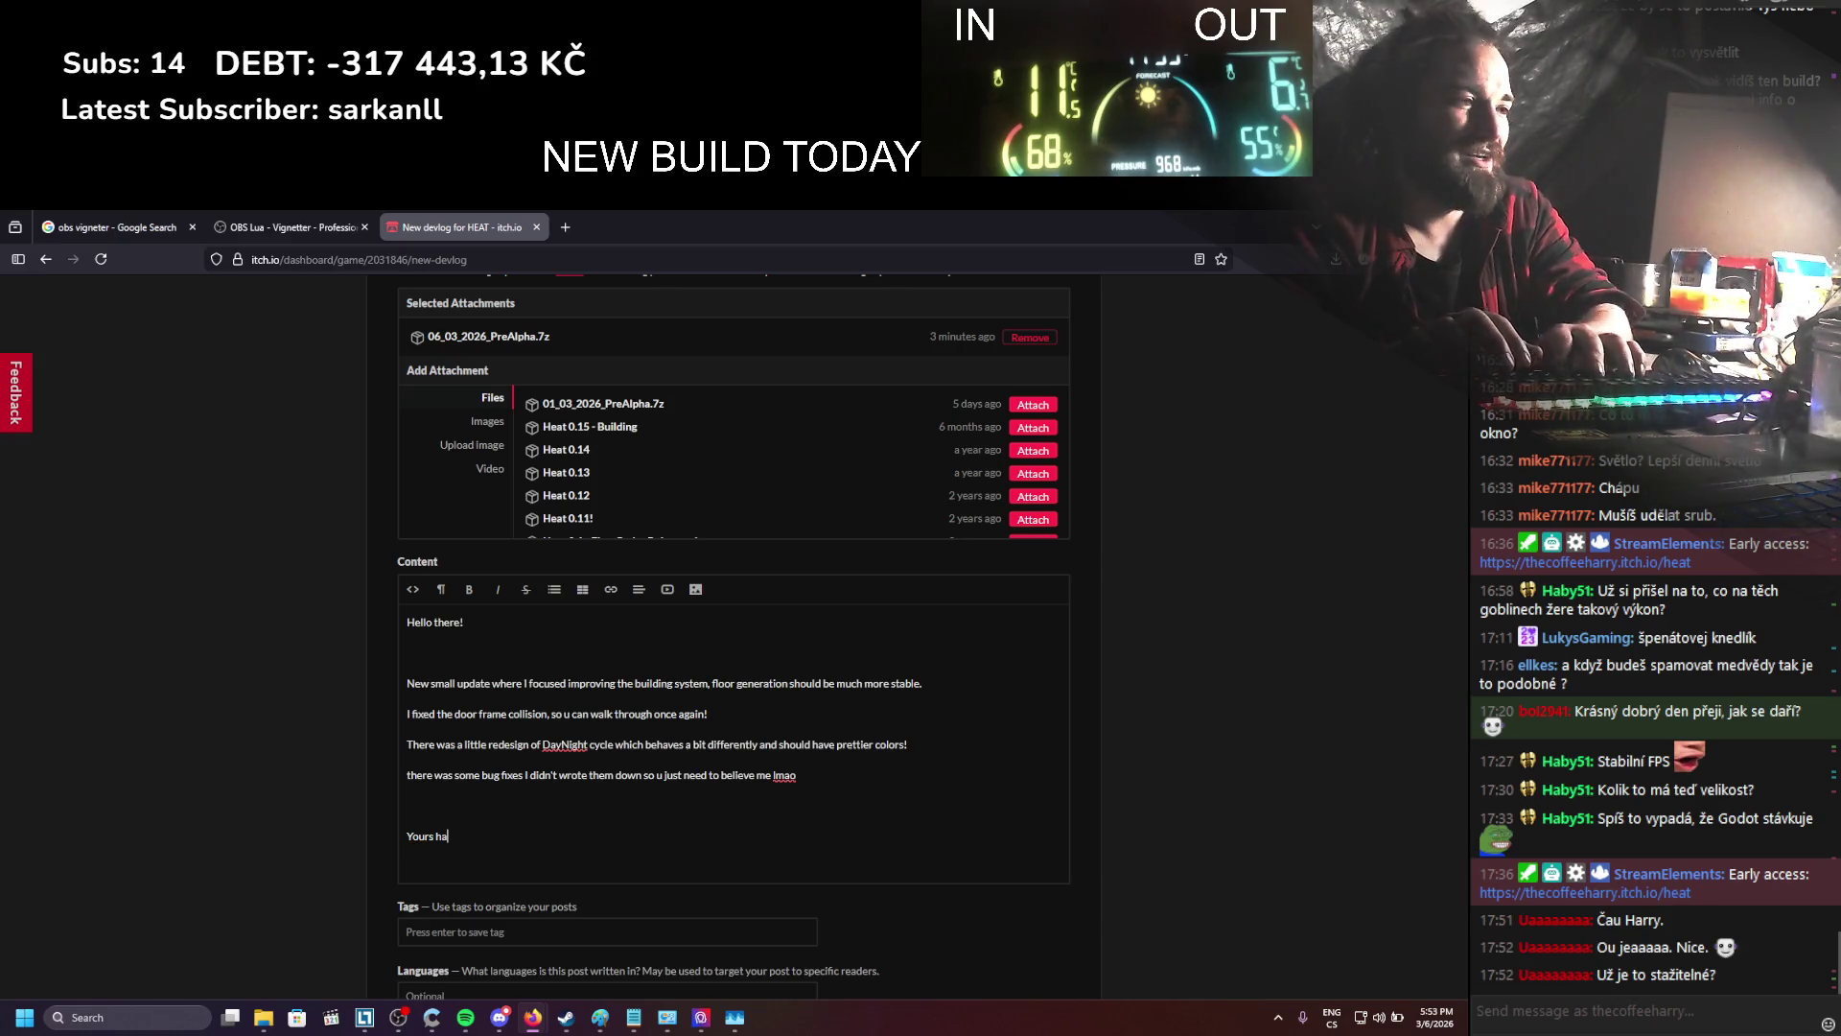
type("Homeless Gam")
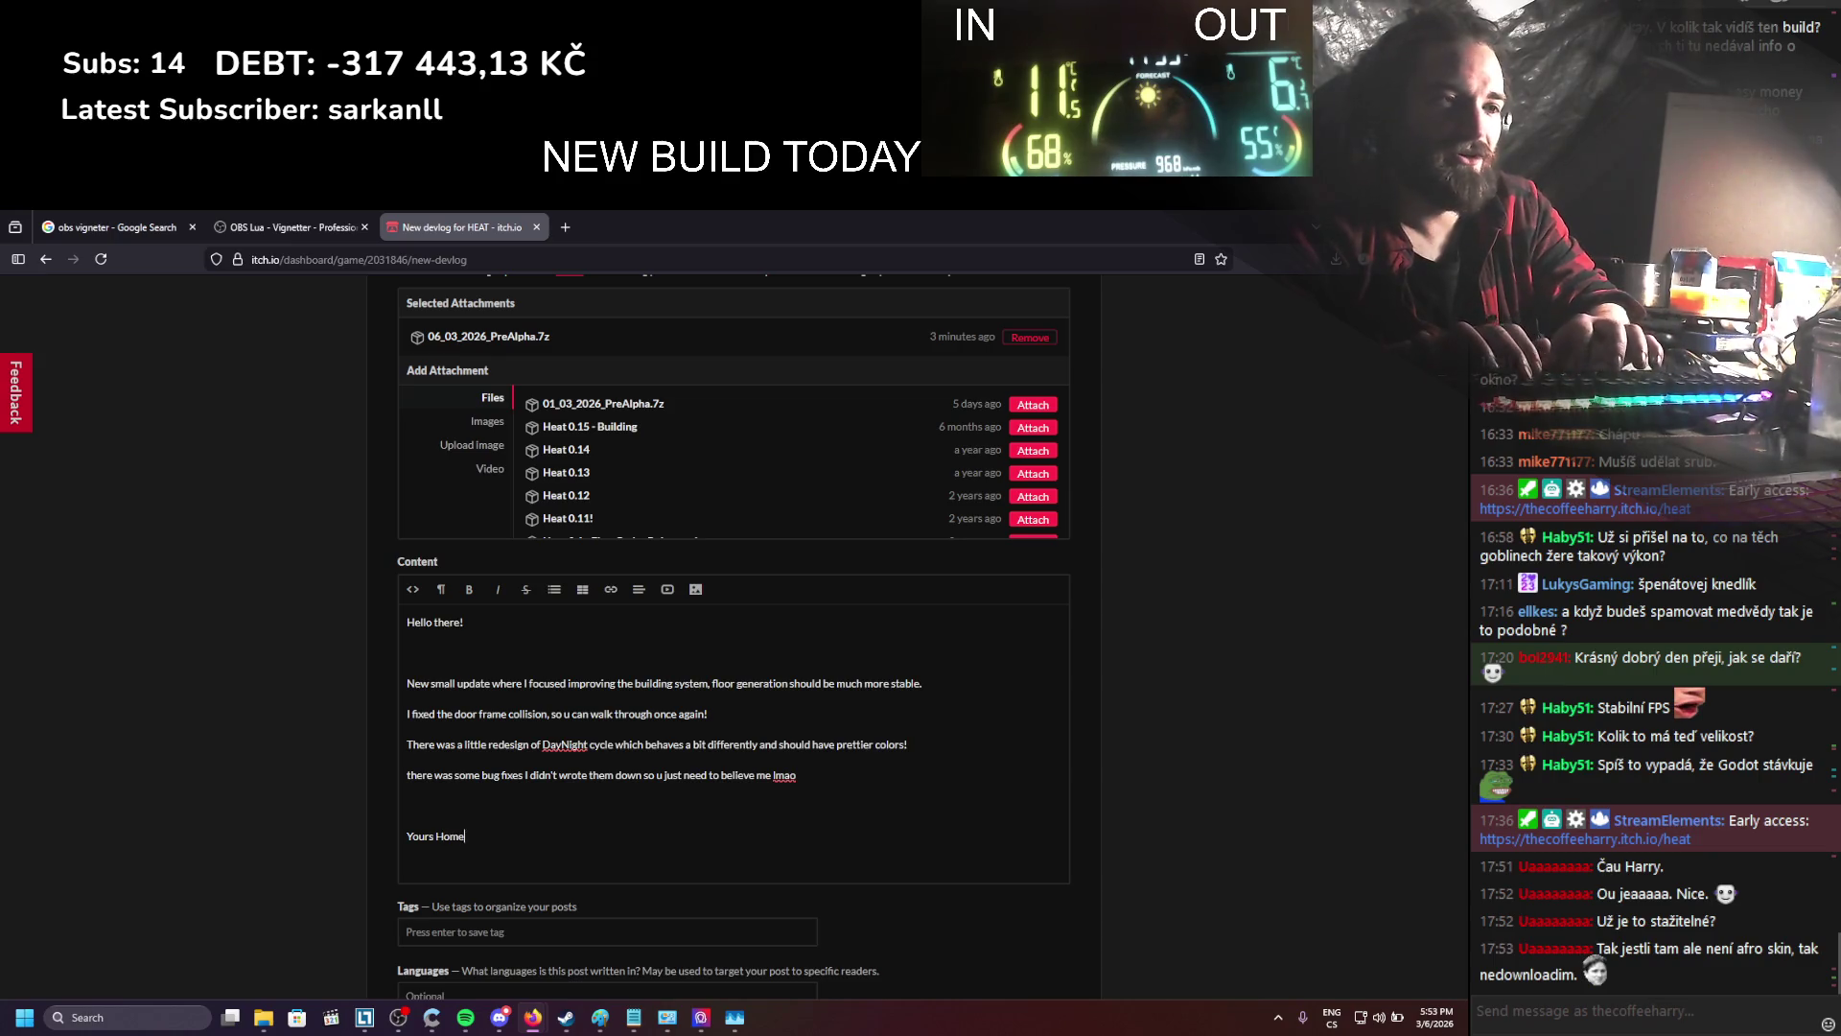
type("edev Guys ")
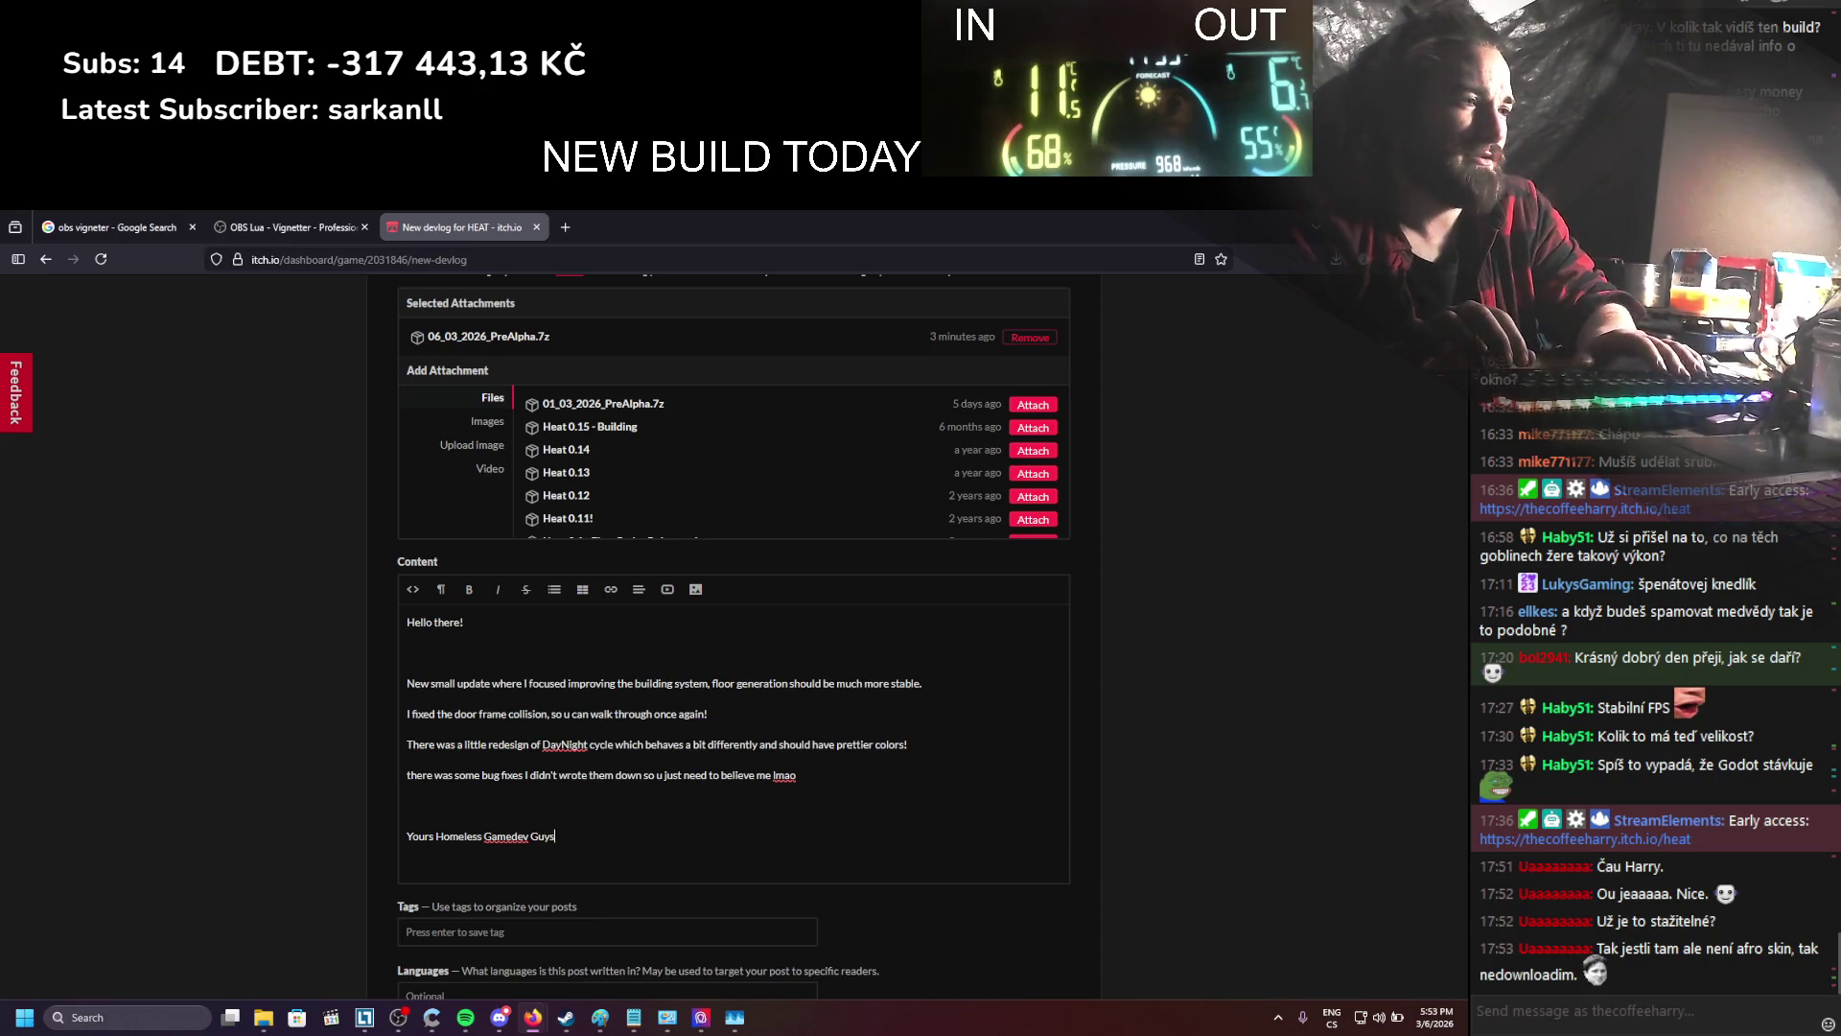
type("<3")
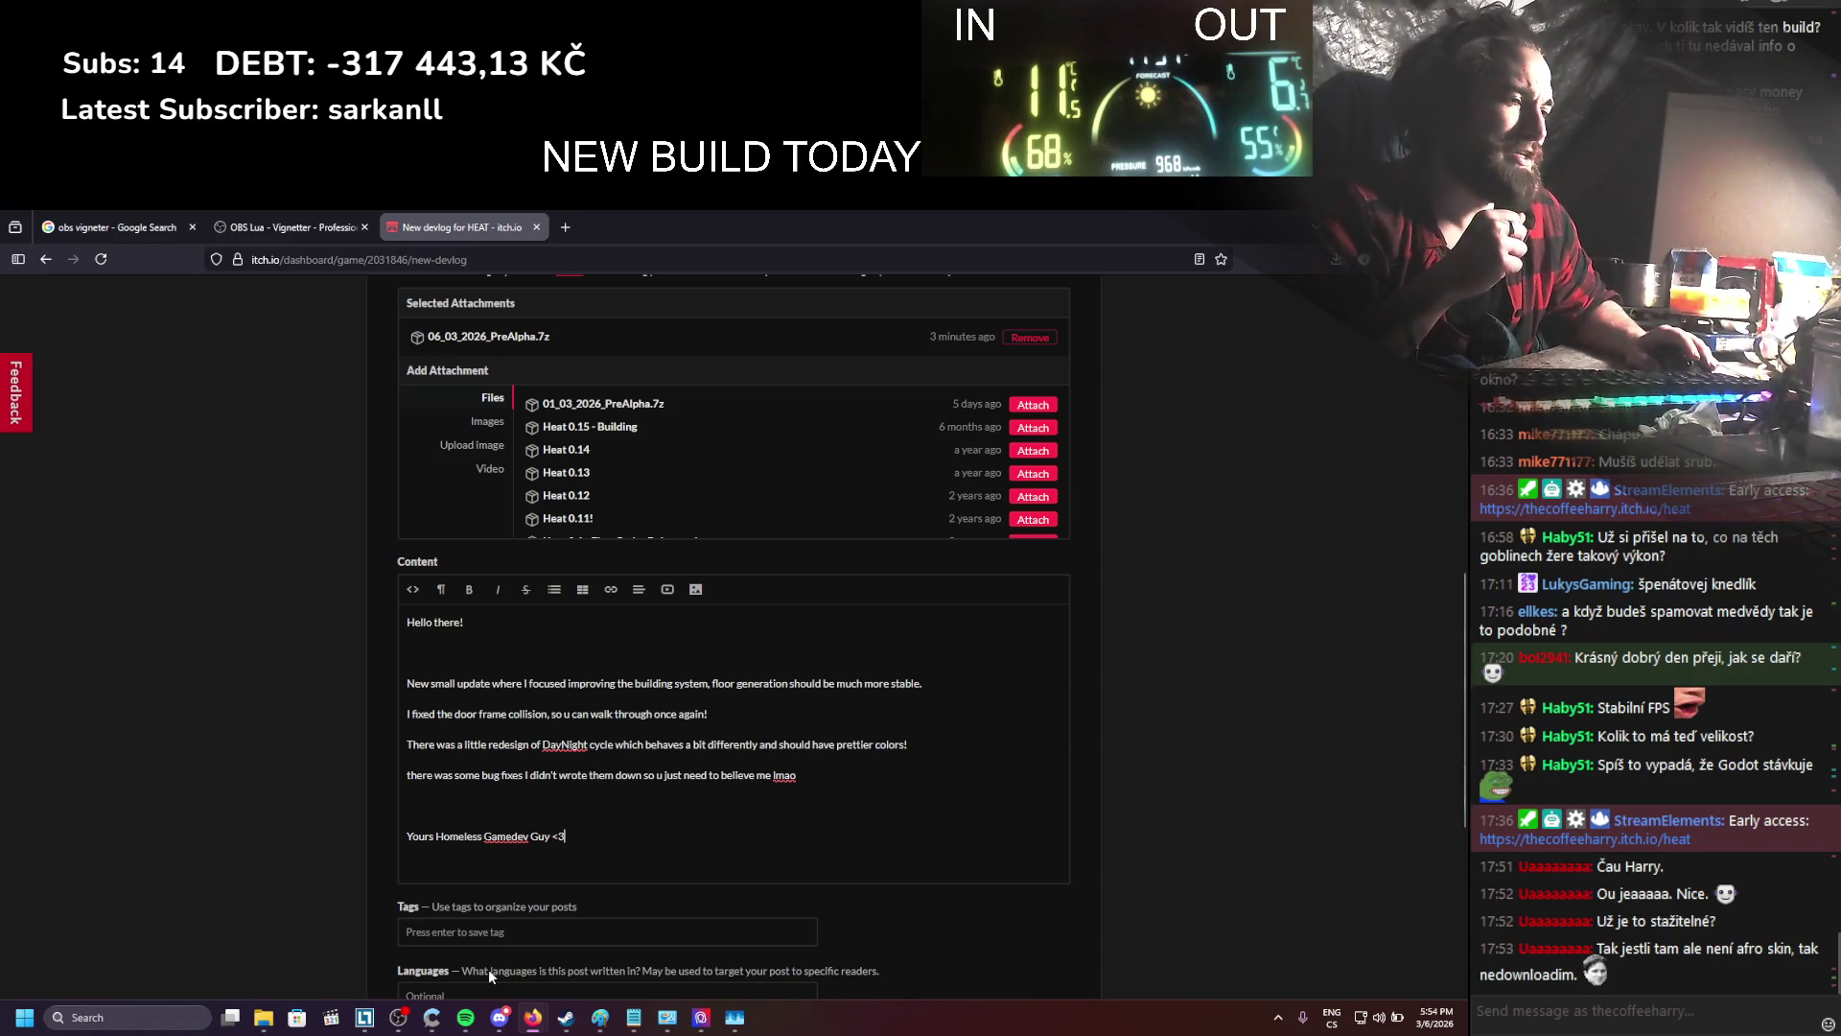
Open the Heat repository in Git Extensions and review recent commits, then return to the devlog
left_click(161, 1026)
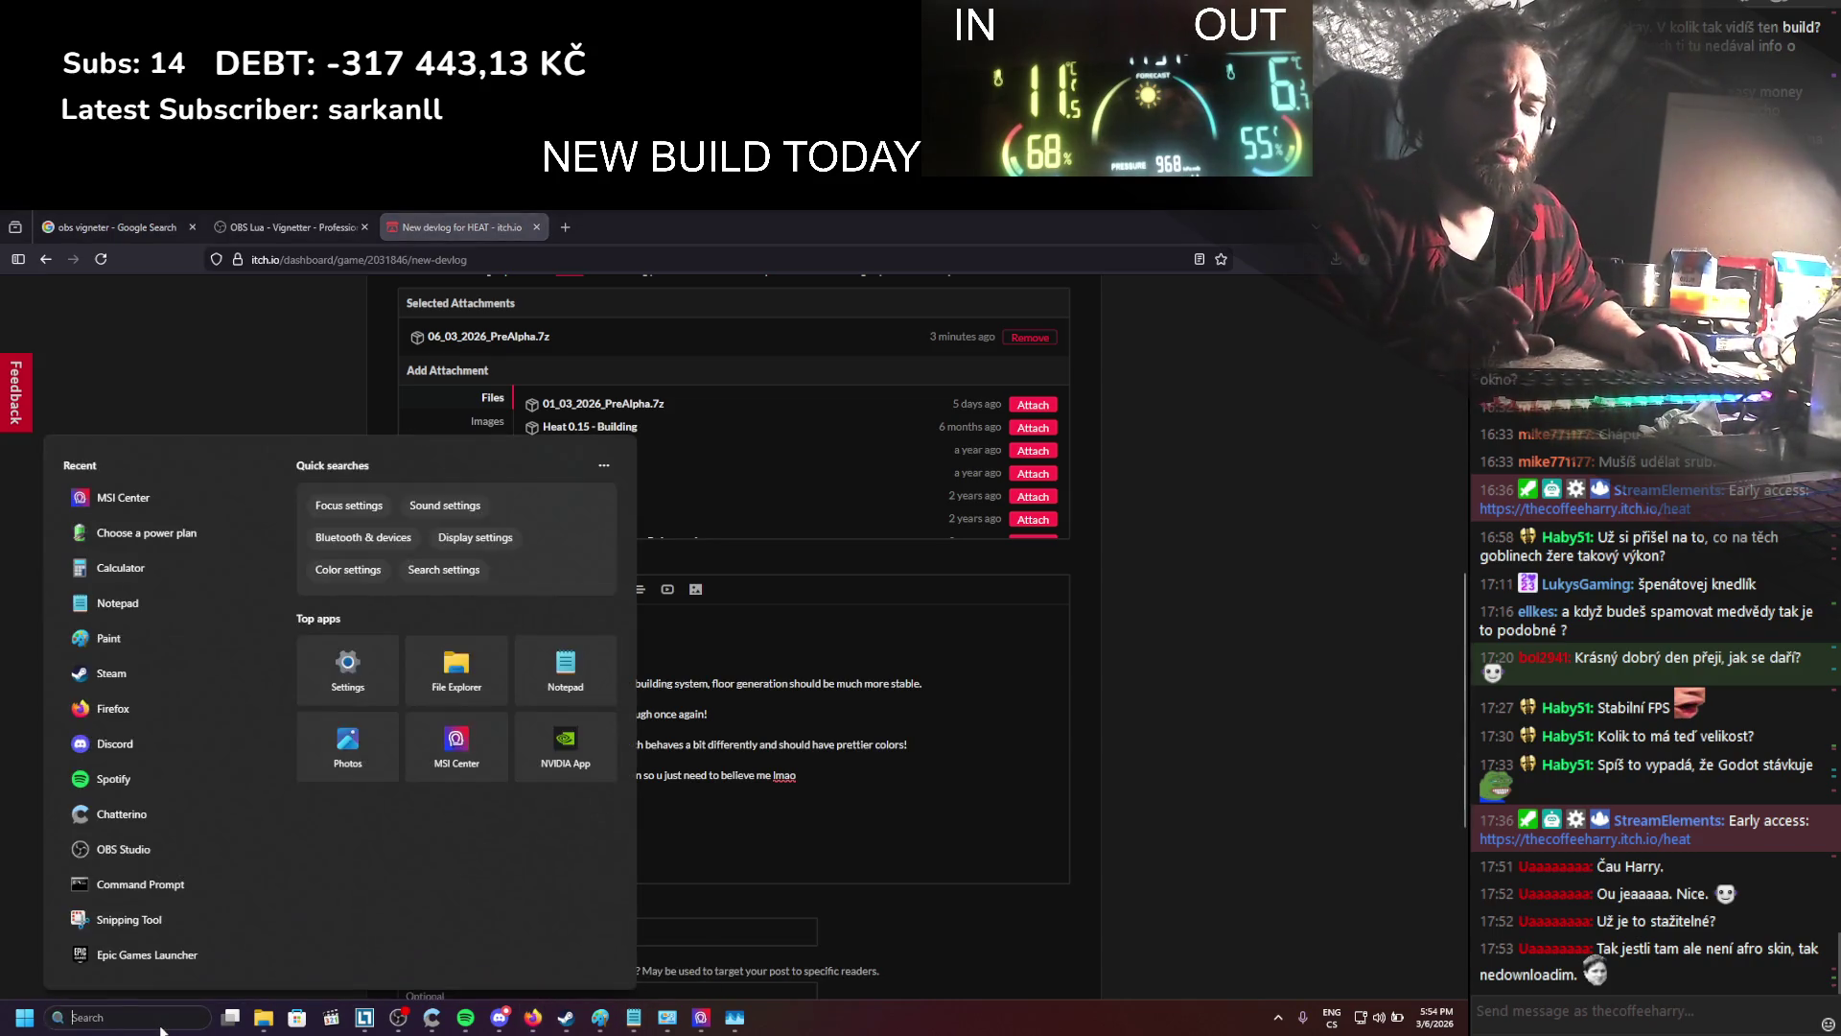
type("ex")
left_click(197, 539)
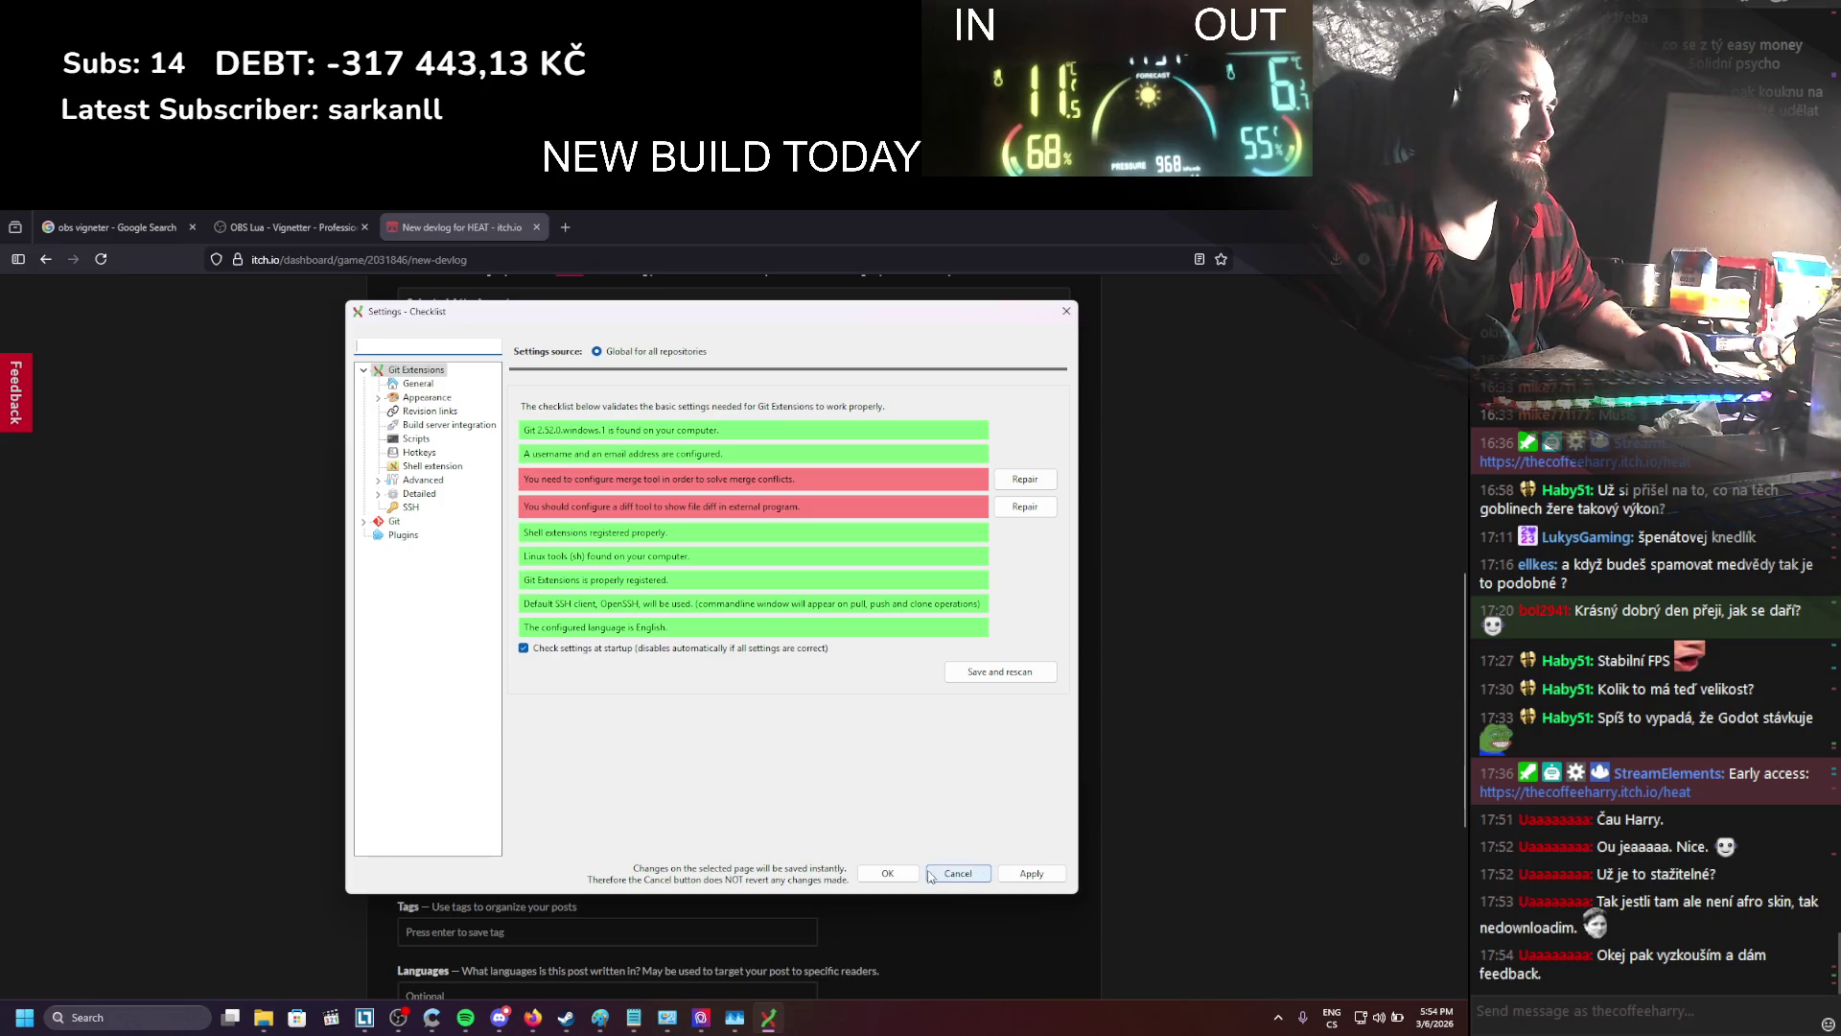
left_click(888, 874)
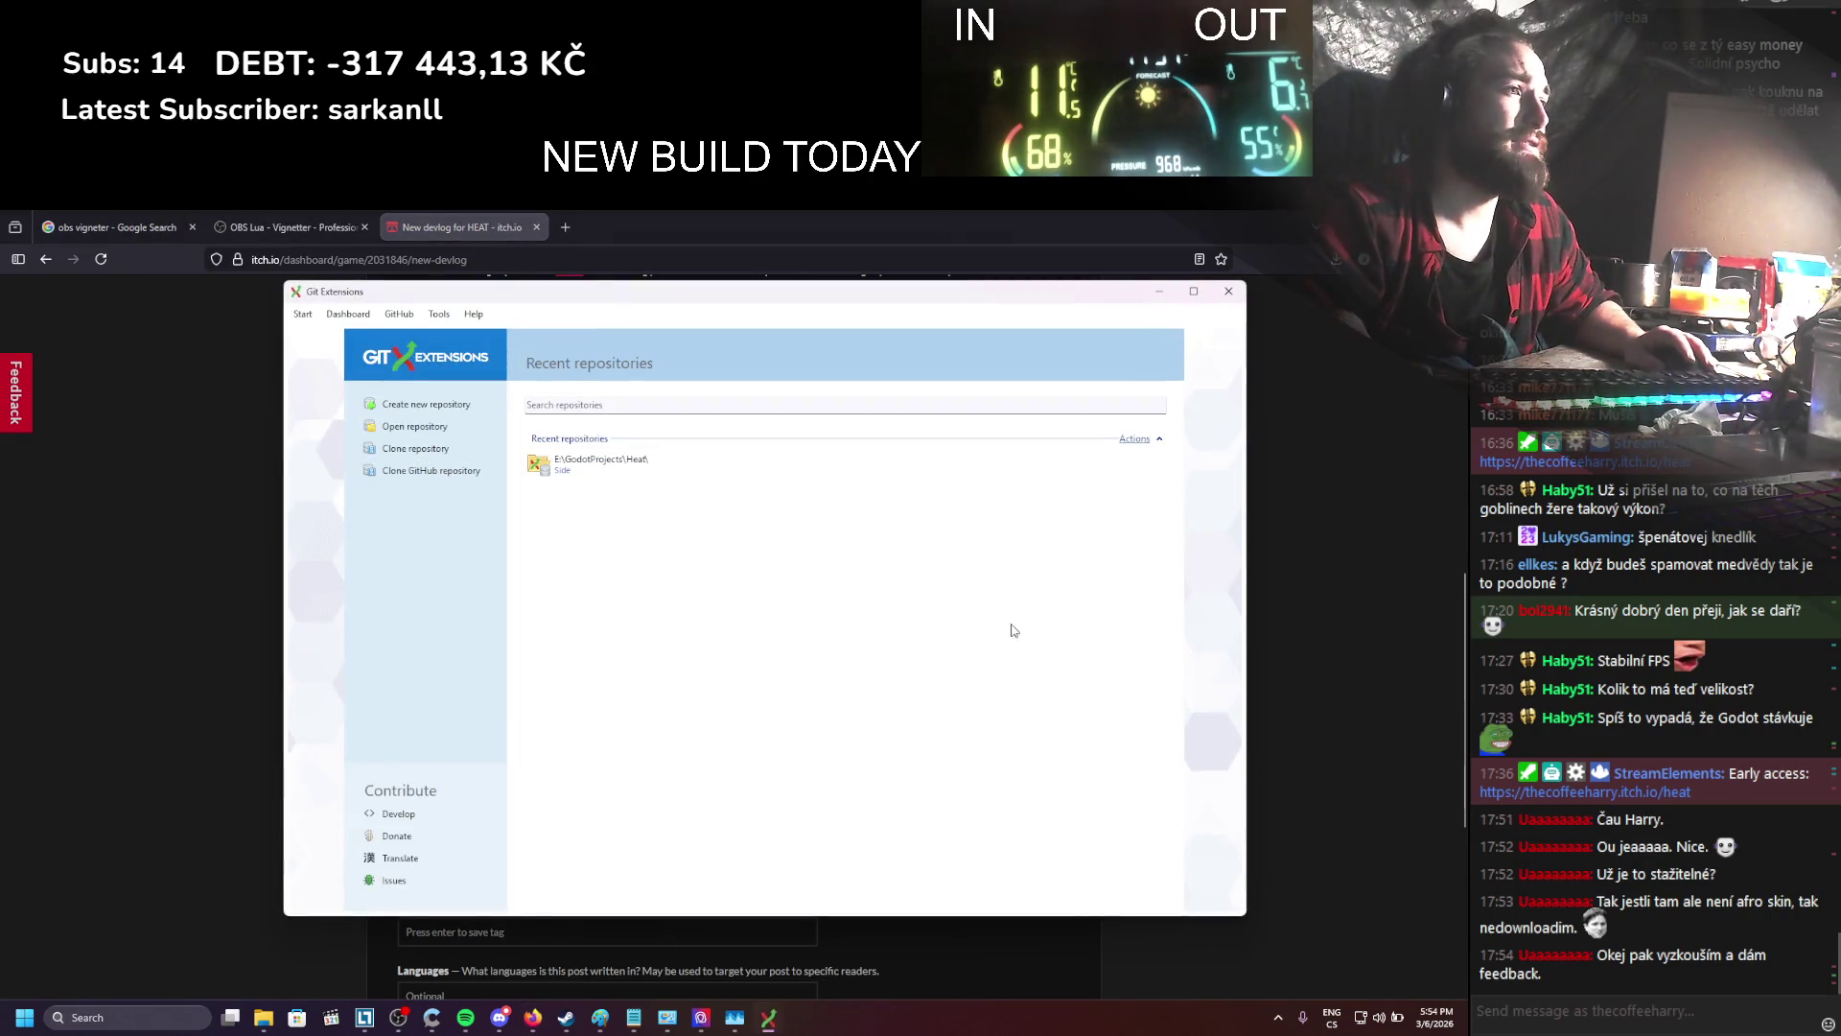
left_click(587, 464)
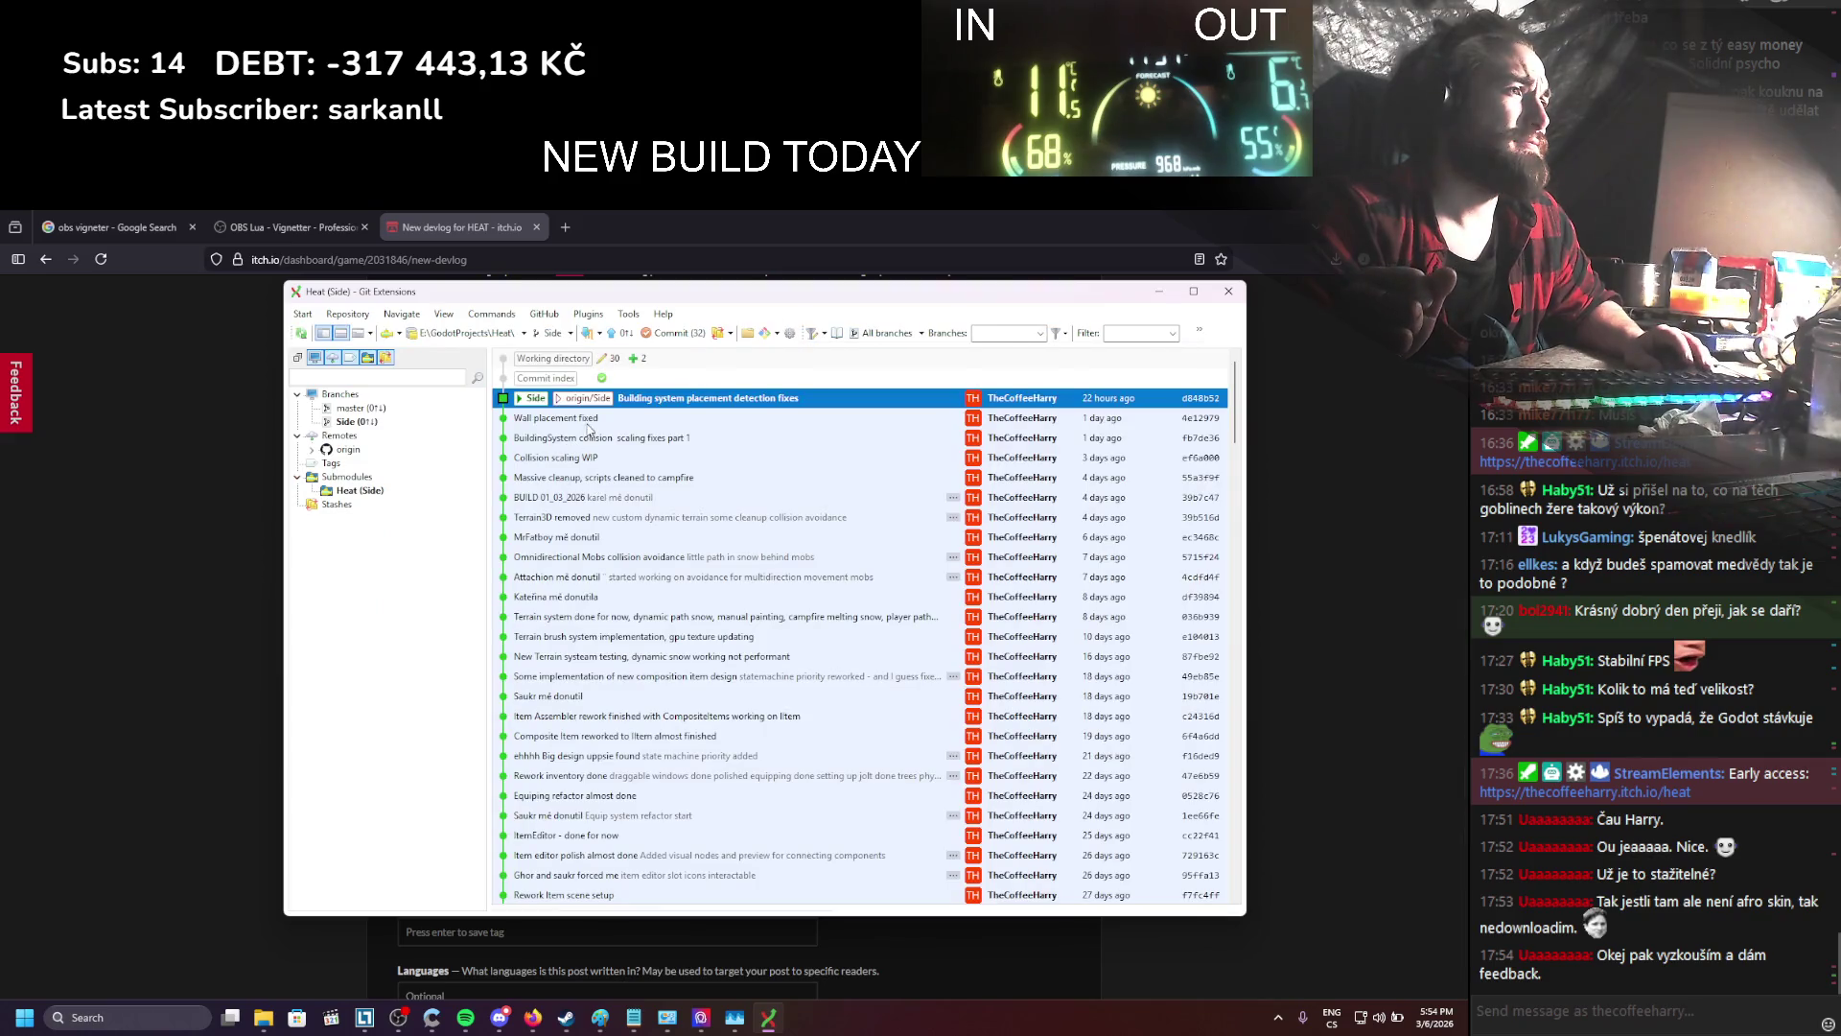
left_click(607, 420)
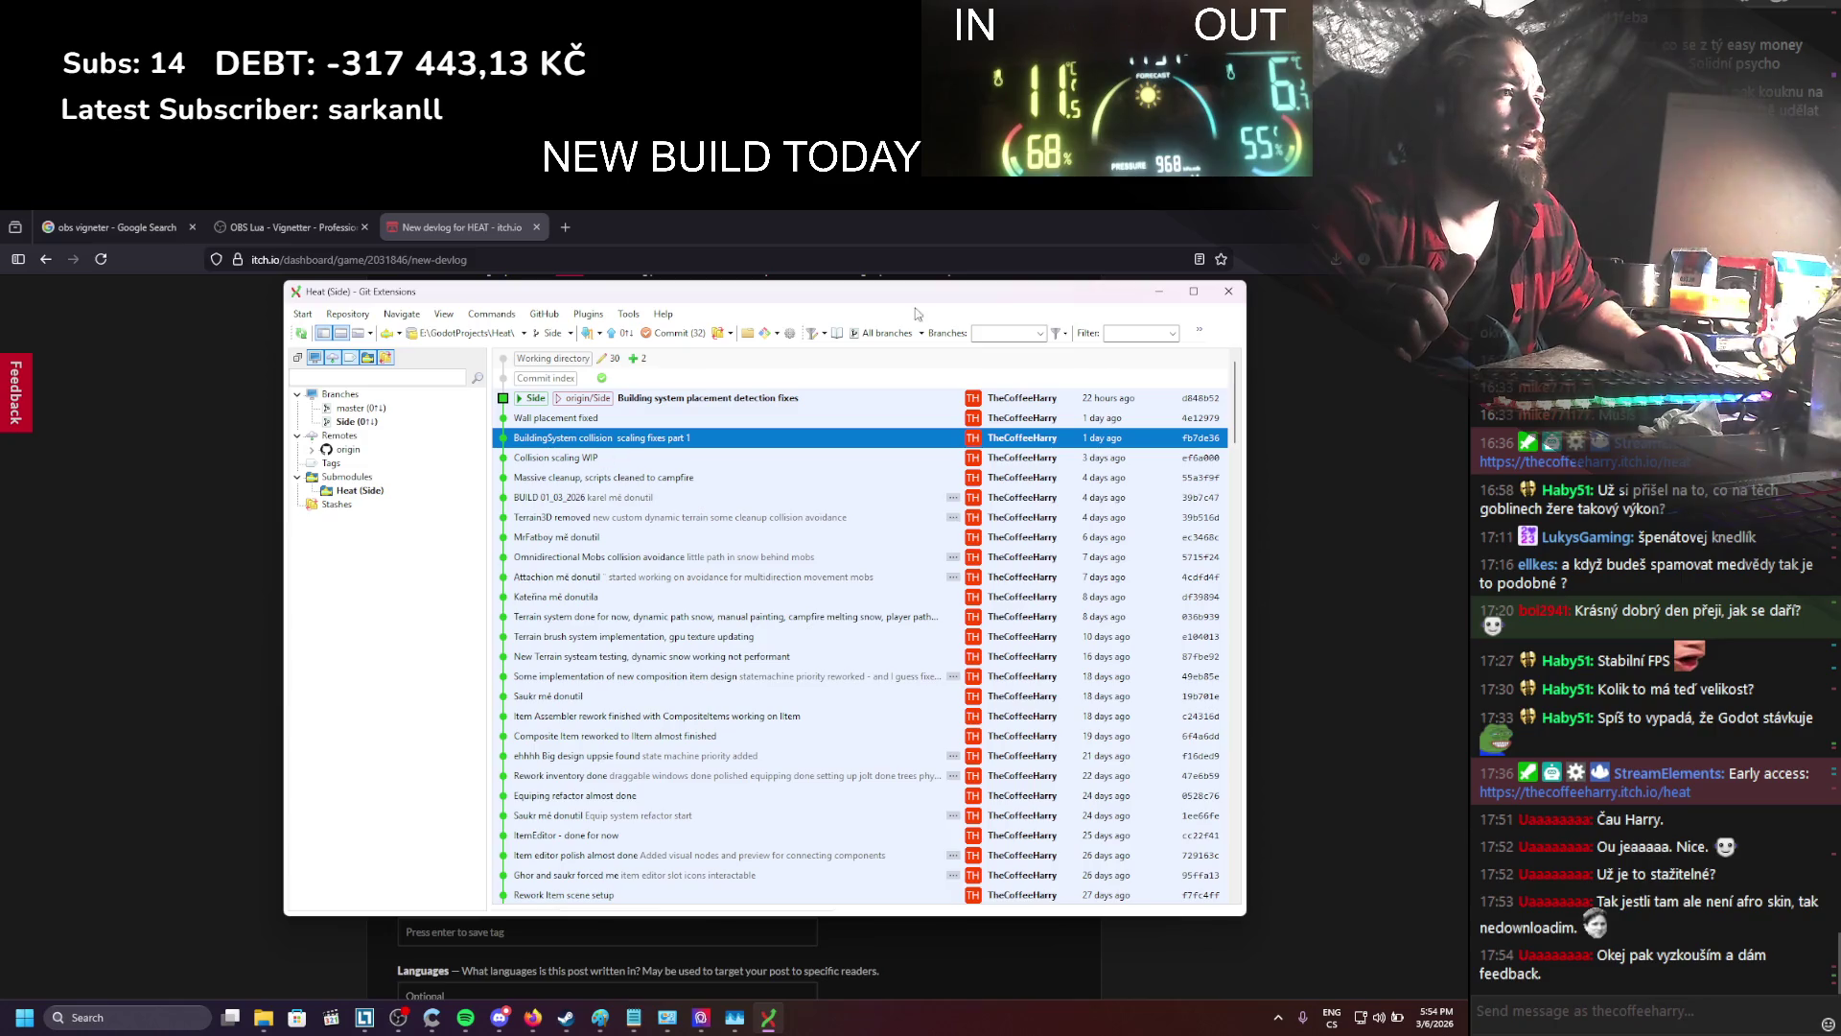
key("alt+Tab")
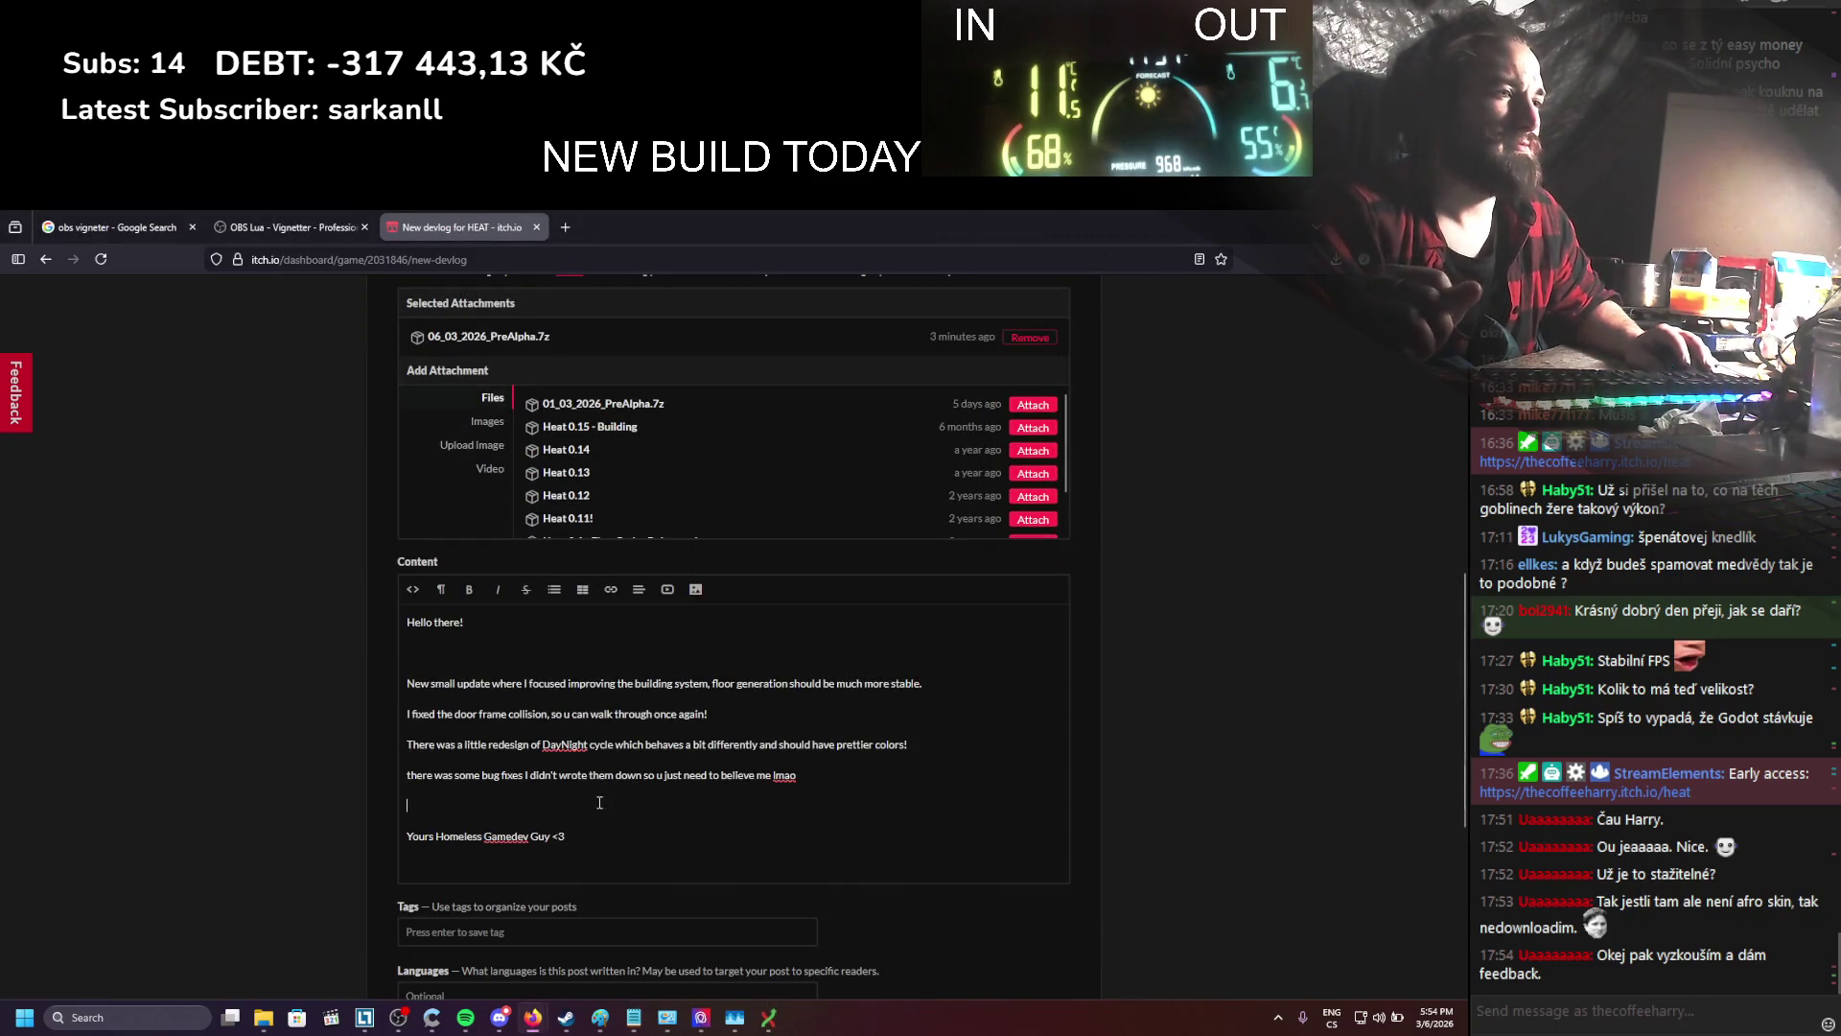
Add a line about fixing building collider physics scaling broken by physics engine changes
left_click(604, 811)
key("Up")
left_click(408, 745)
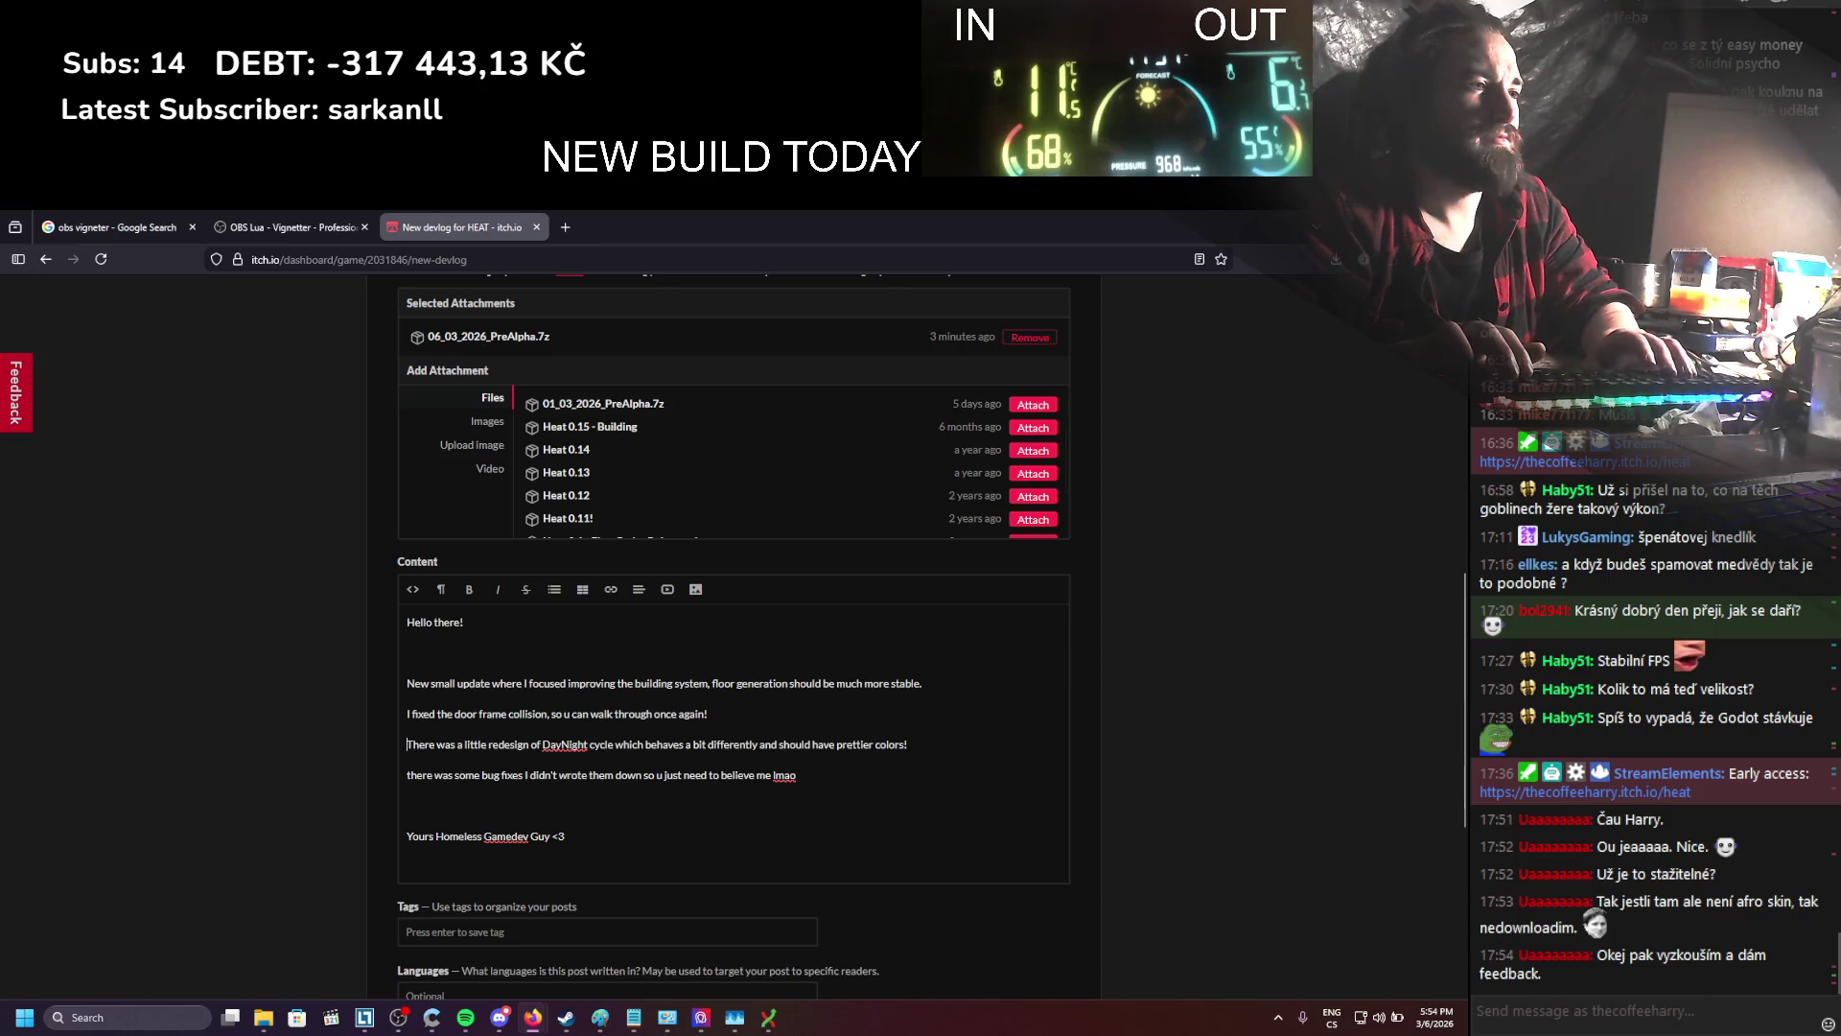
key("Return")
type("Th")
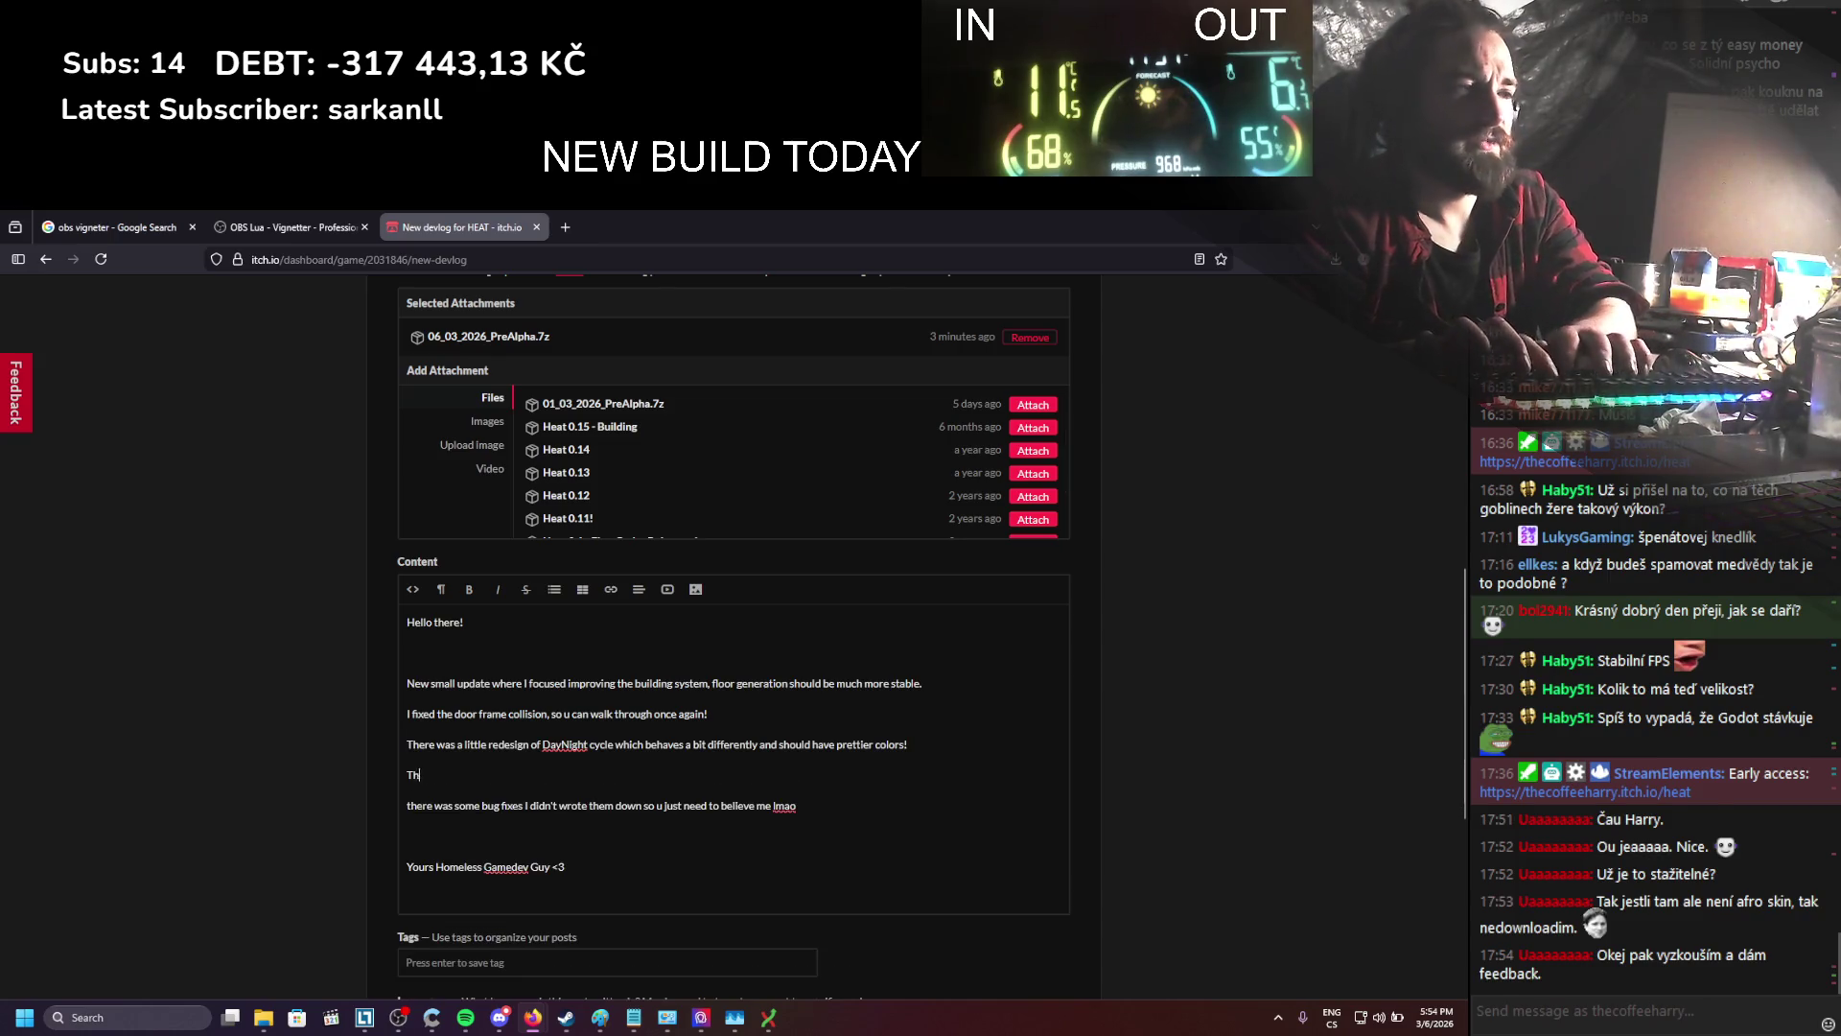
type("ere")
key("Home")
type("as")
key("Home")
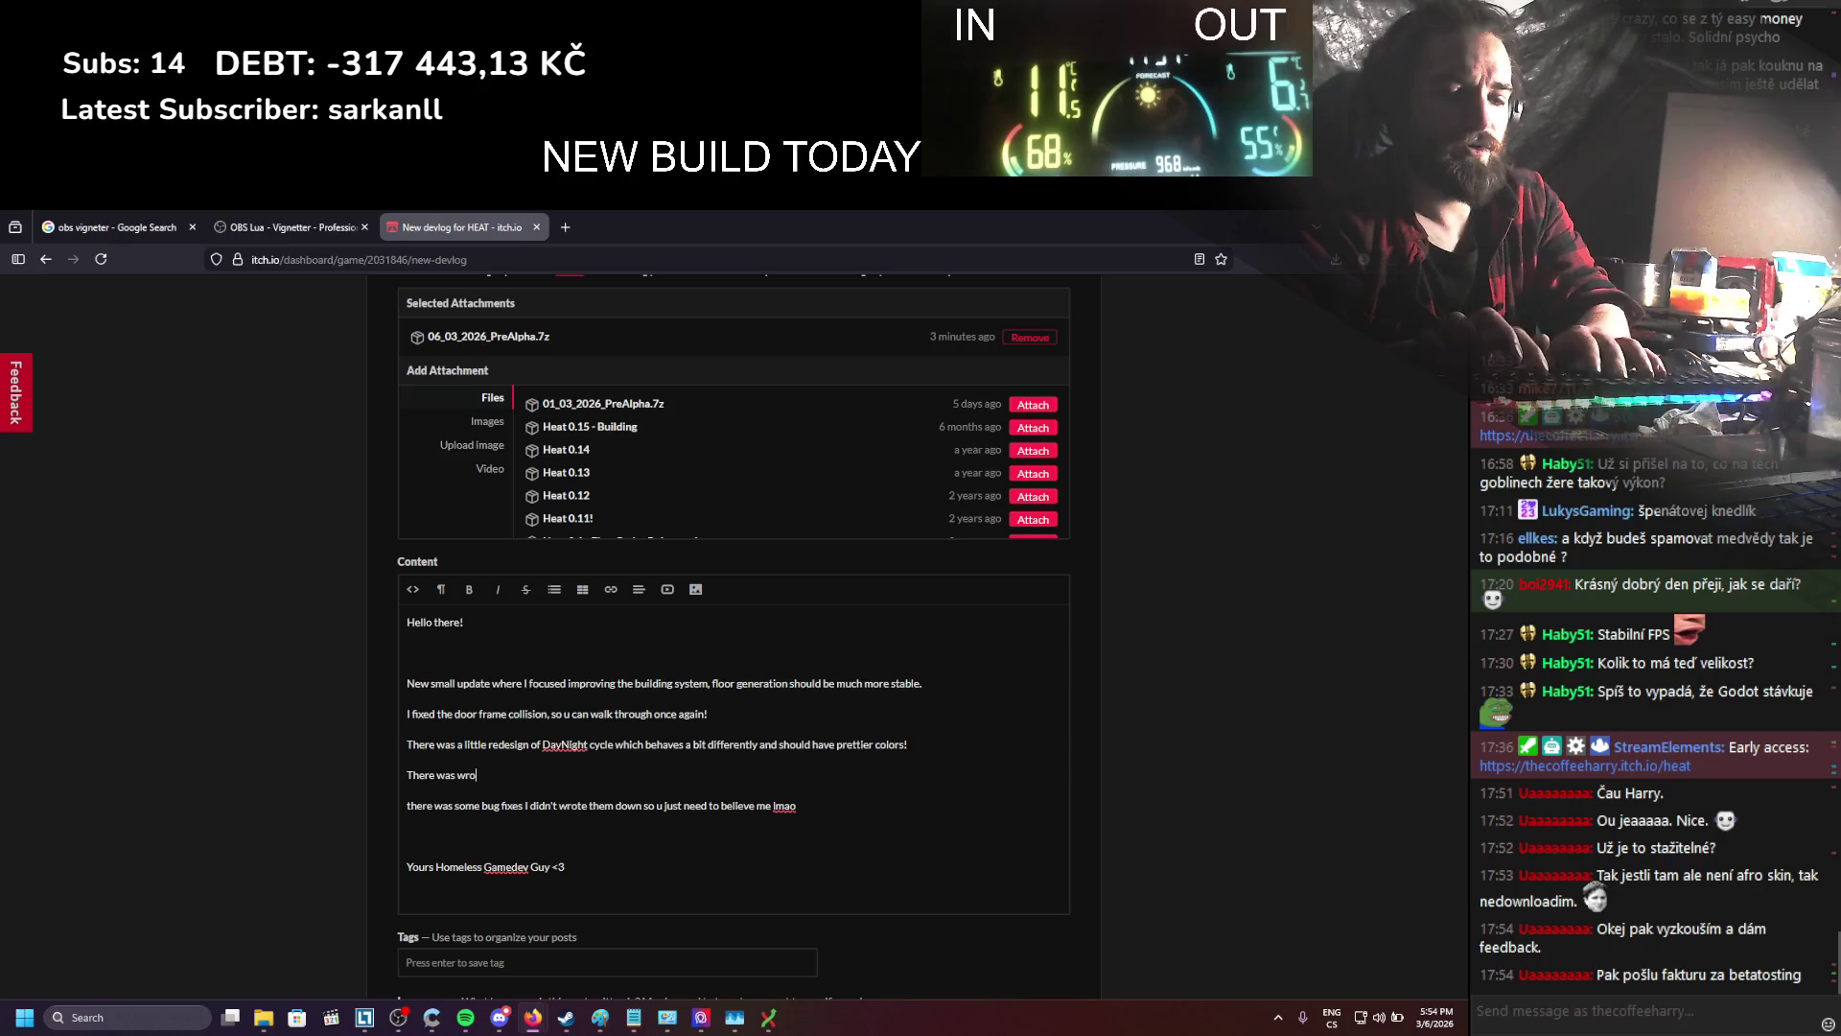
type("ysics scal")
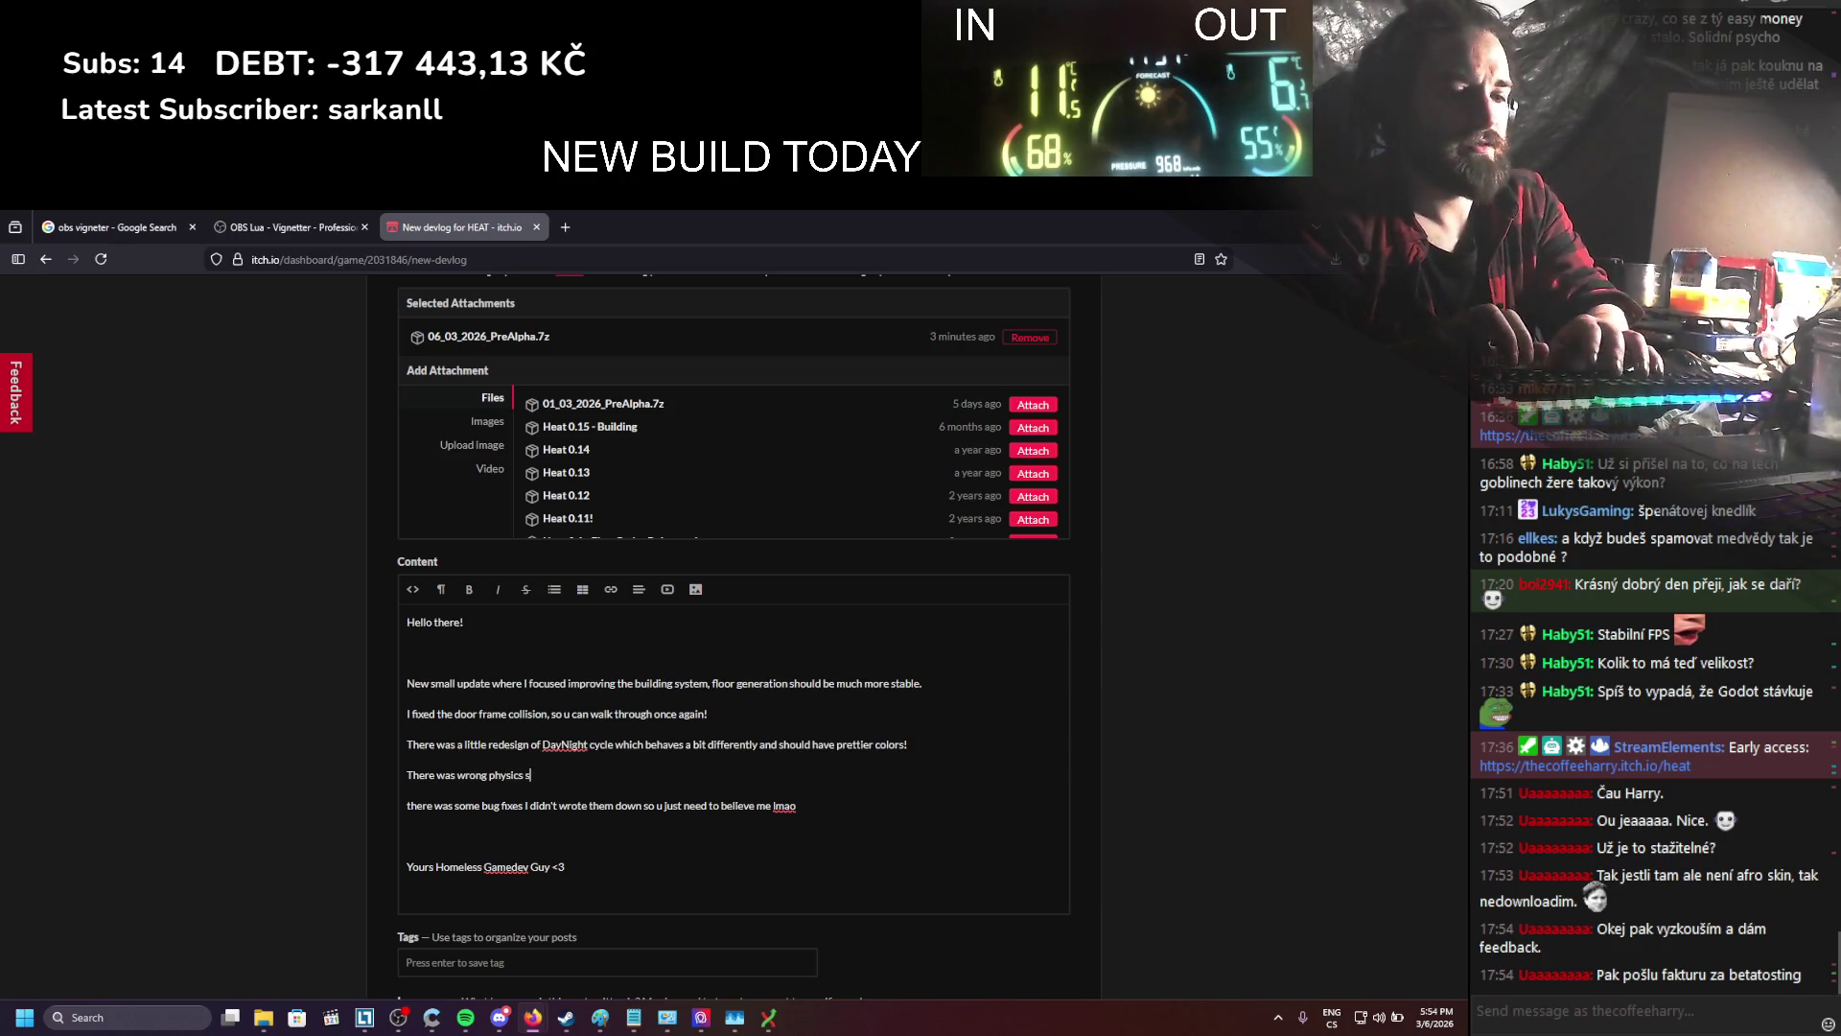
type("ing of buildi")
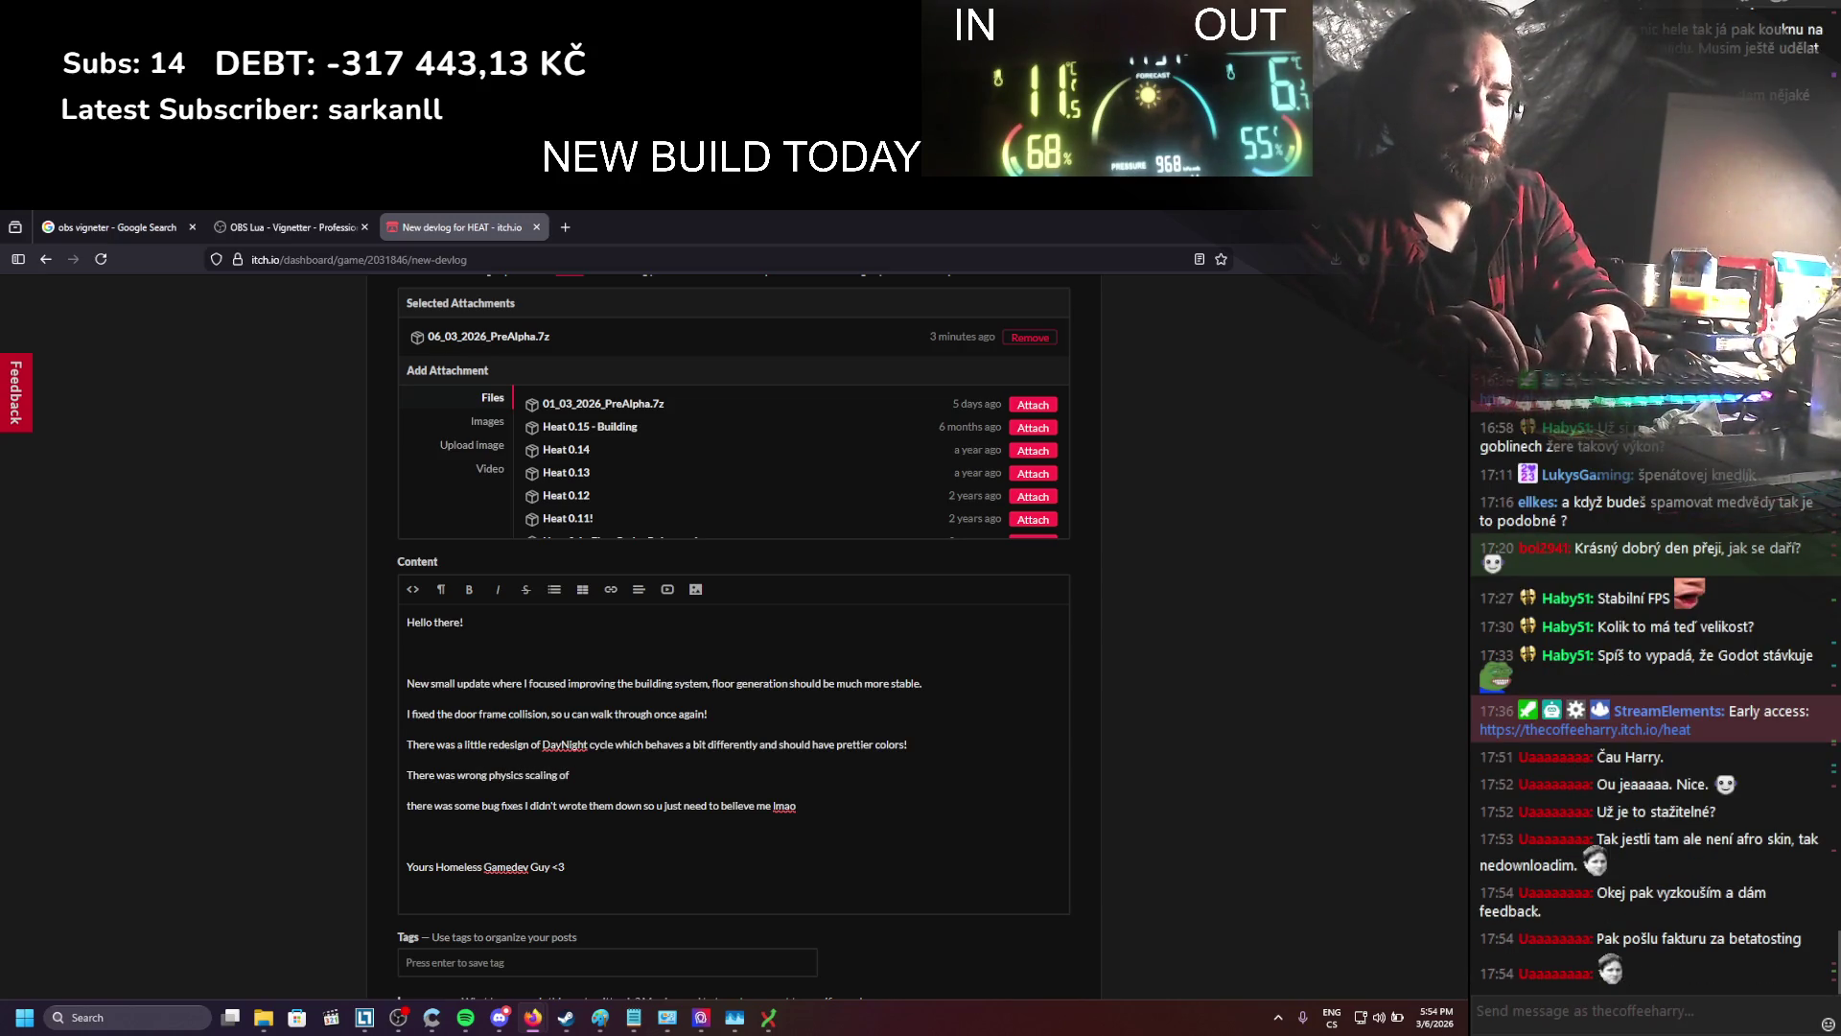
type("ng coll")
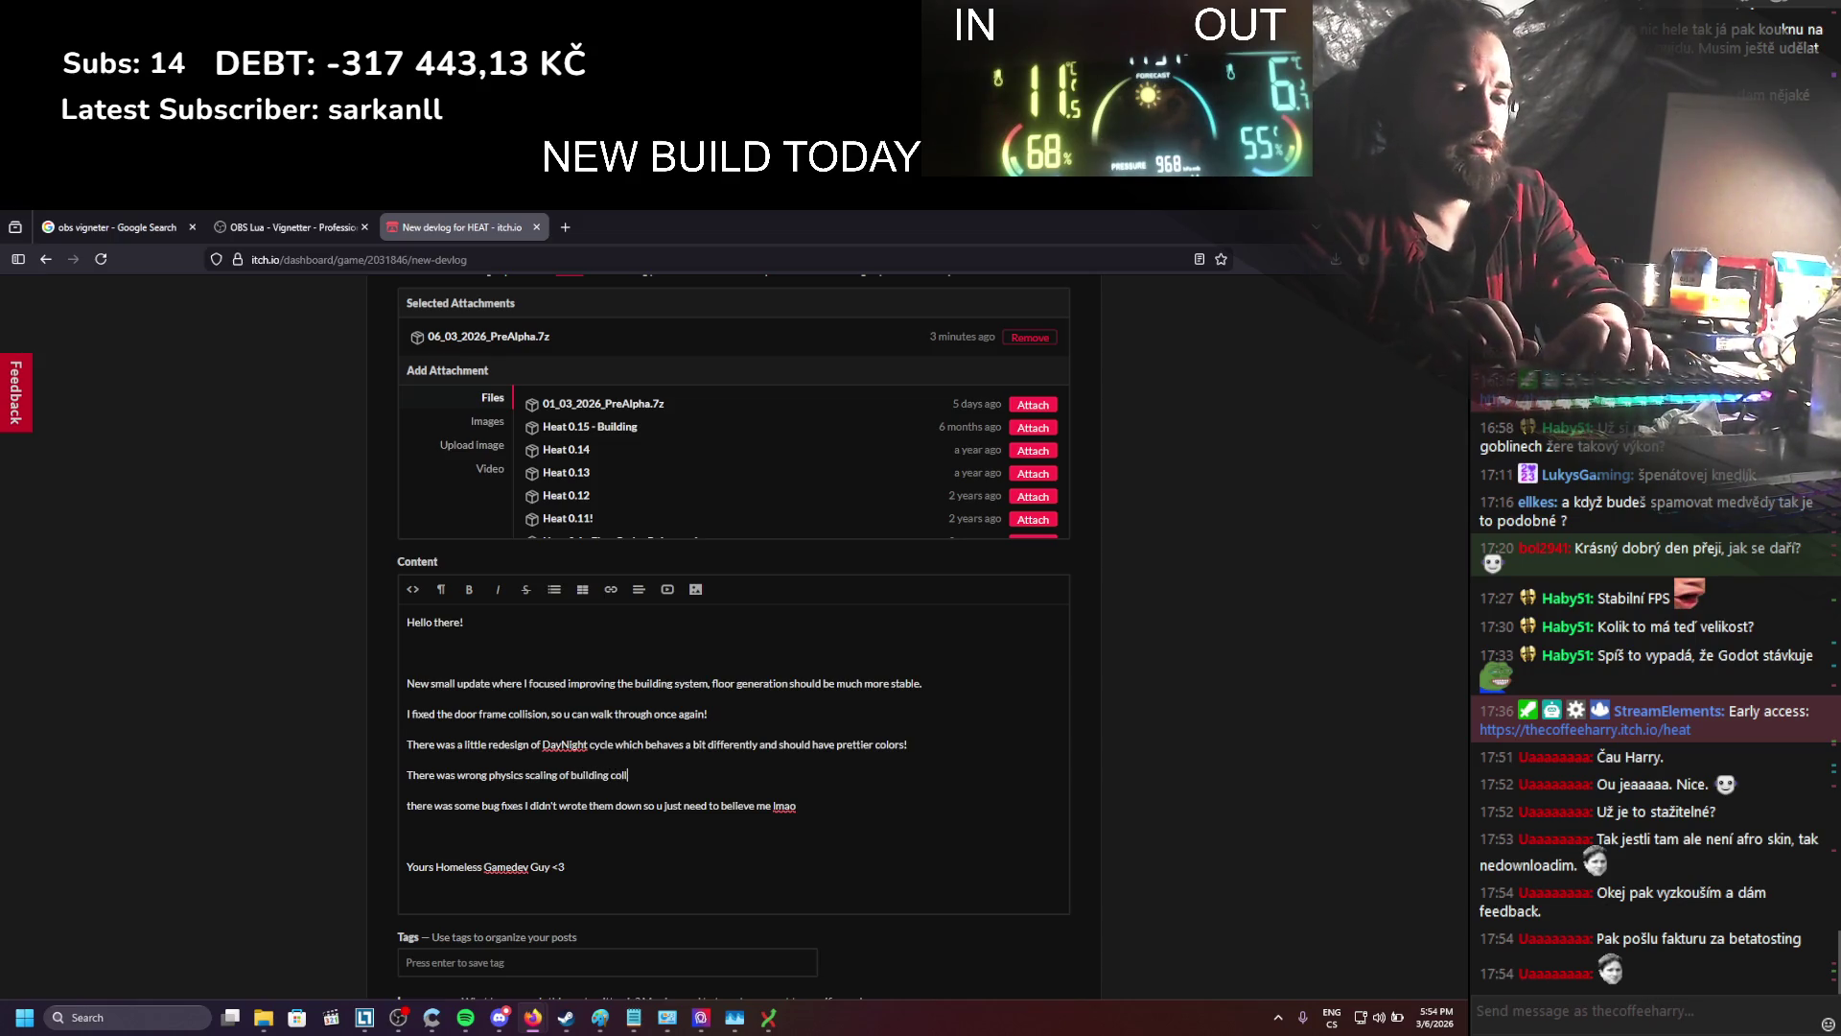
type("iders")
key("Home")
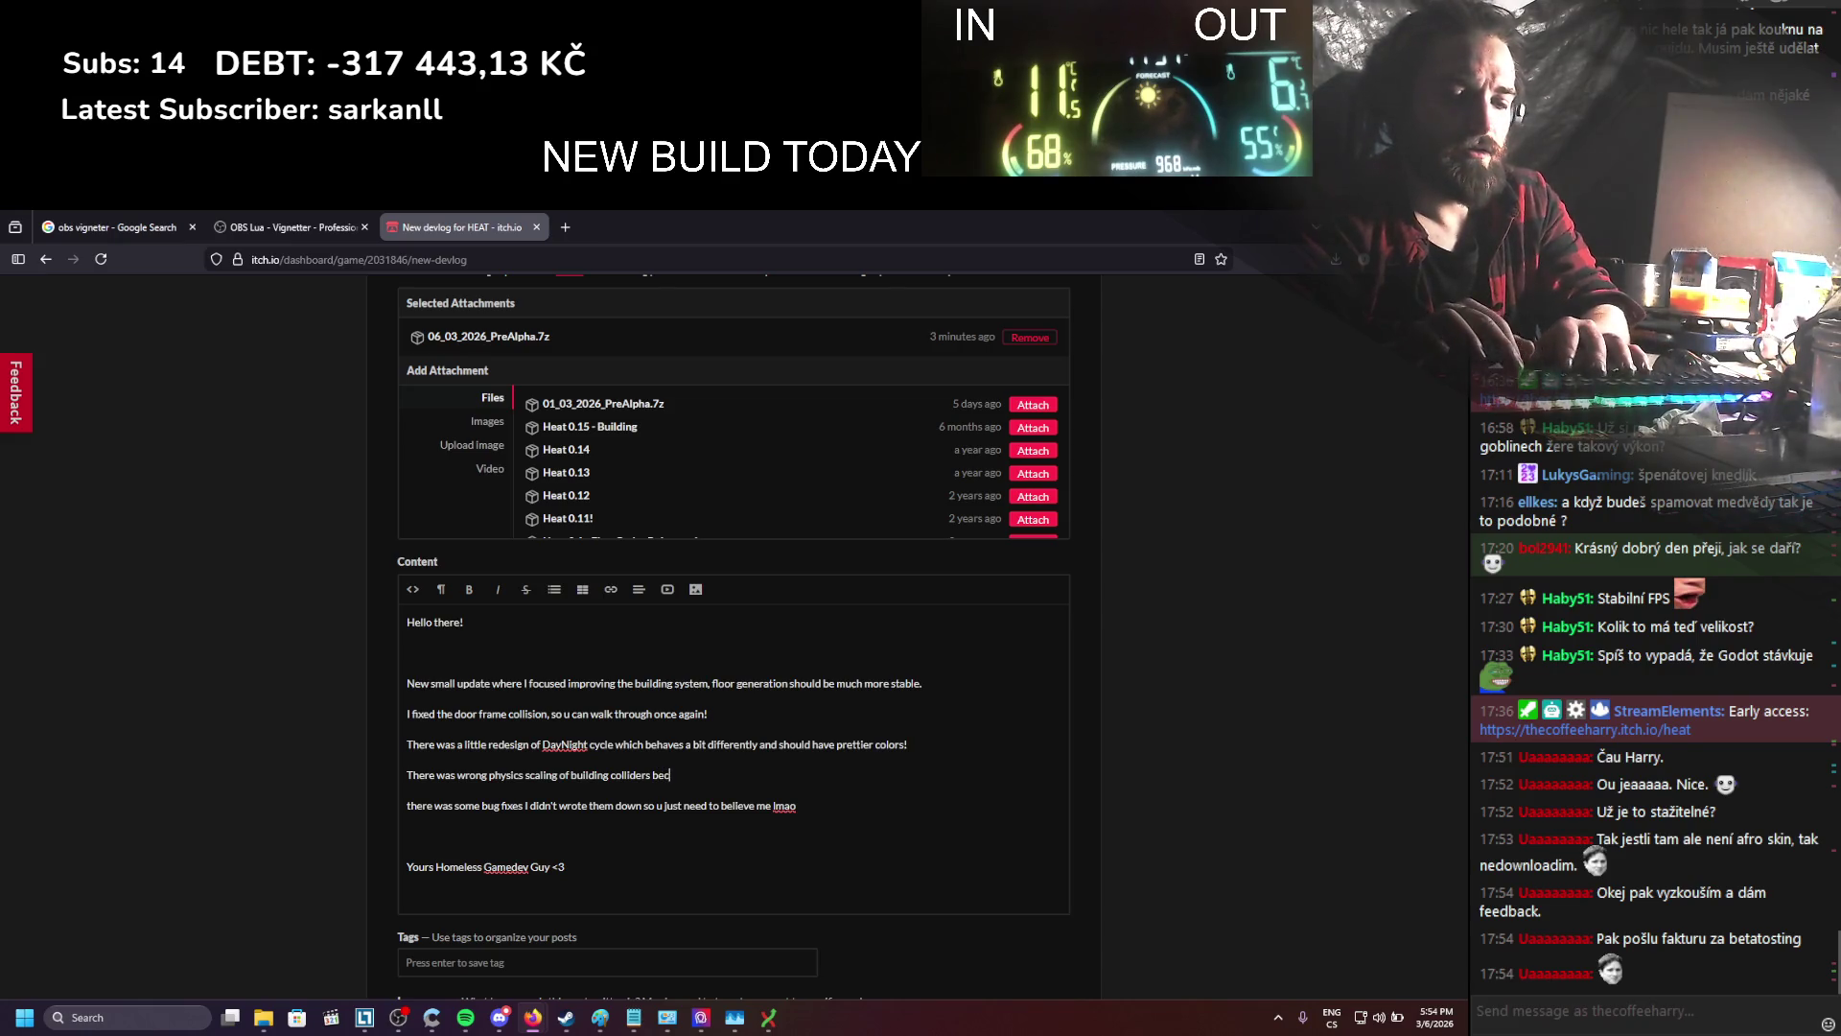
type("ause of")
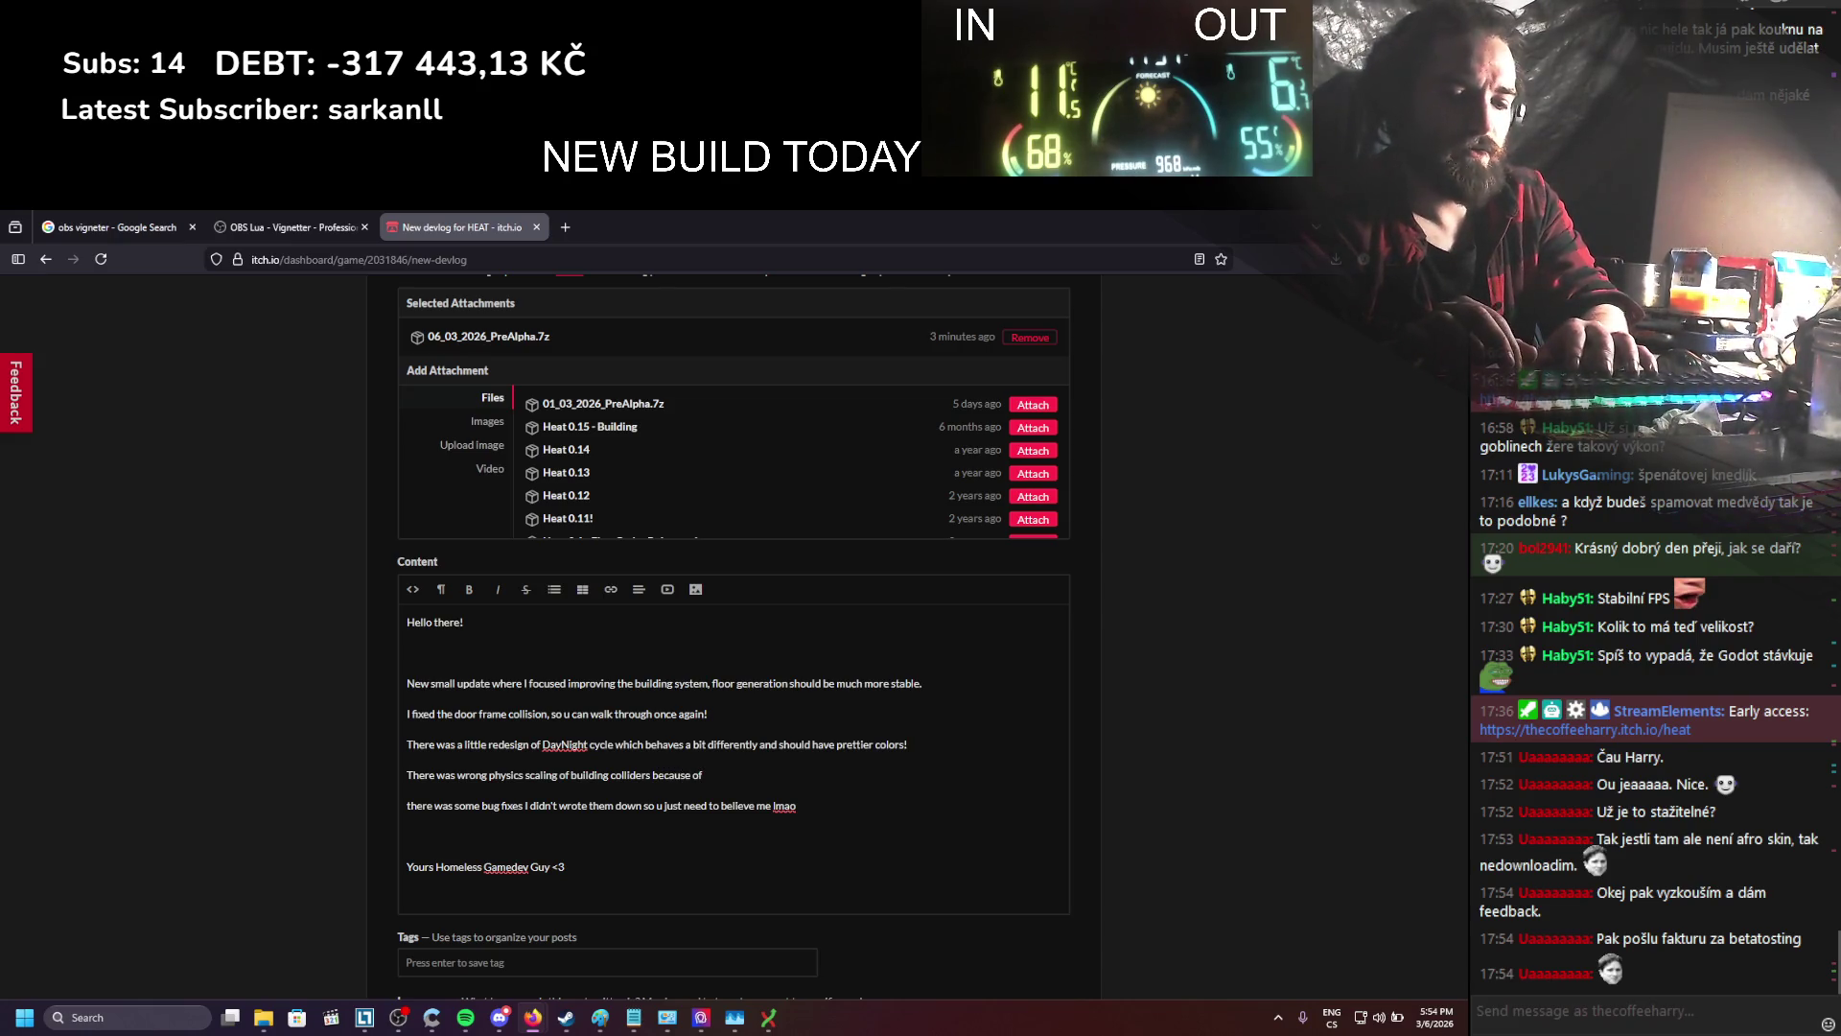
type("sics engine c")
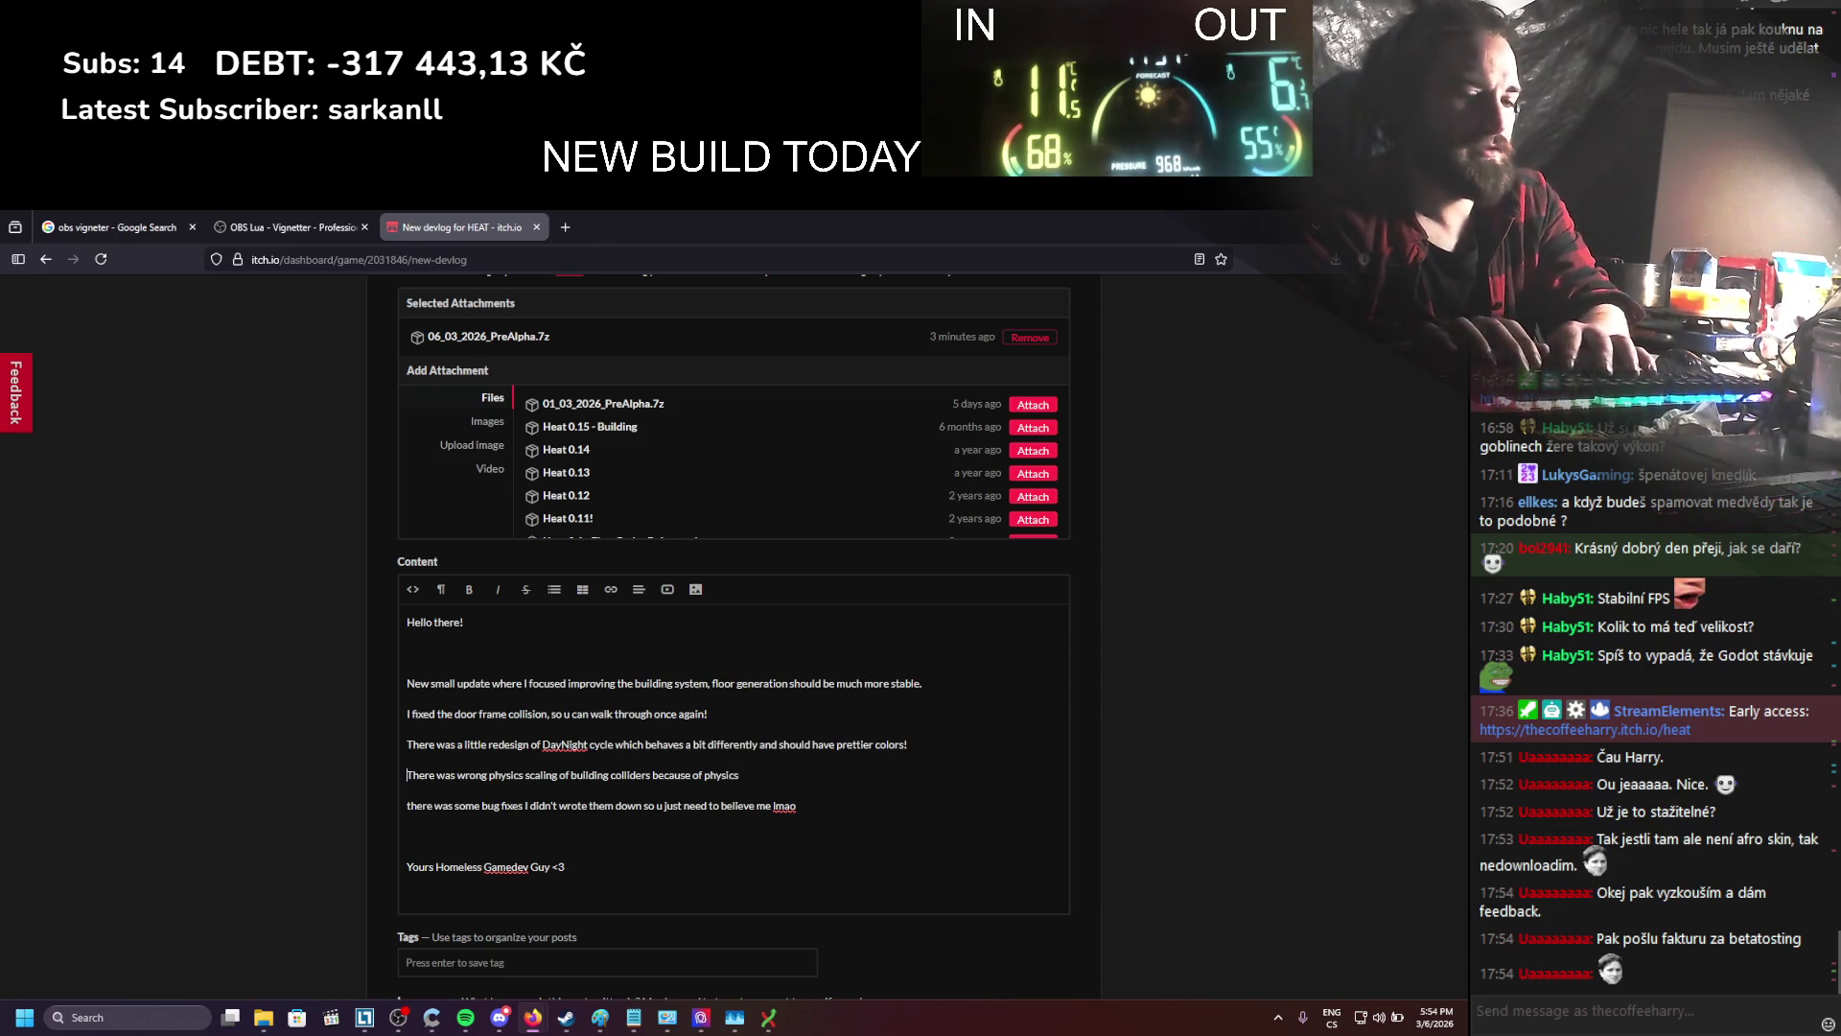
type("r")
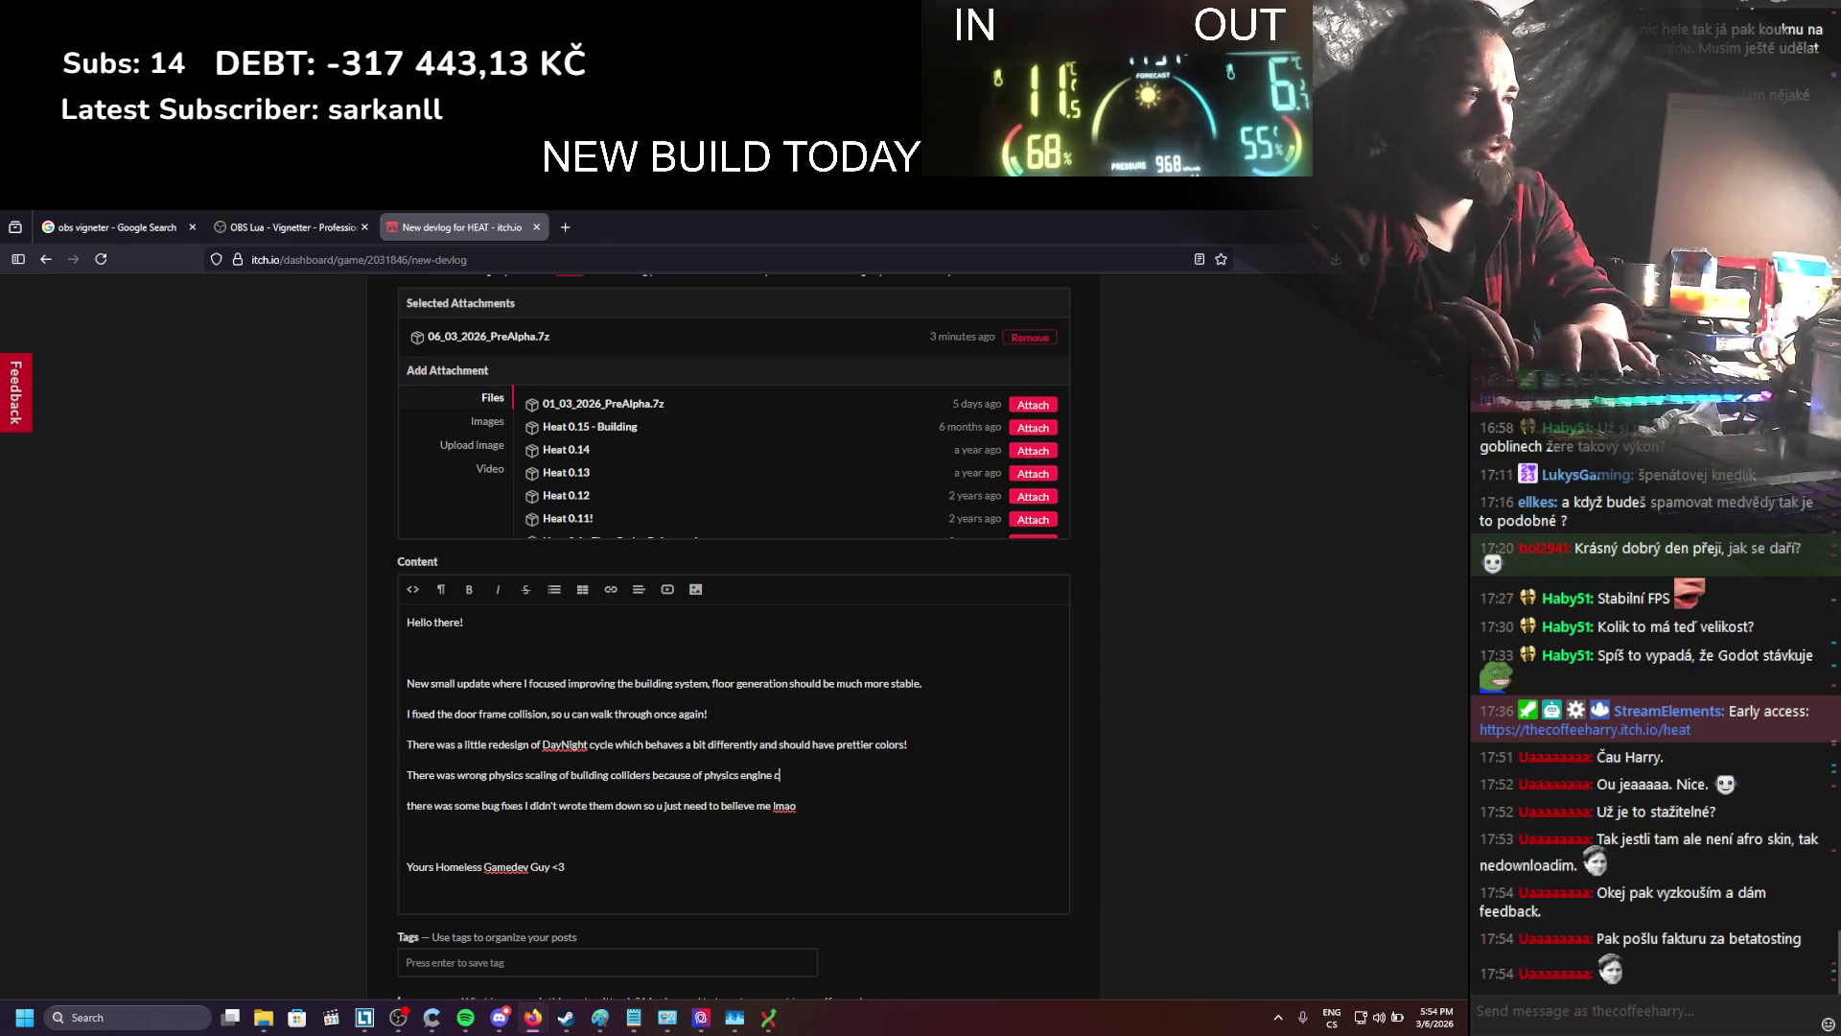
type("hanges so I")
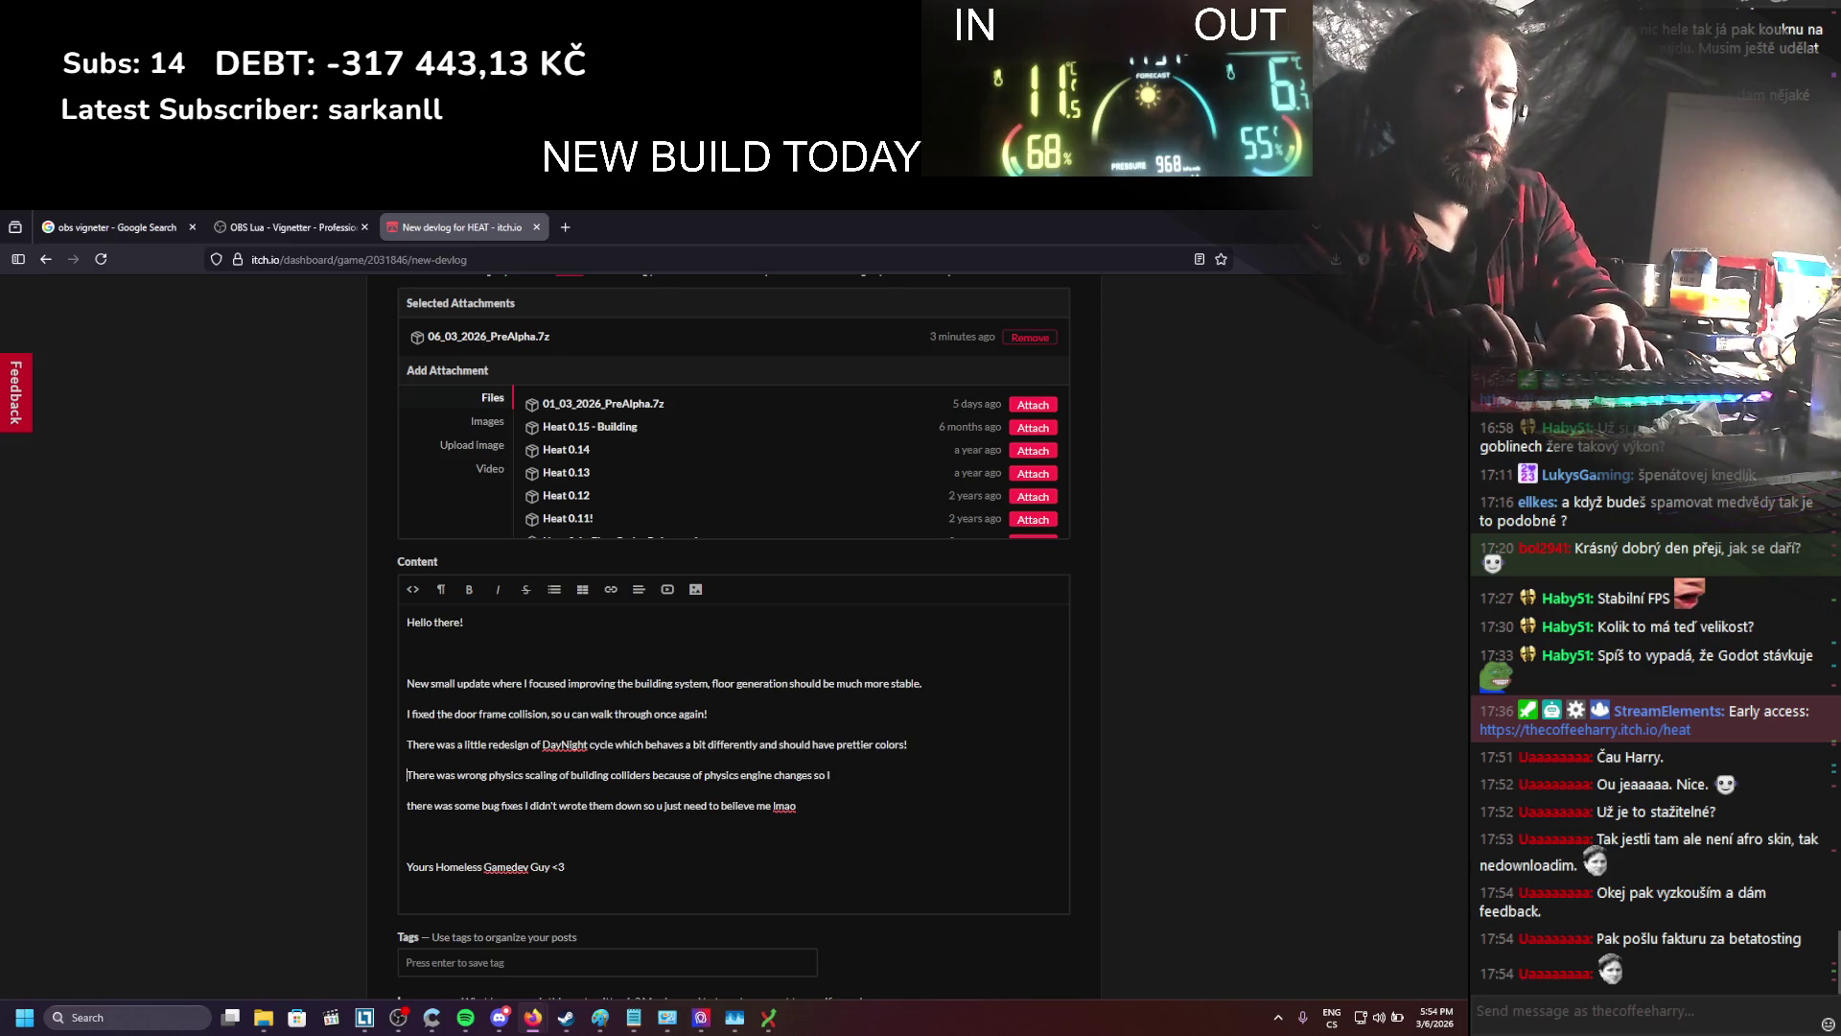
type("d that.")
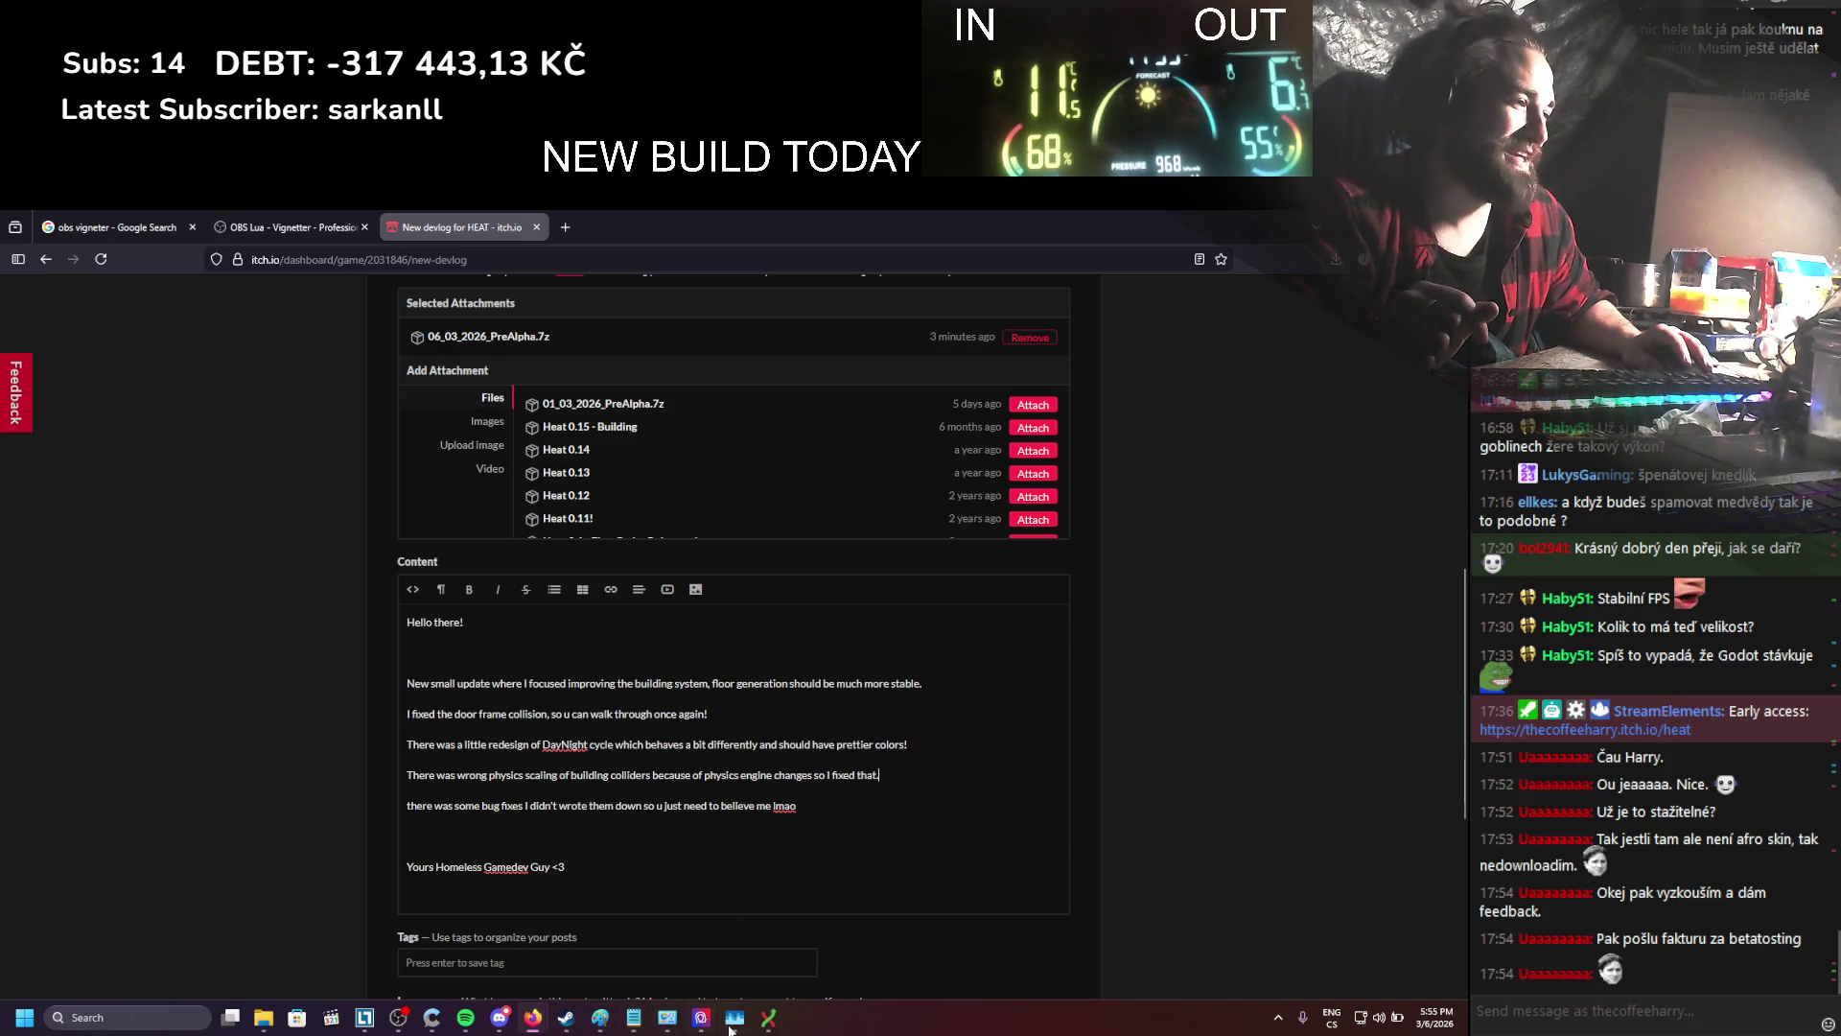
left_click(763, 1023)
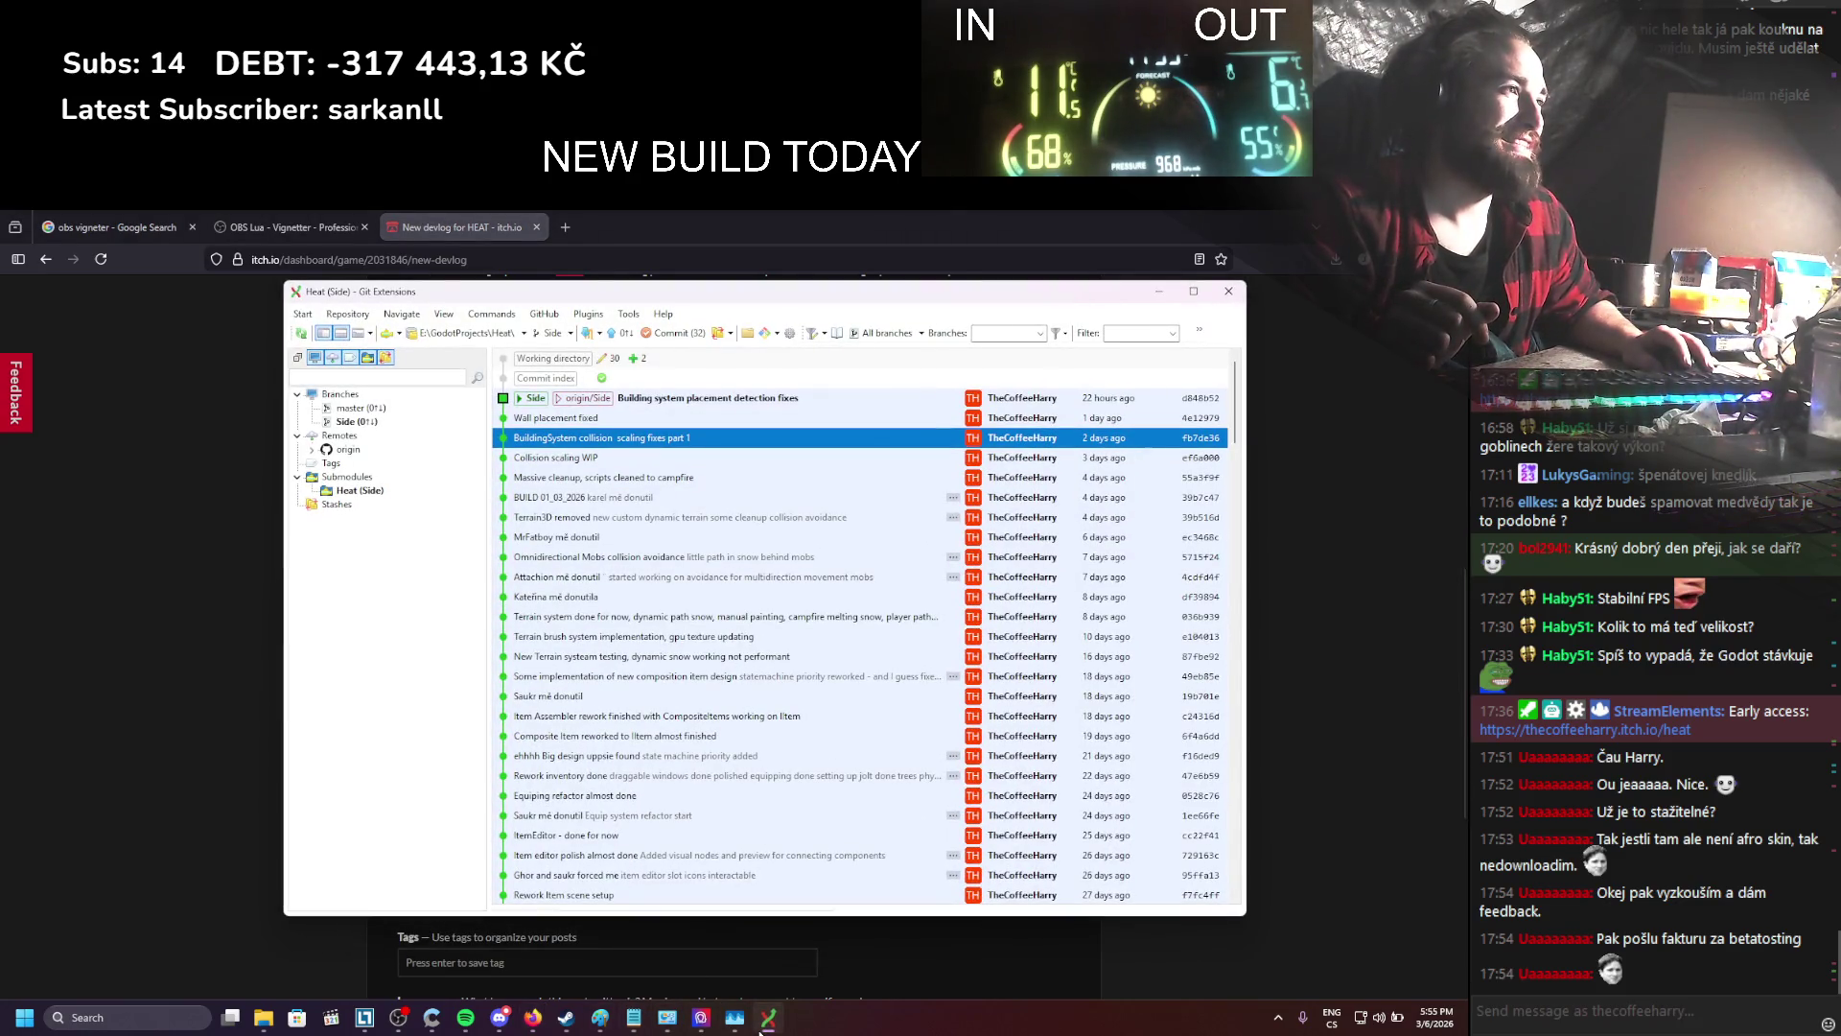
left_click(764, 1024)
left_click(768, 1022)
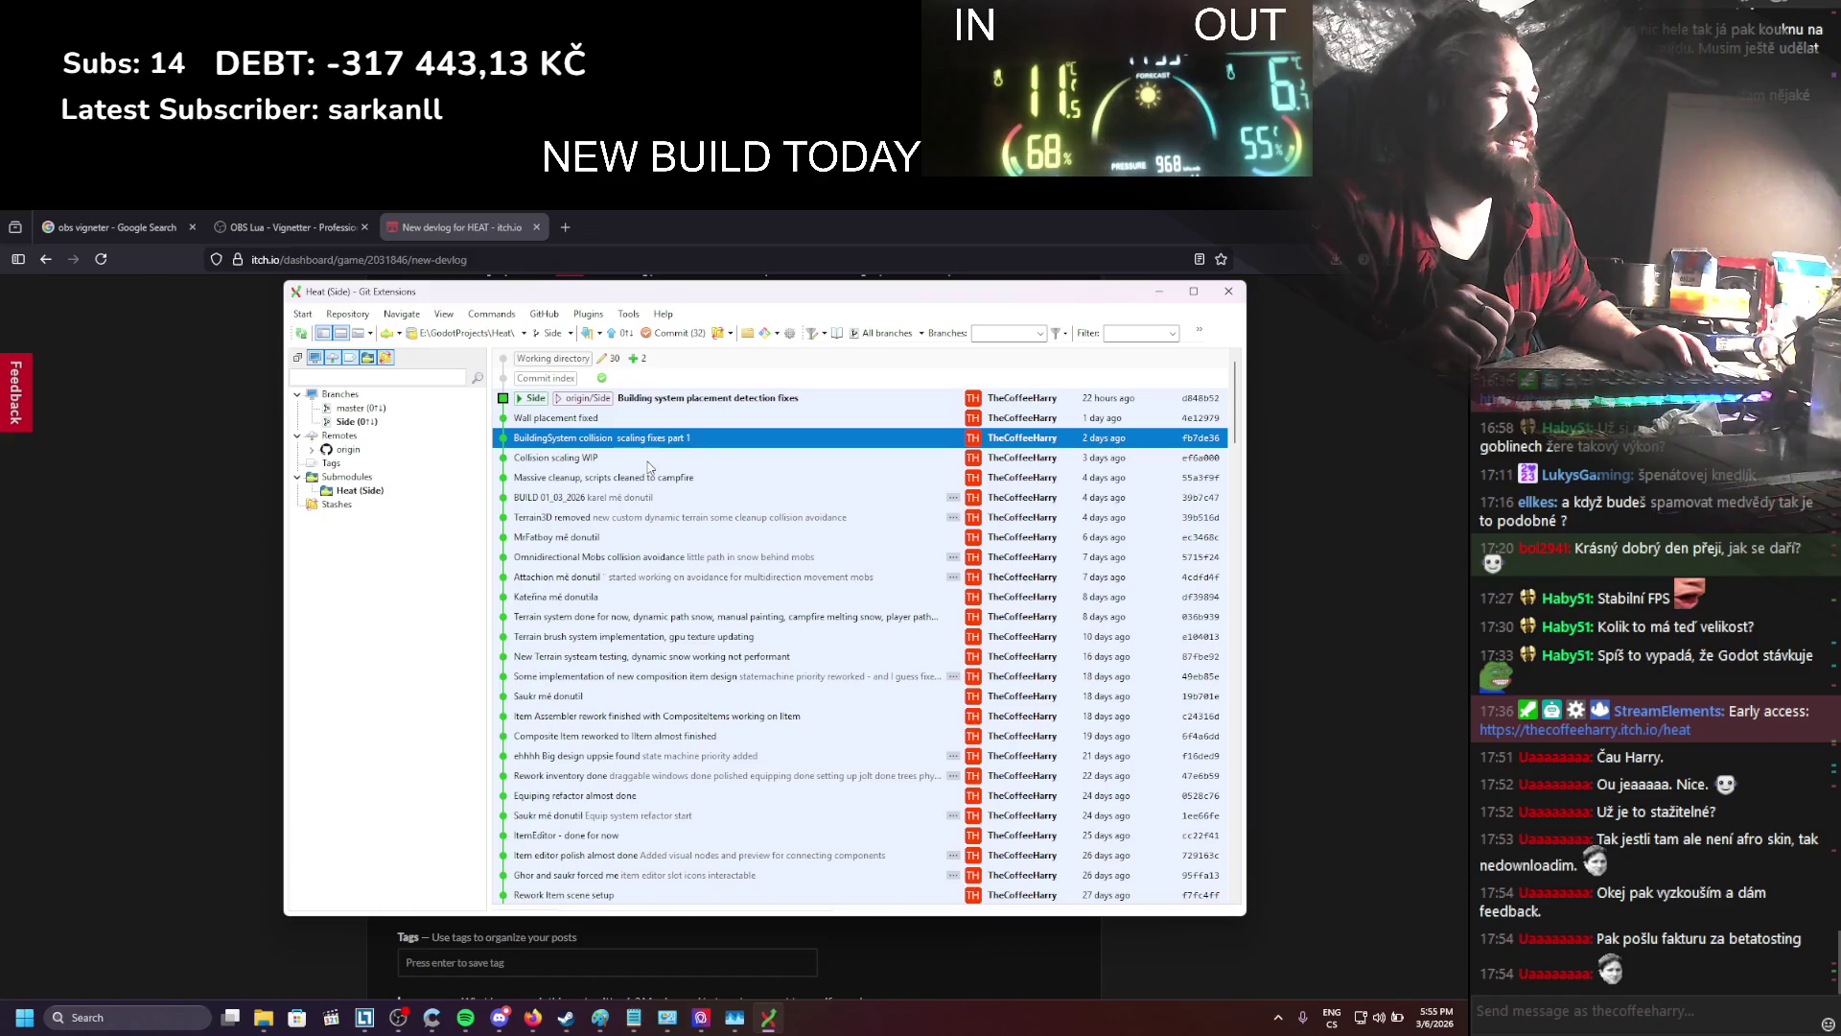
left_click(649, 464)
left_click(646, 479)
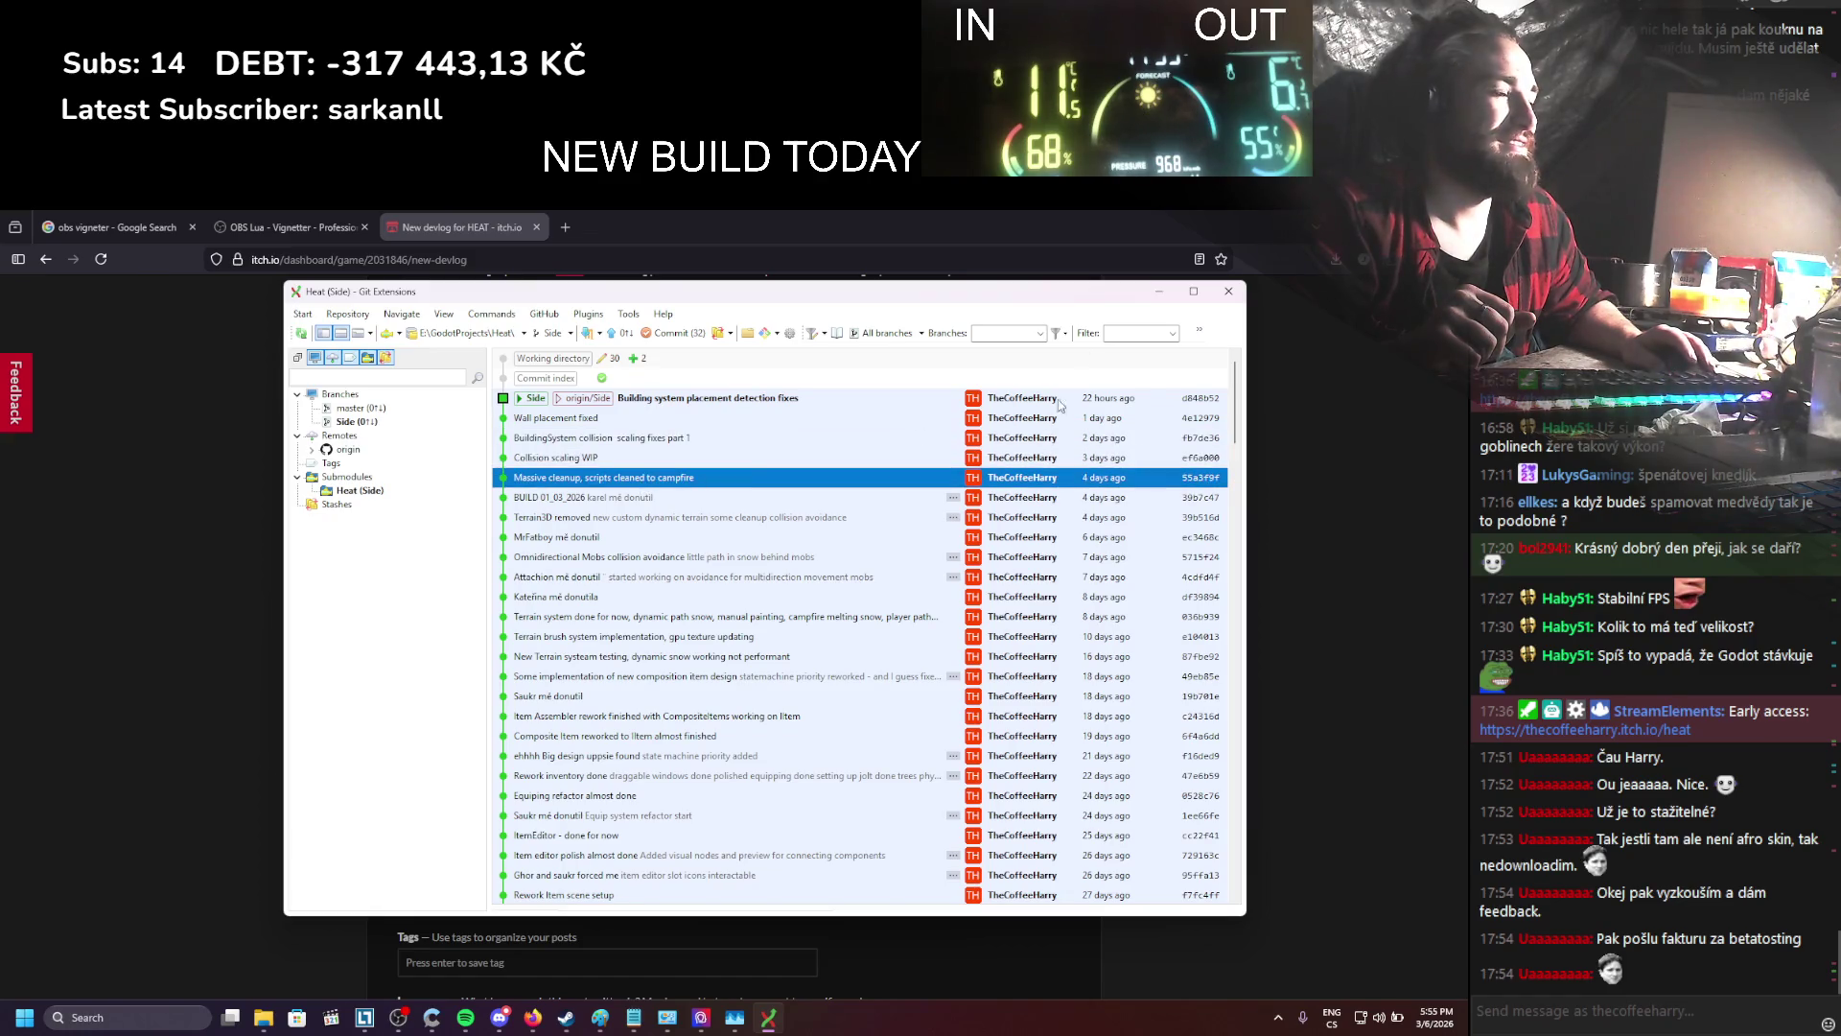
left_click(1158, 293)
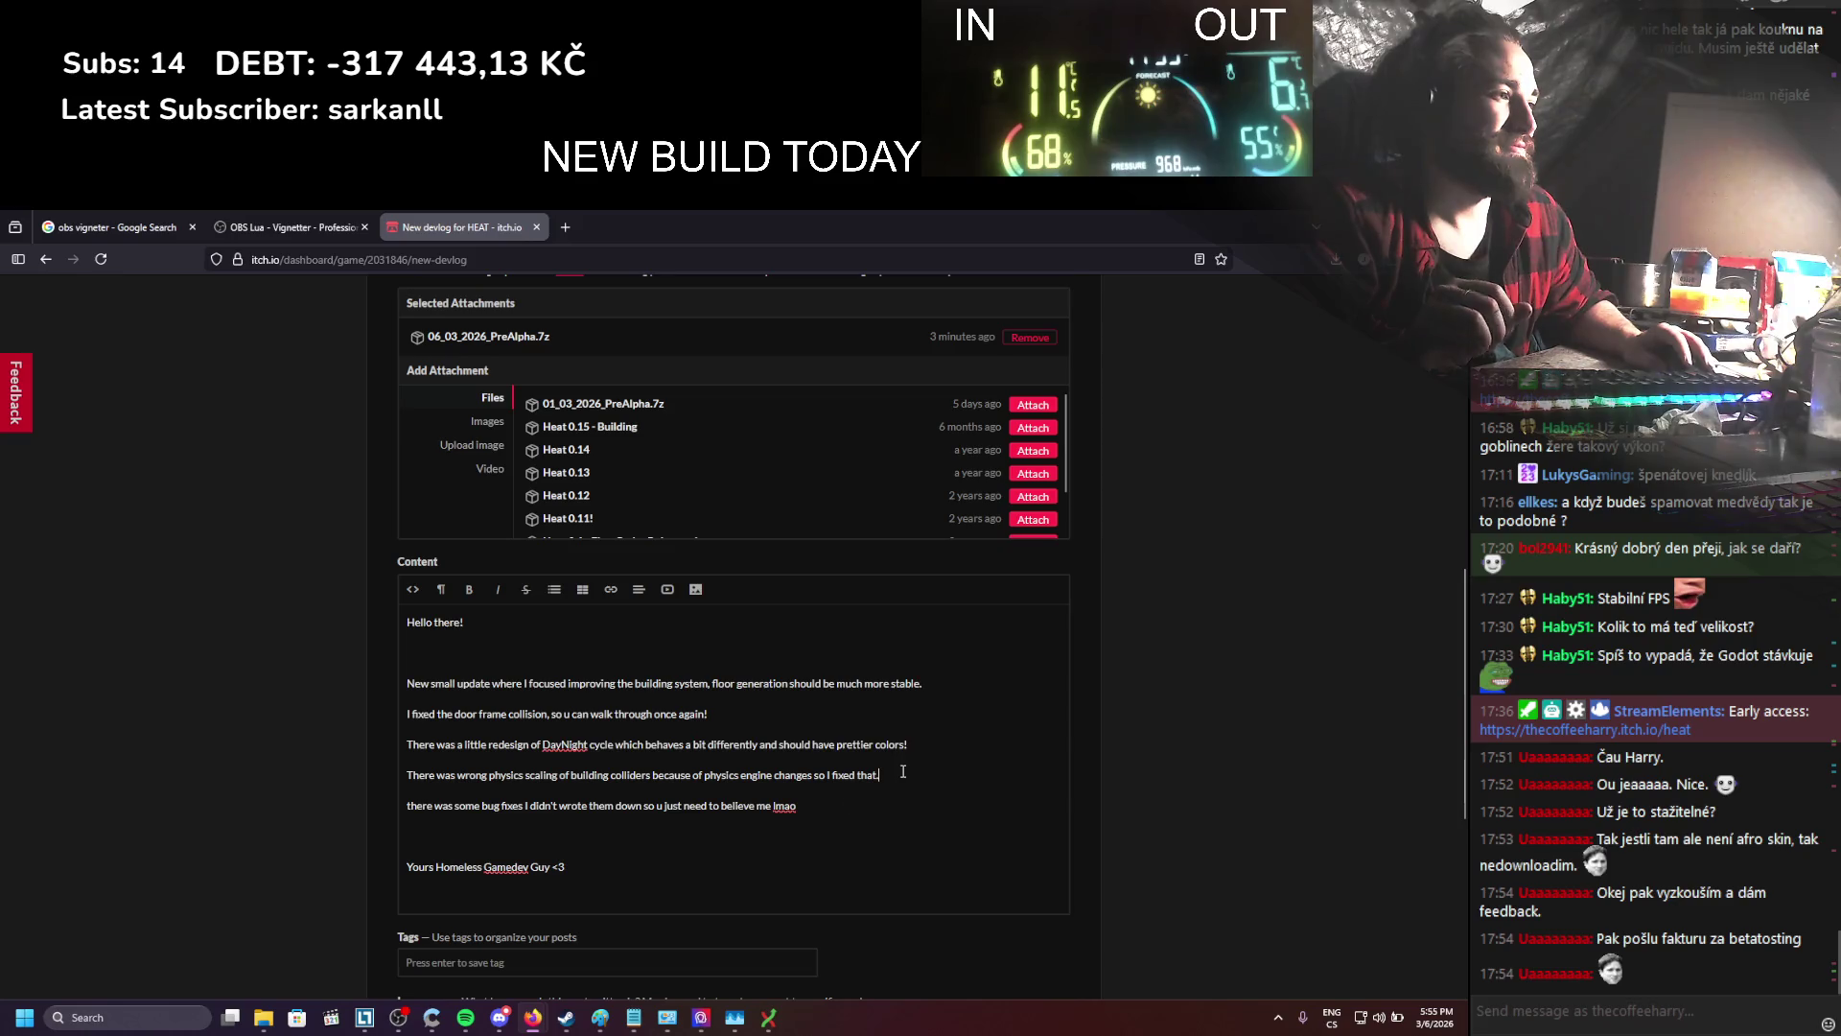
Add the line 'and I deleted some old files and system versions.' after the collider fix sentence
key("Return")
key("Return")
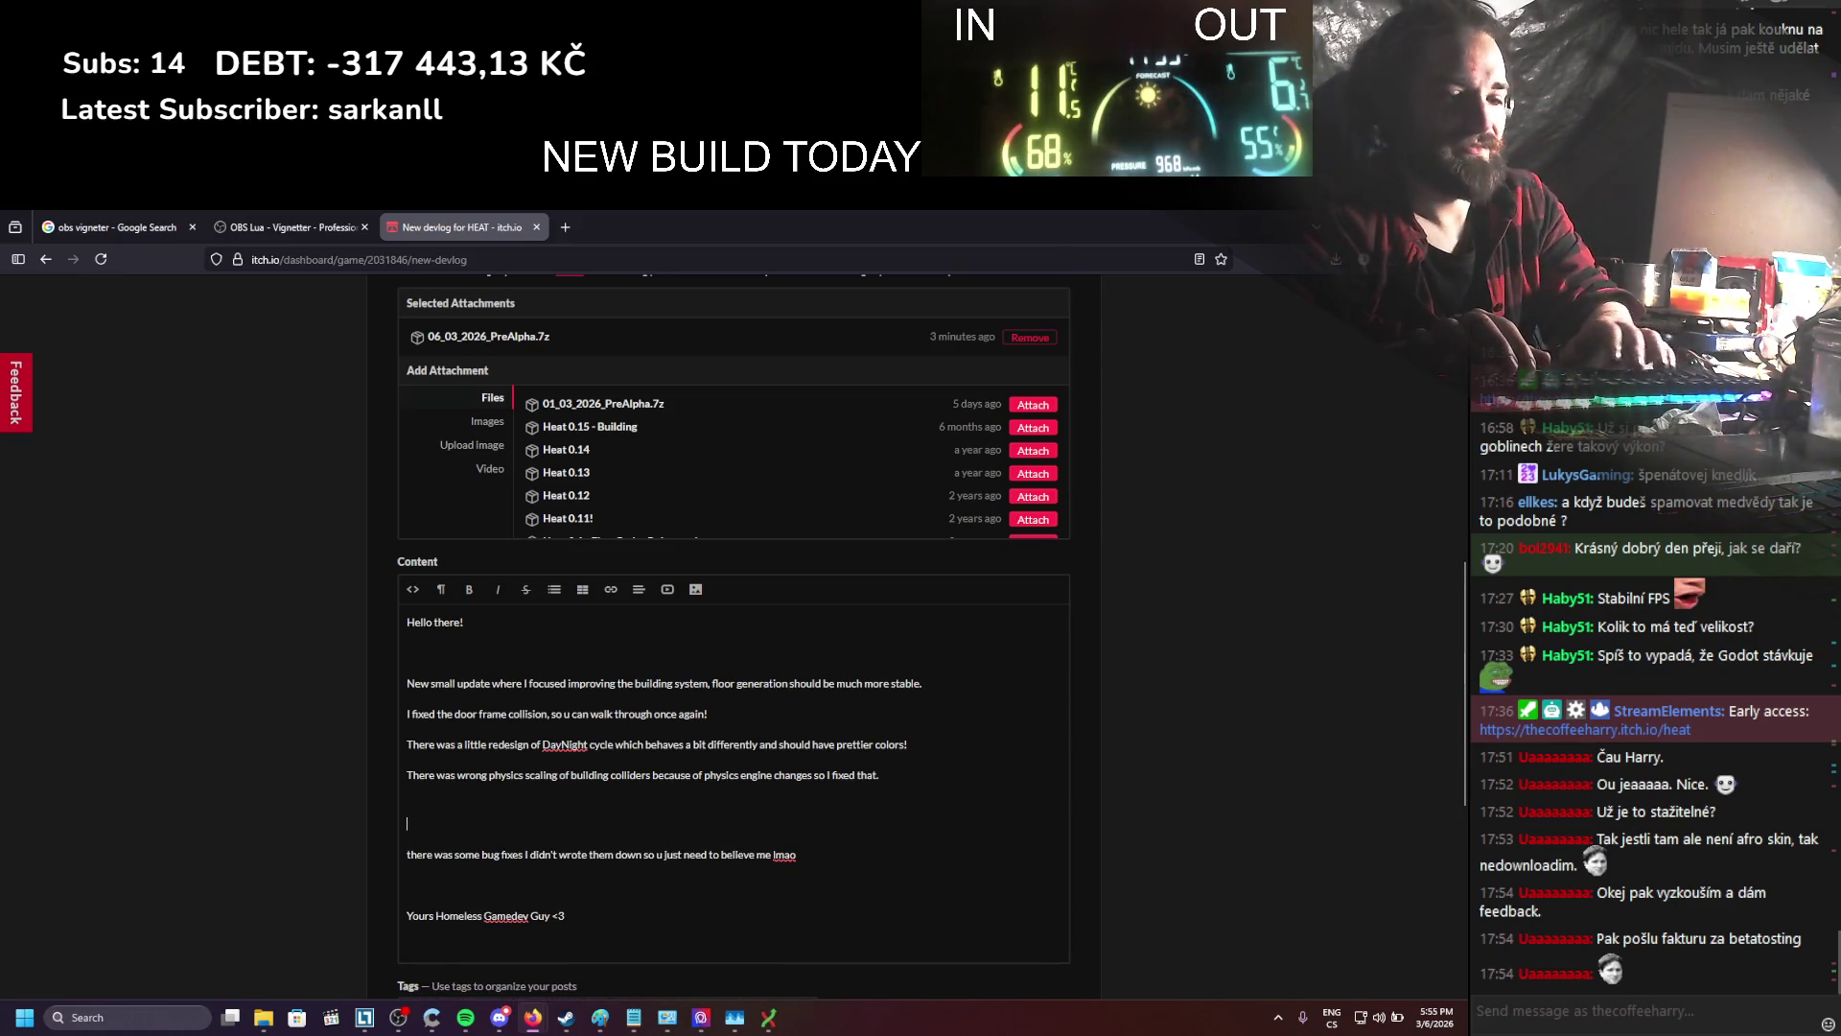
key("BackSpace")
key("BackSpace")
key("Return")
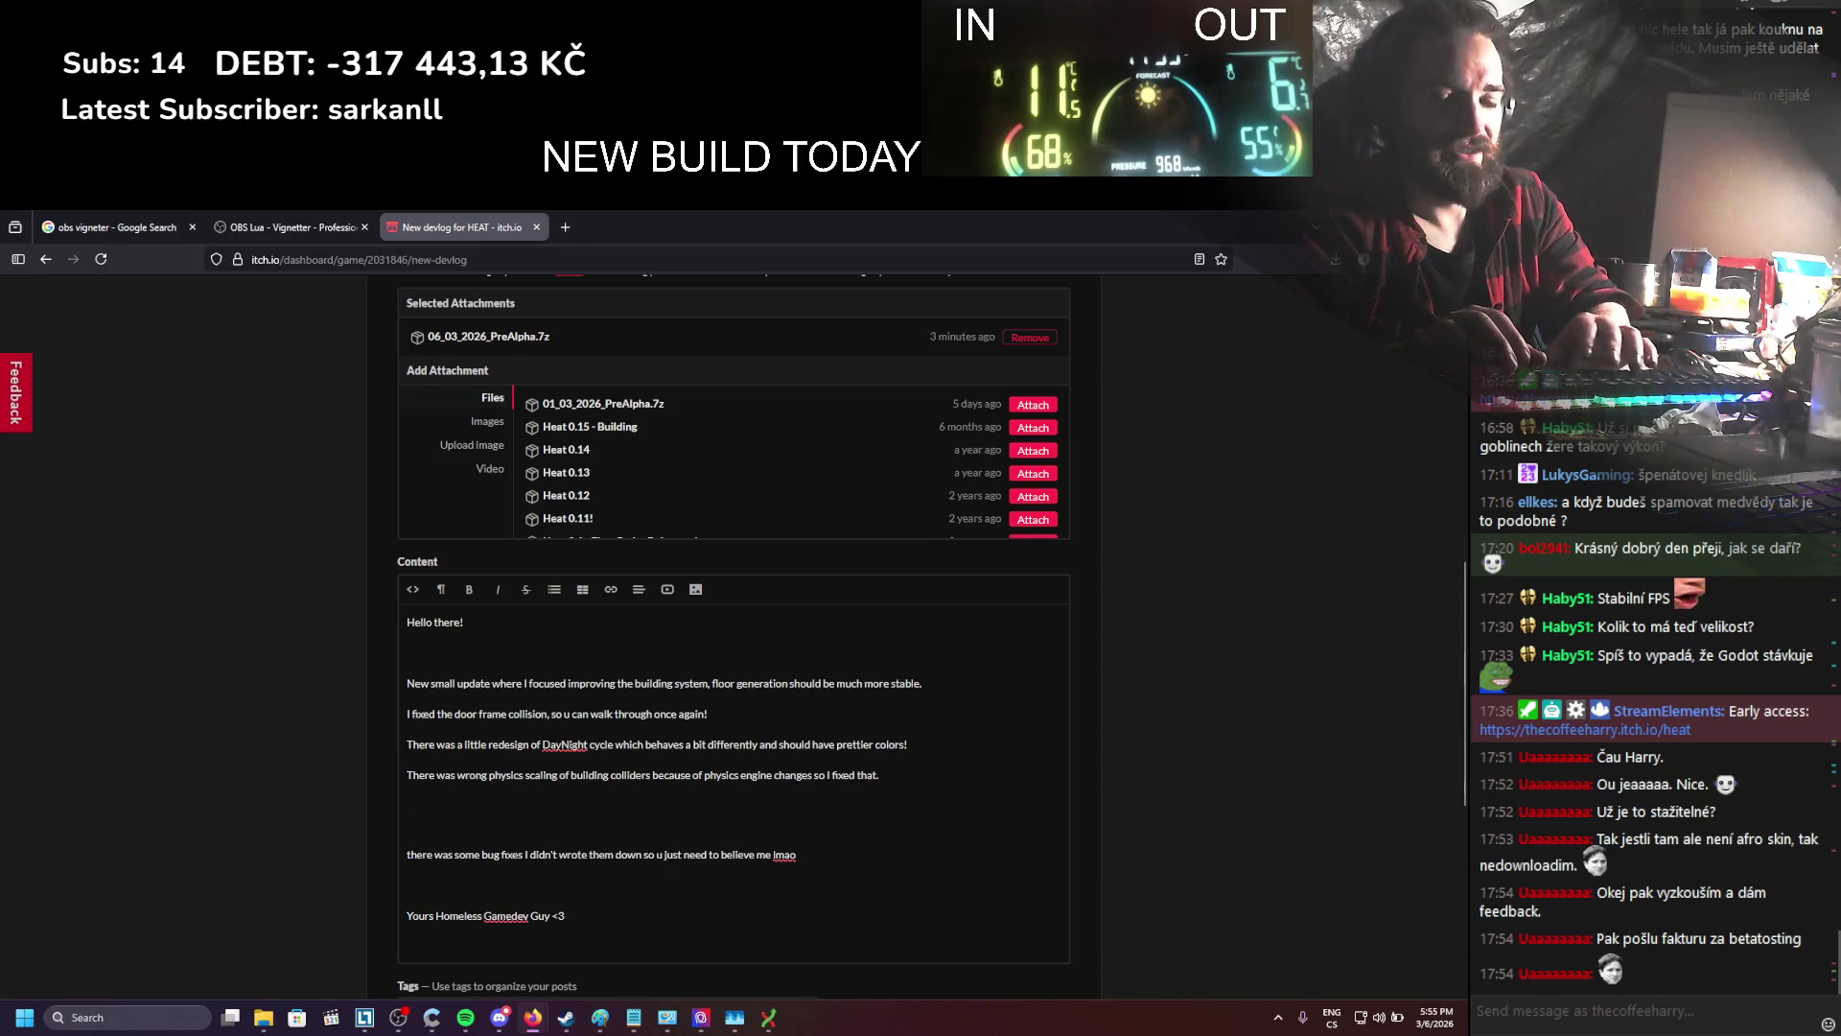
type("and I d")
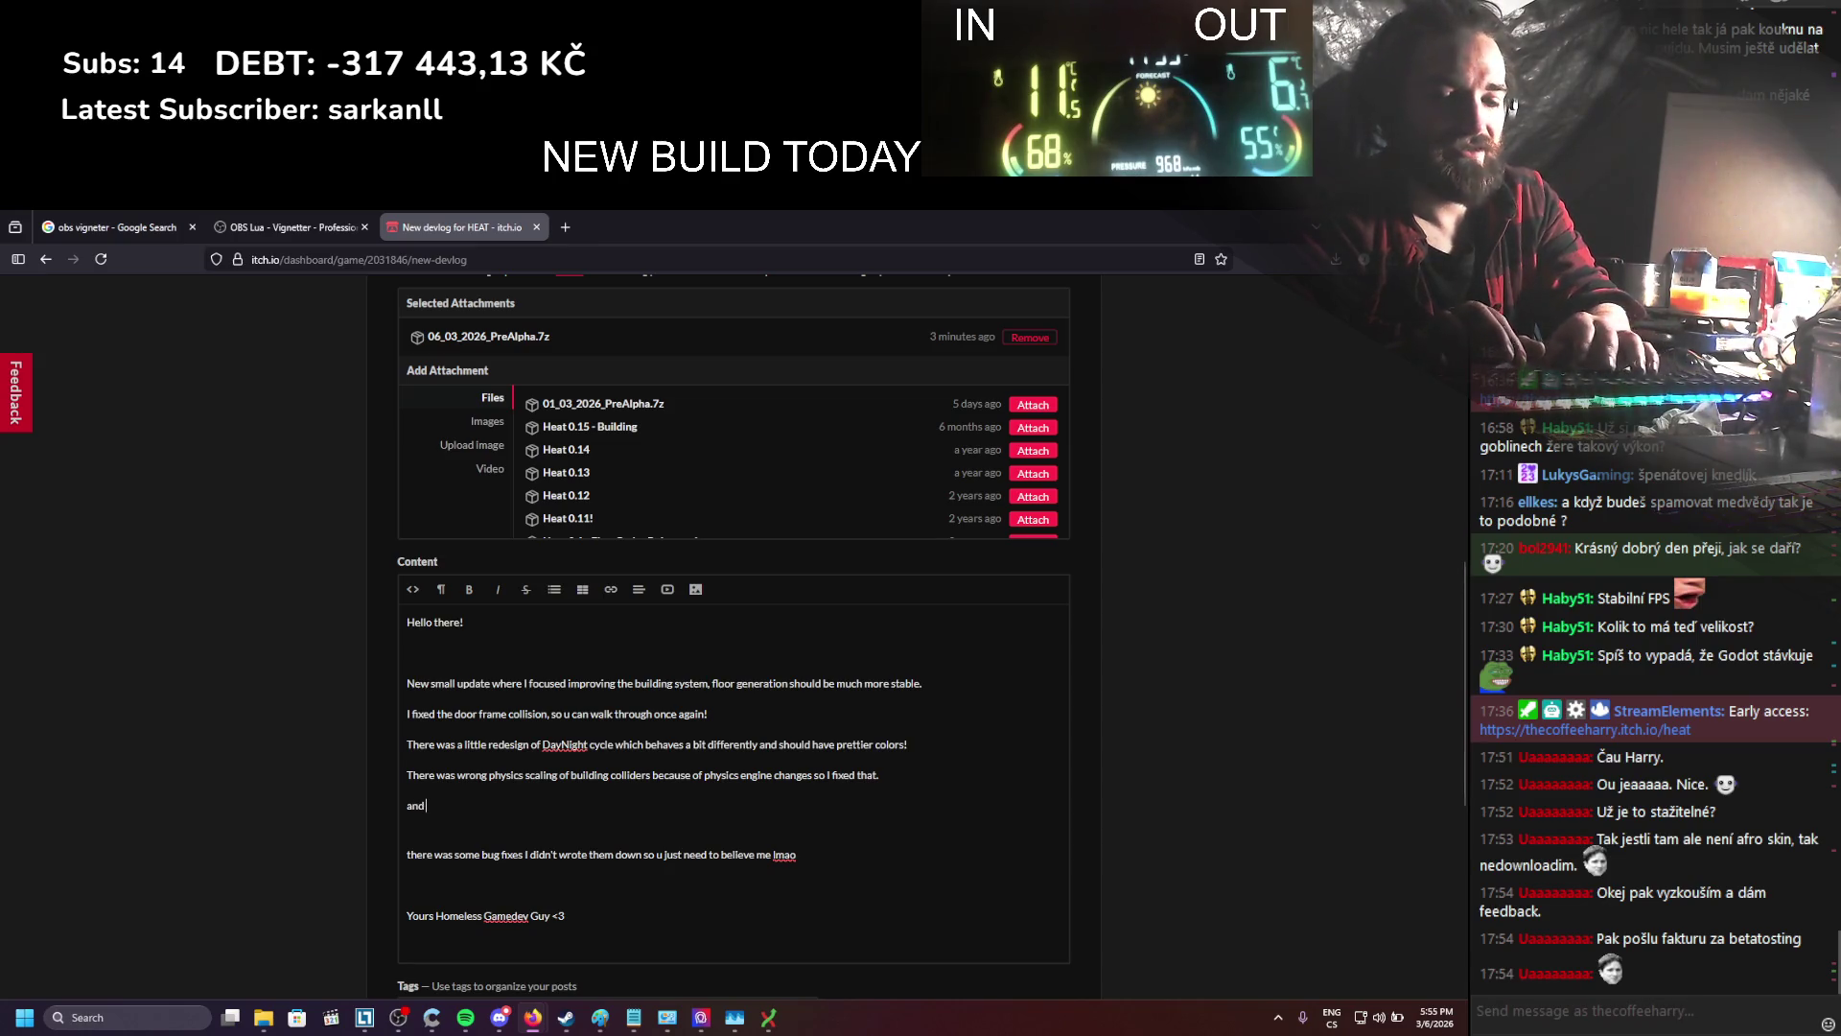
type("eleted some old files ")
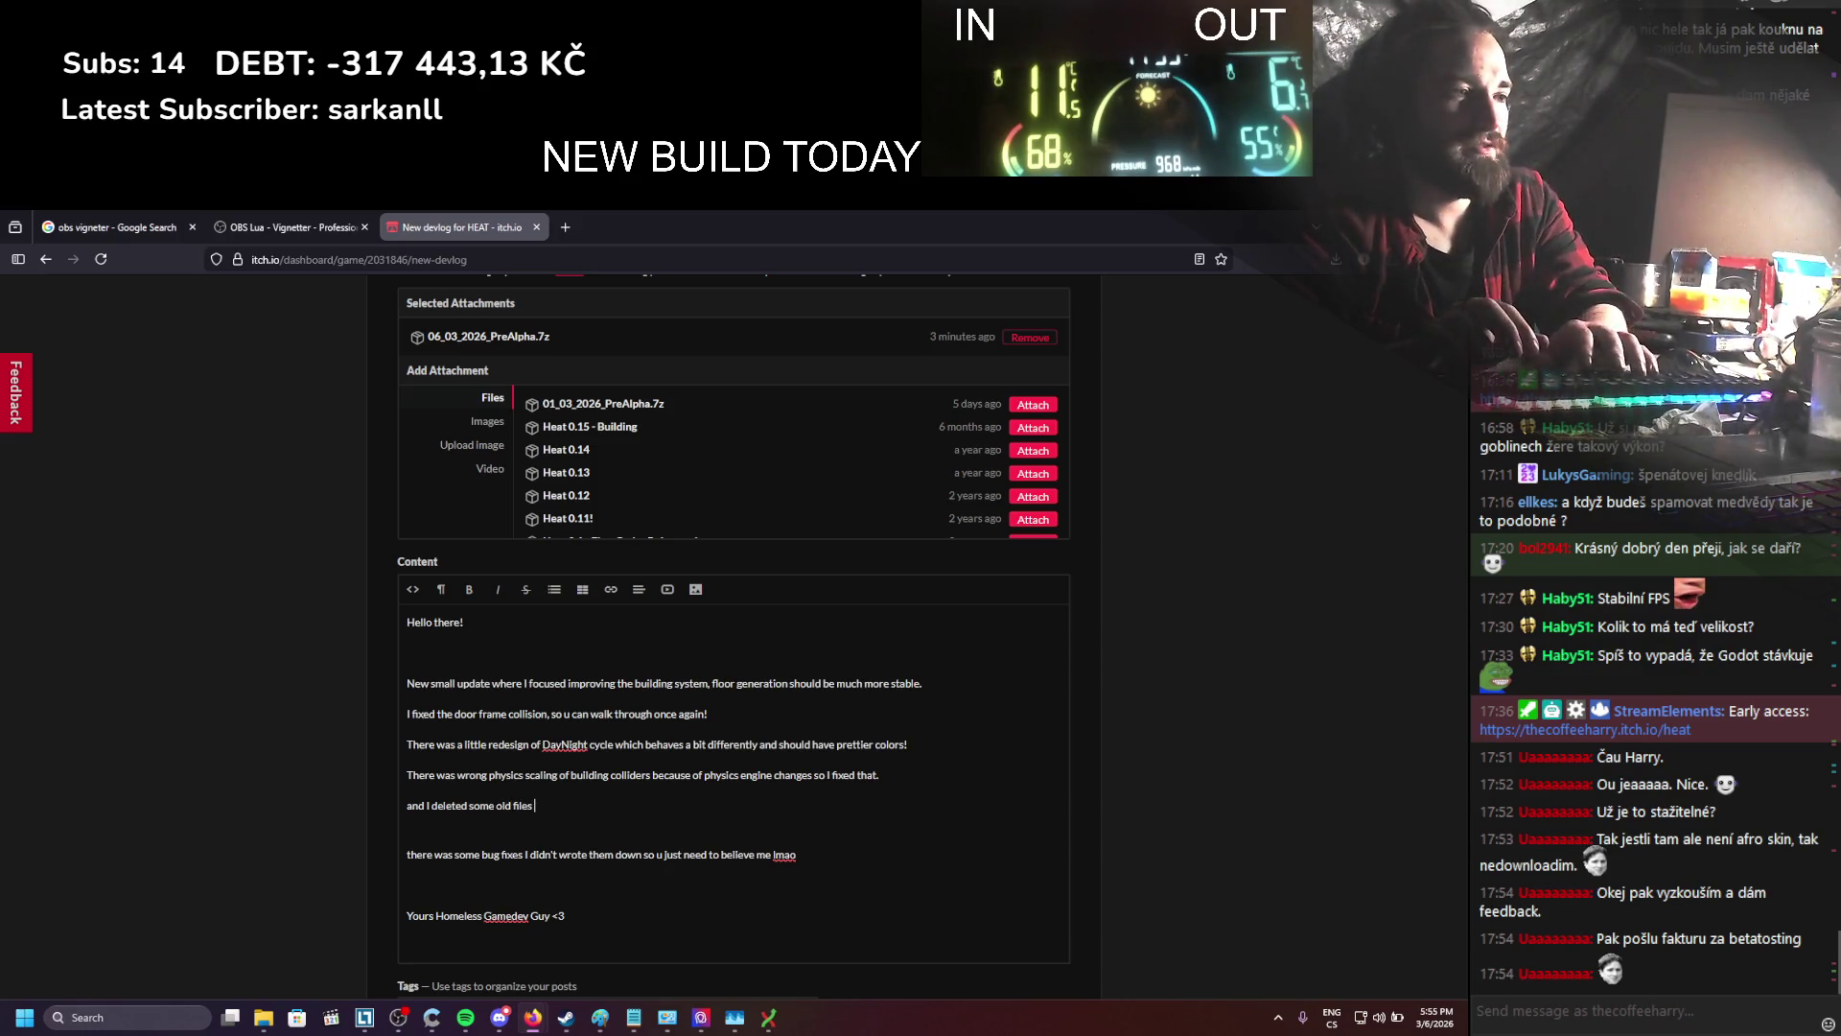
type("and ")
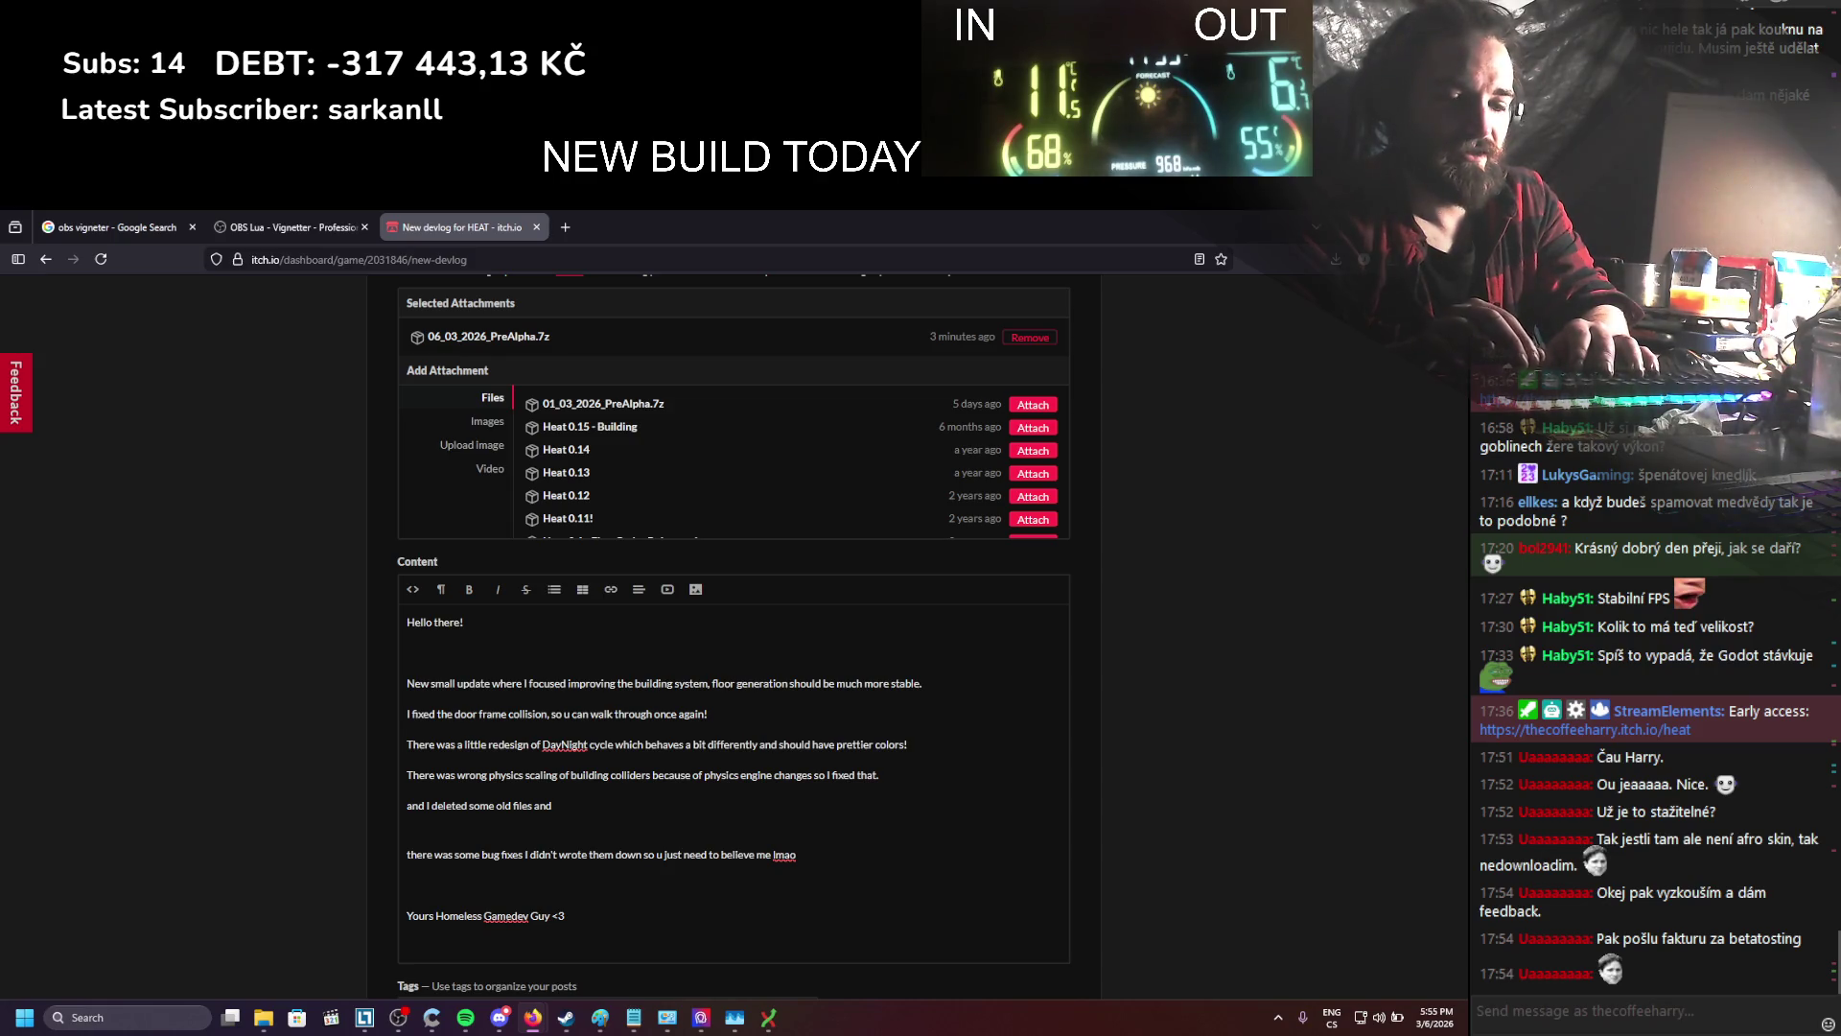
type("system versions.")
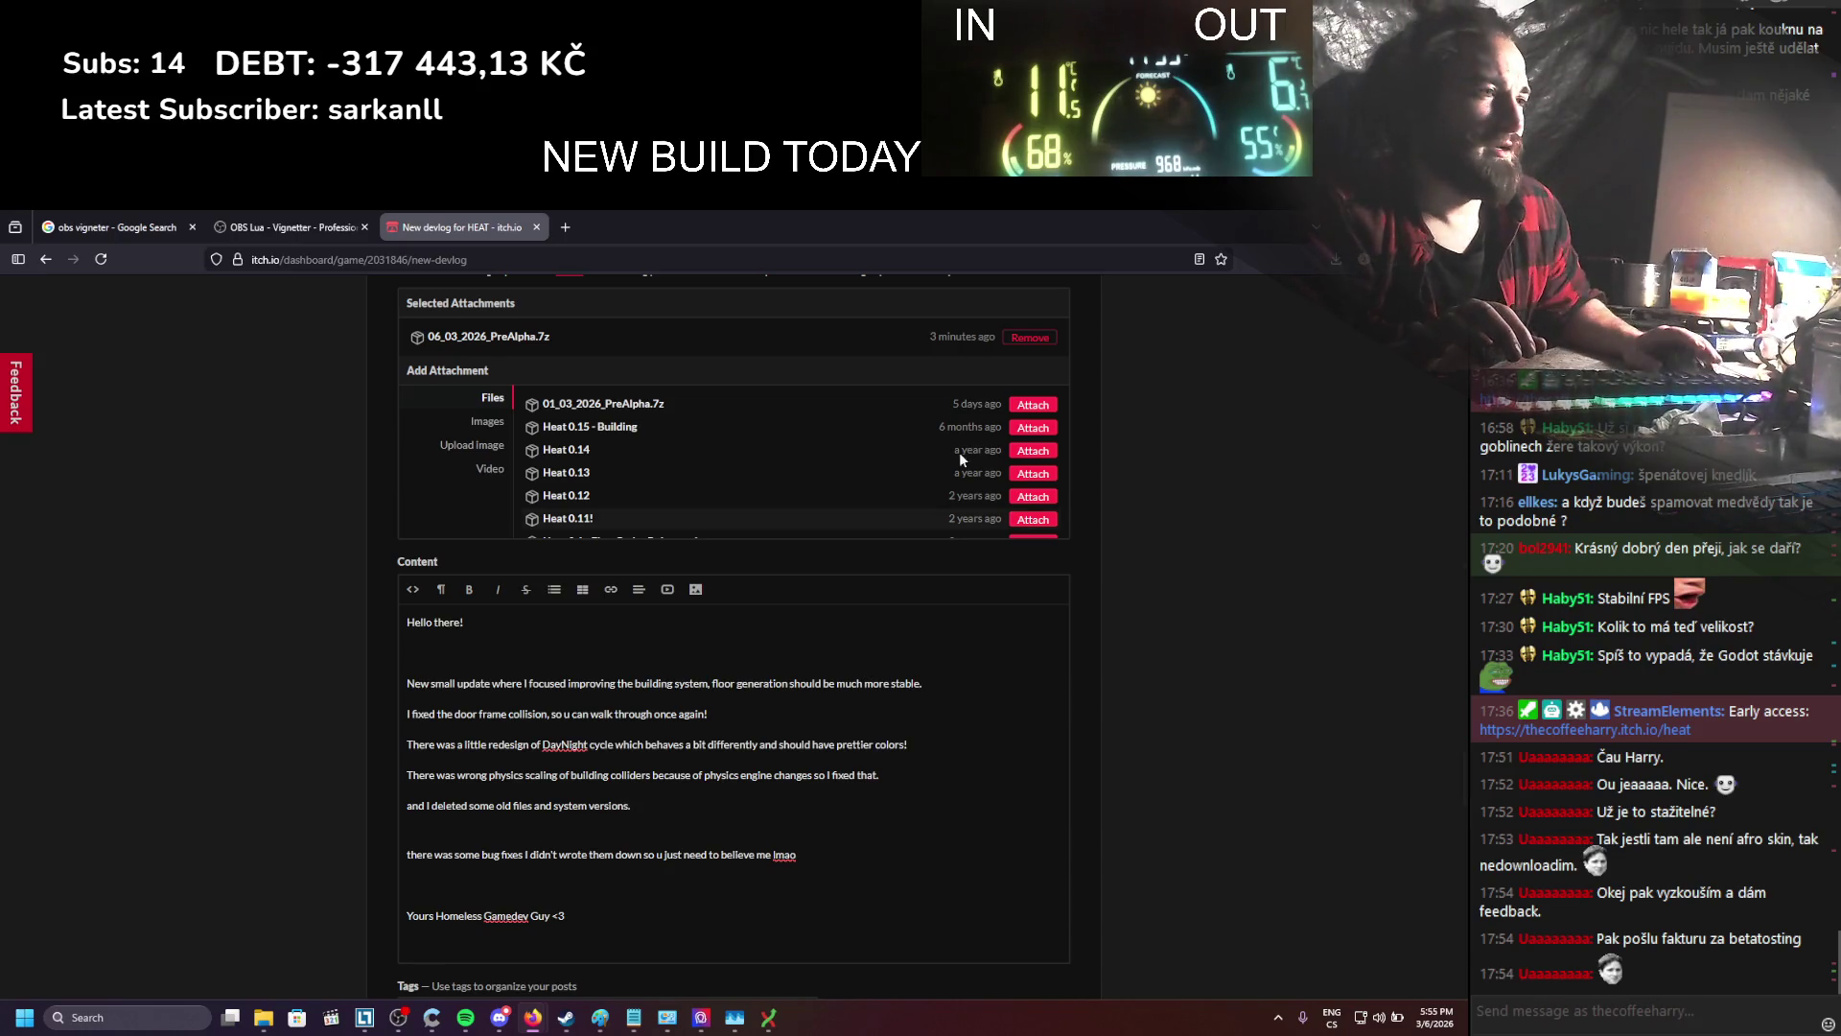
scroll(823, 608, "down", 5)
Set the devlog post's language to English
scroll(823, 616, "down", 1)
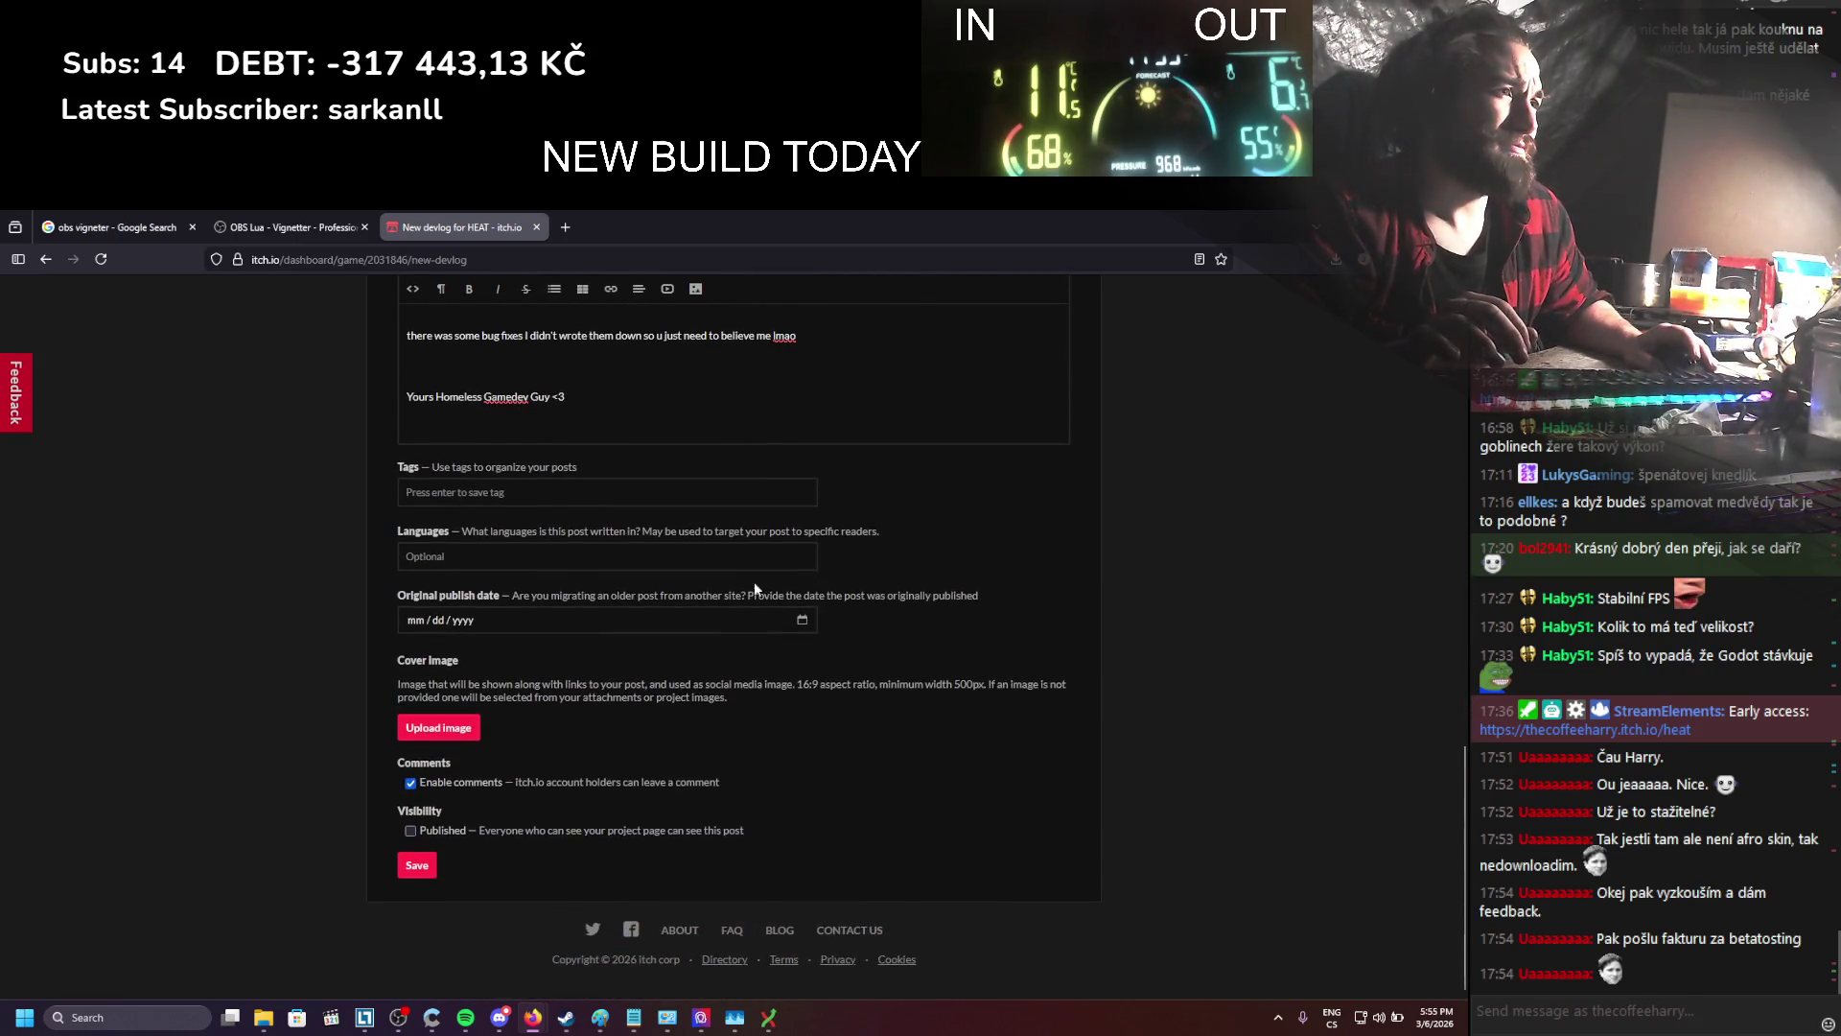
left_click(543, 556)
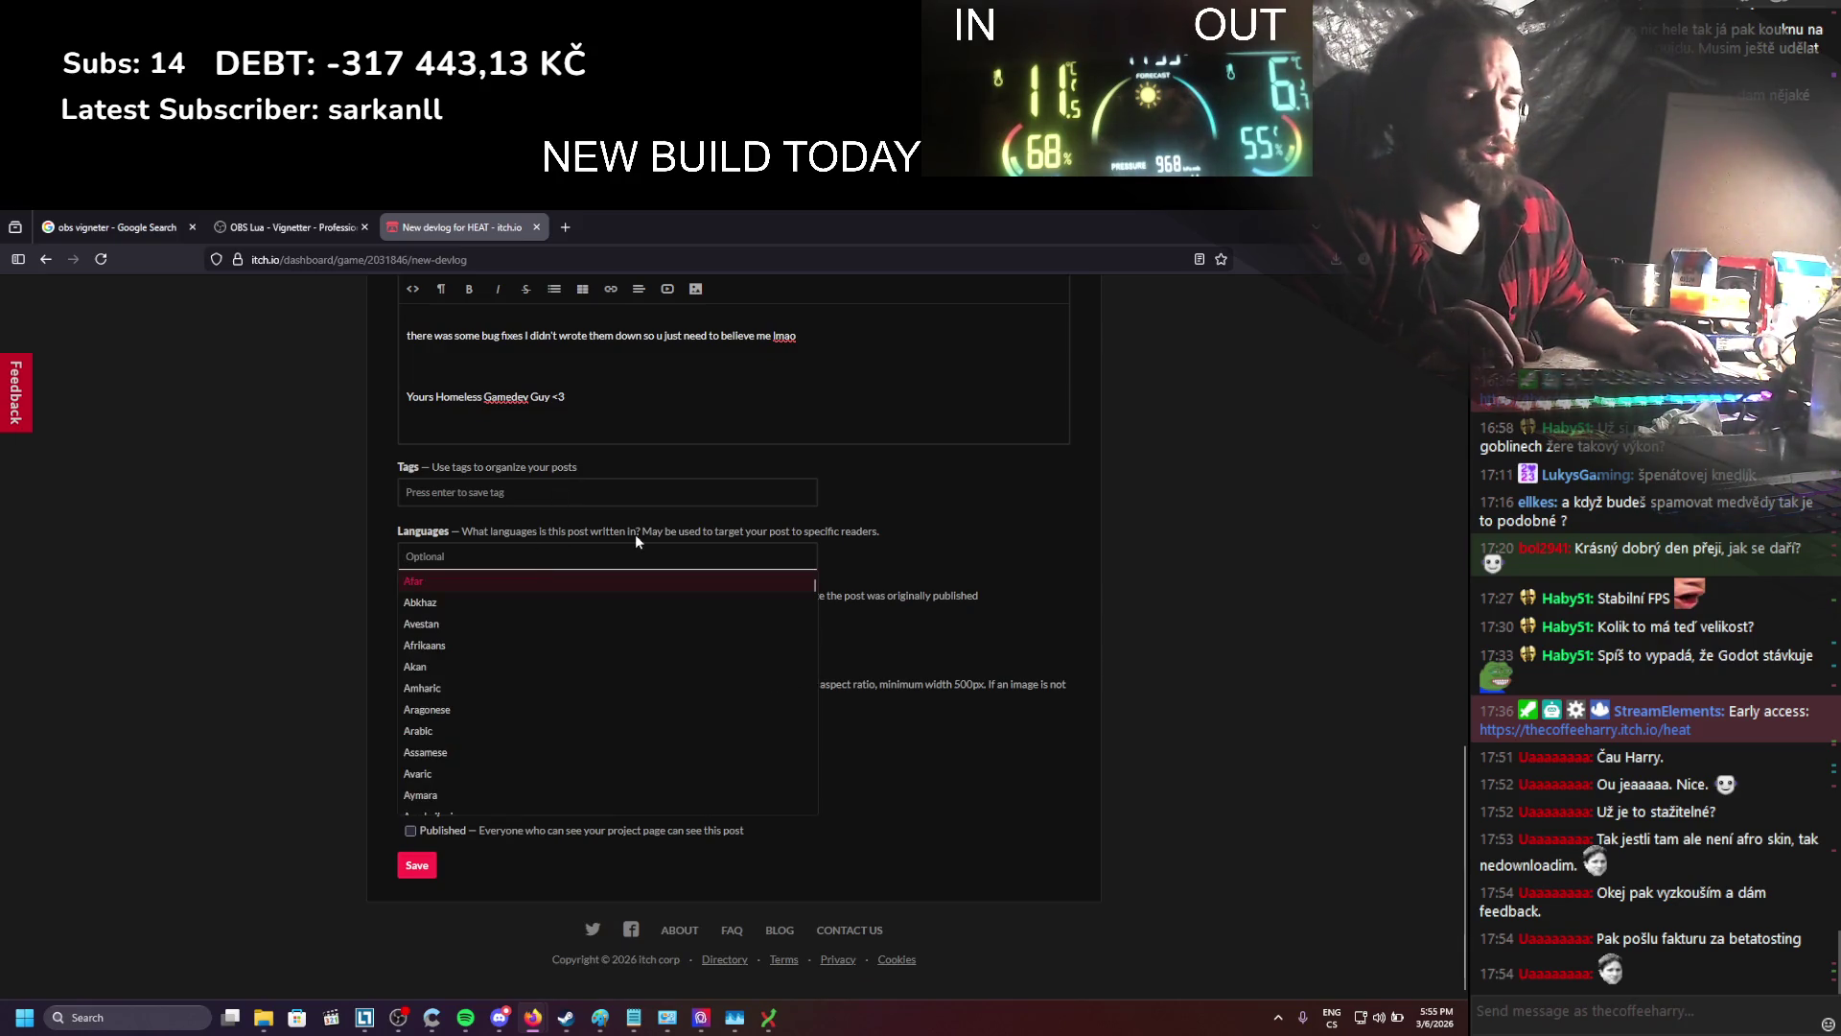
type("eng")
key("Return")
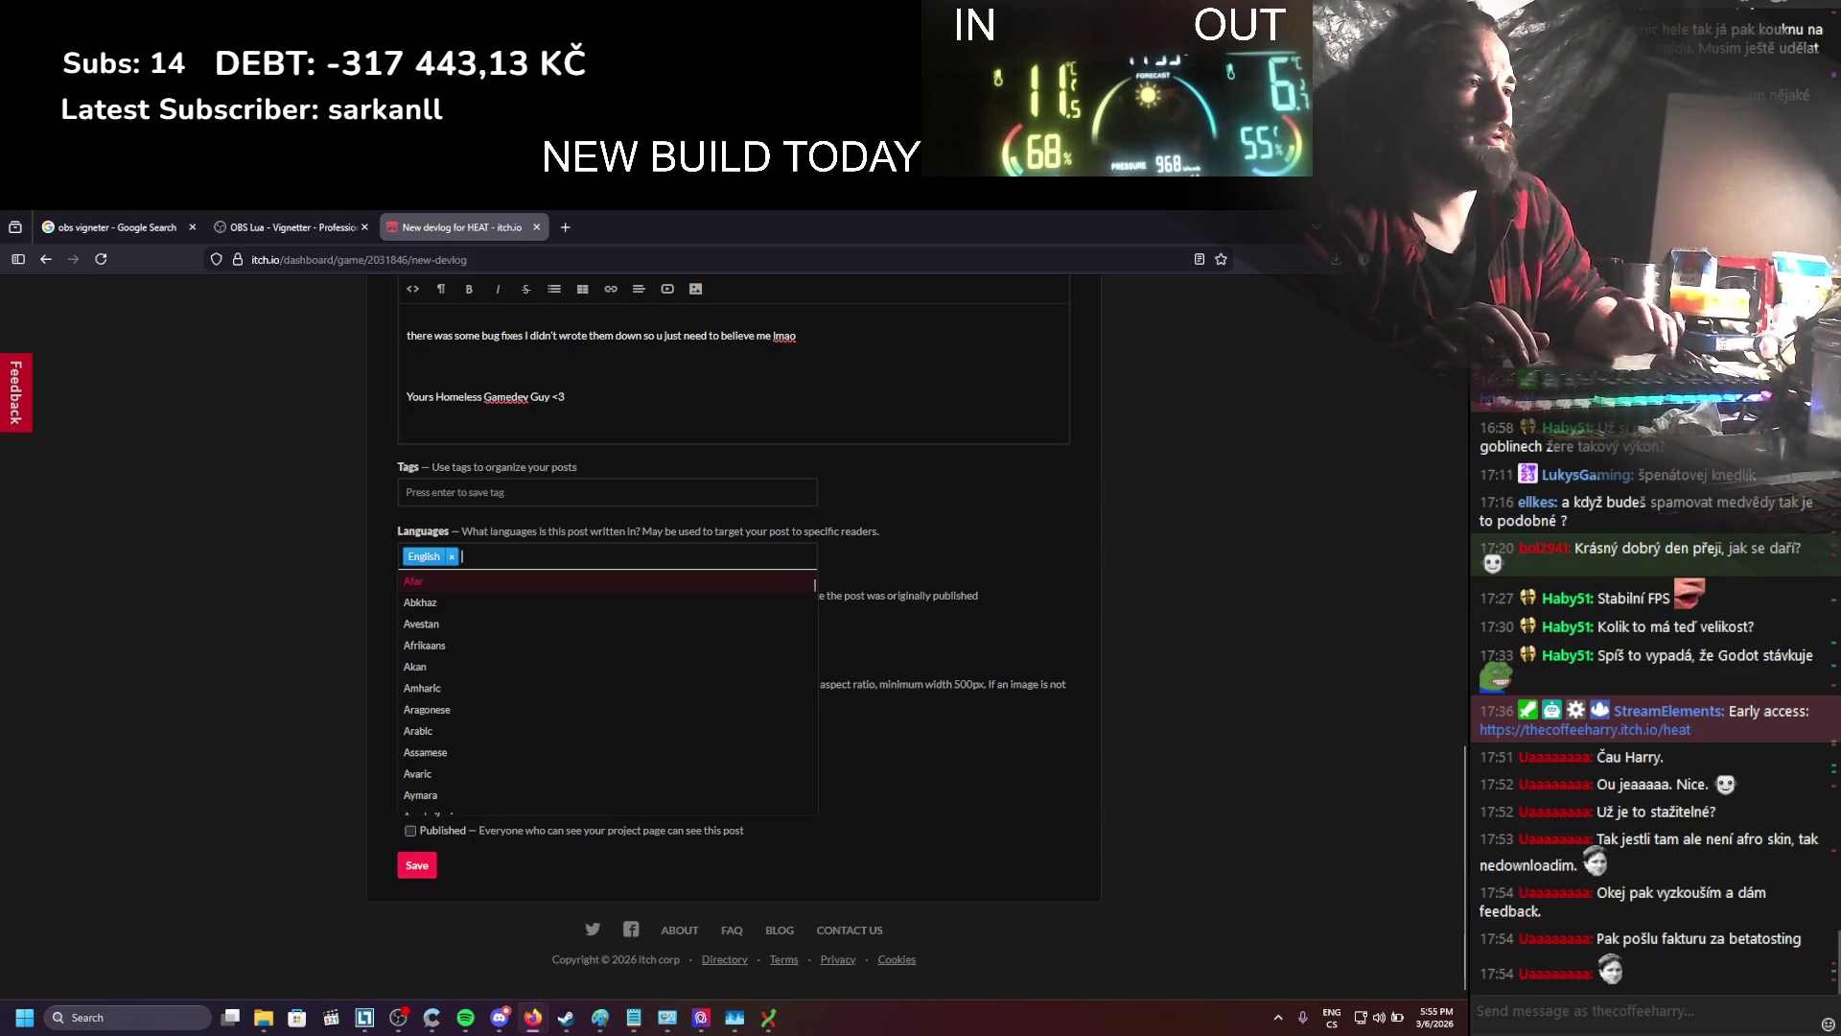
left_click(865, 500)
Set the original publish date to March 6, 2026 and mark the post Published
left_click(566, 625)
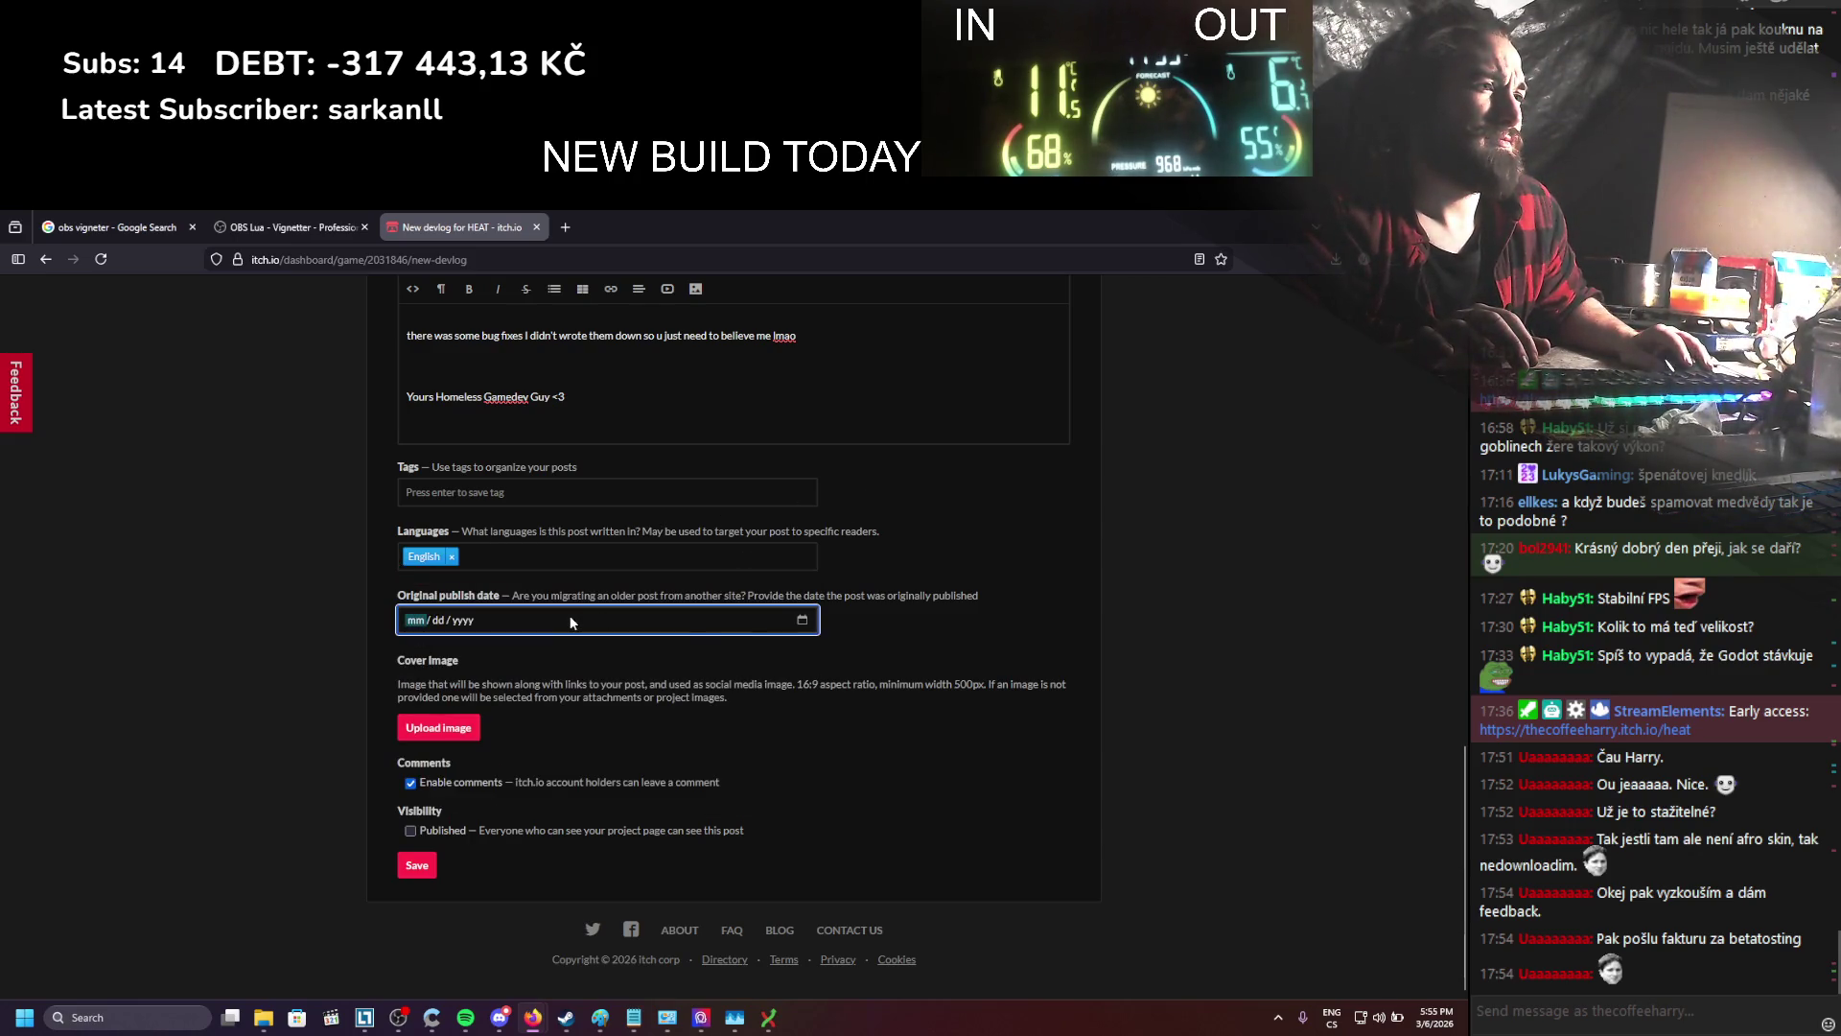
left_click(802, 621)
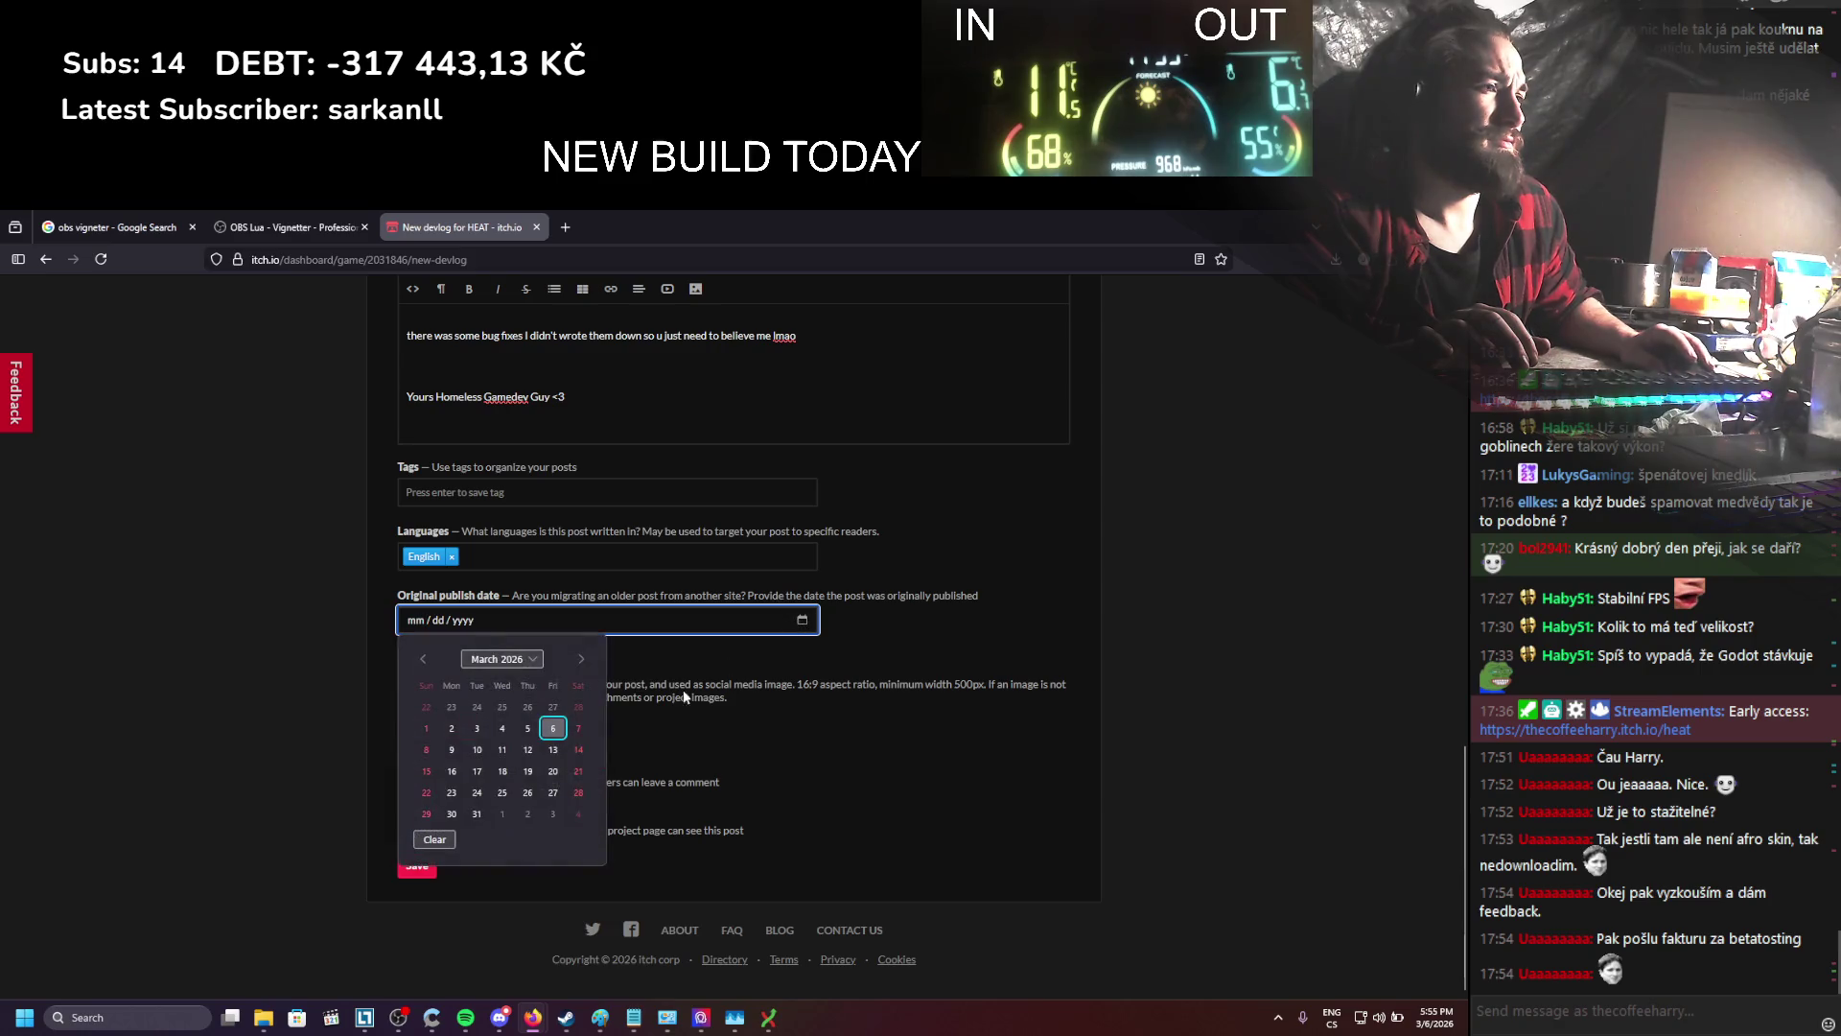
left_click(554, 732)
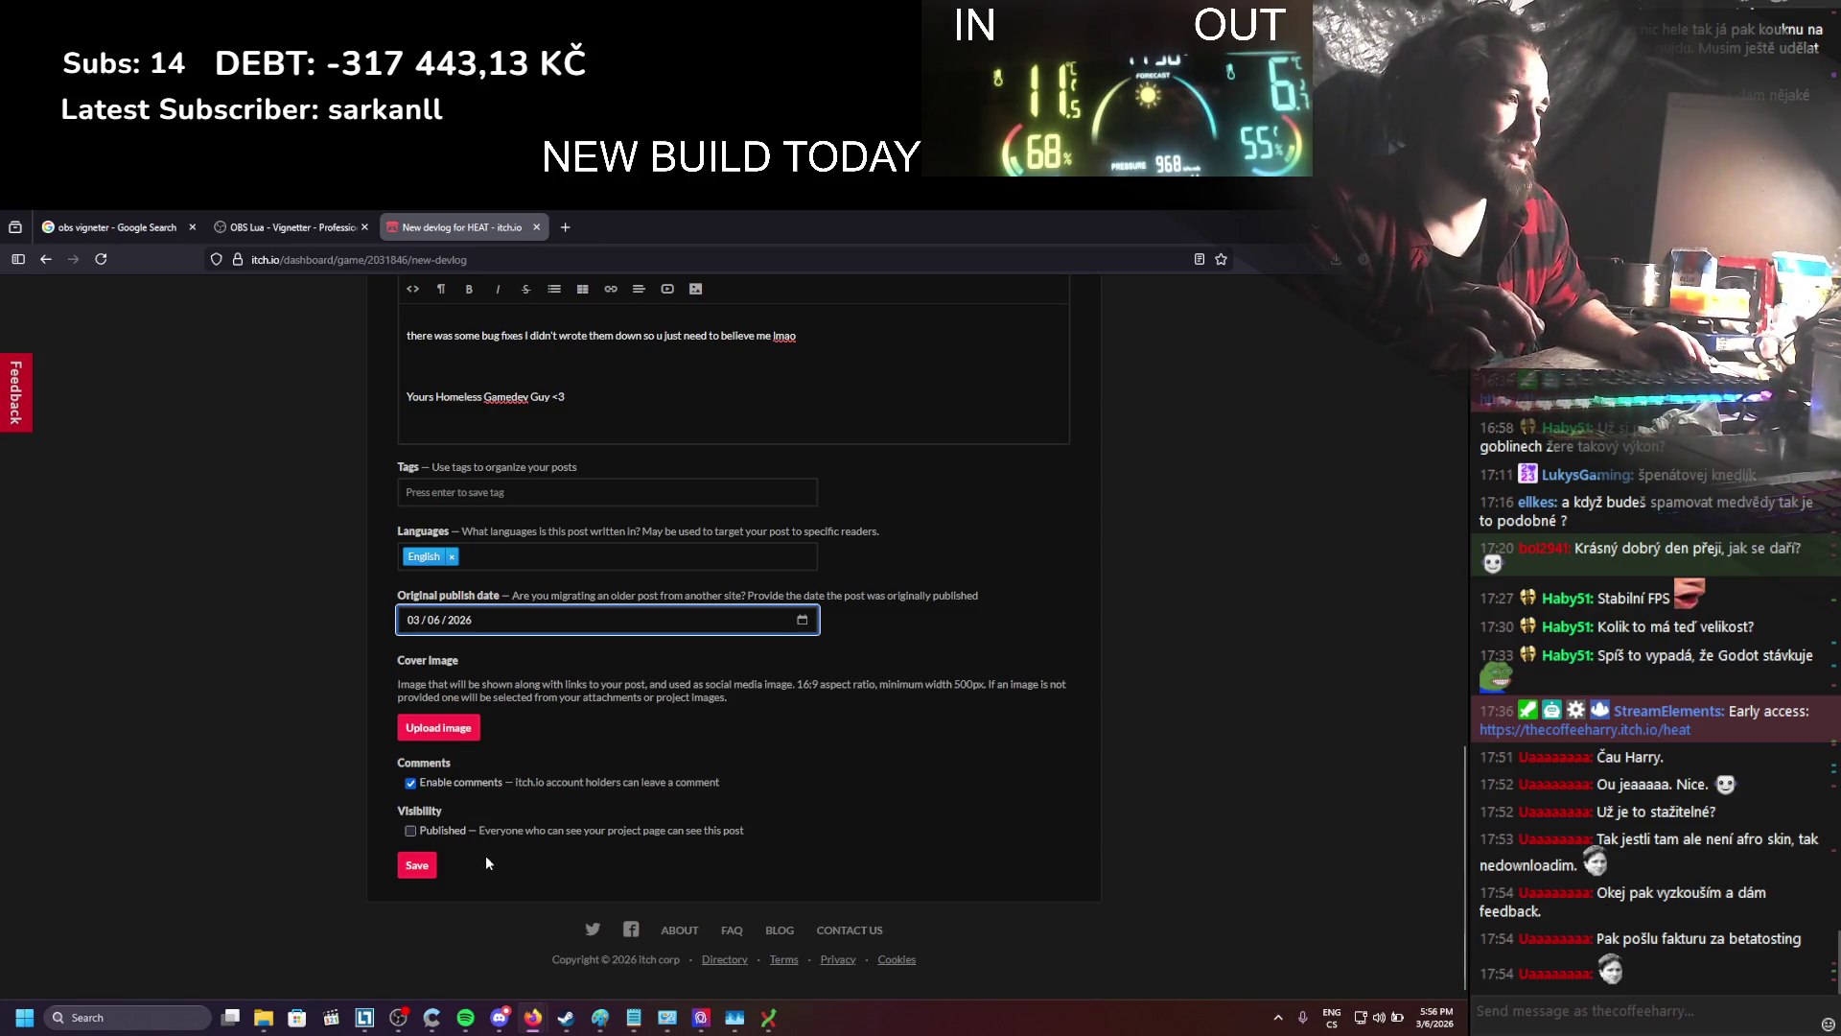
left_click(422, 830)
Save the devlog and scroll through the live '06_03_2026 Update' post to check it
left_click(416, 866)
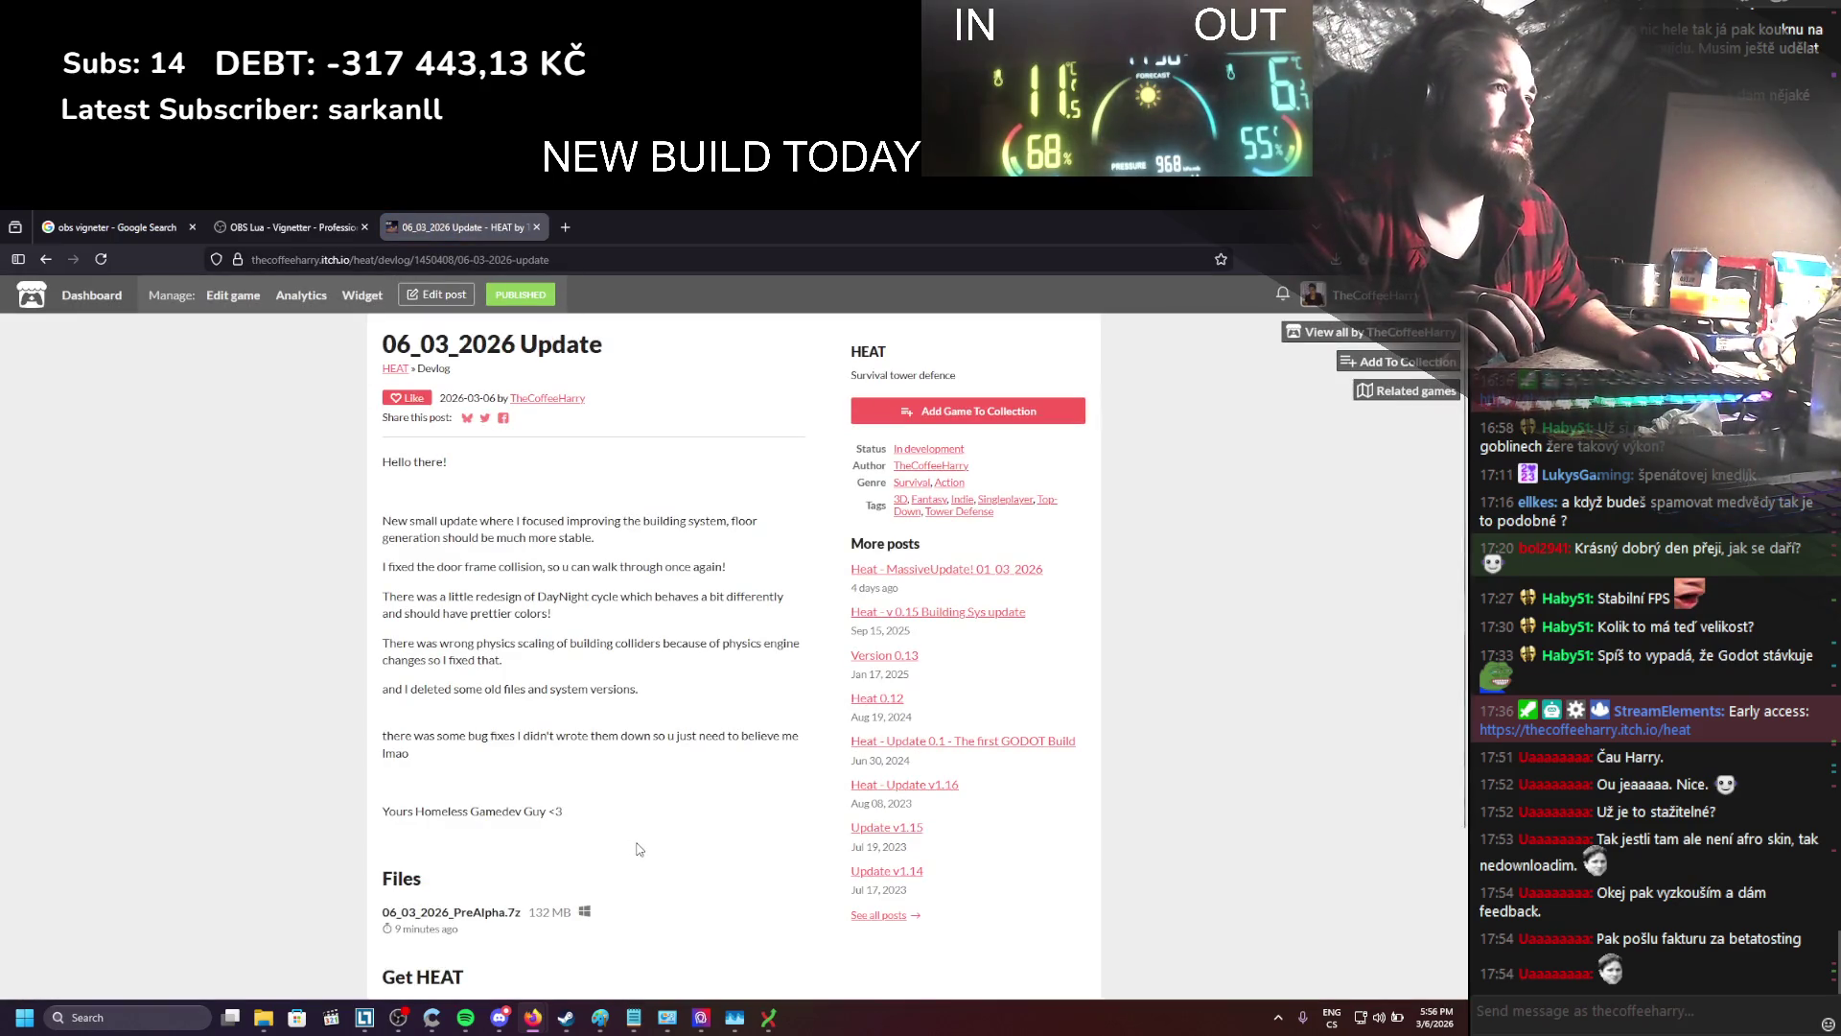
scroll(639, 835, "down", 2)
scroll(638, 831, "up", 2)
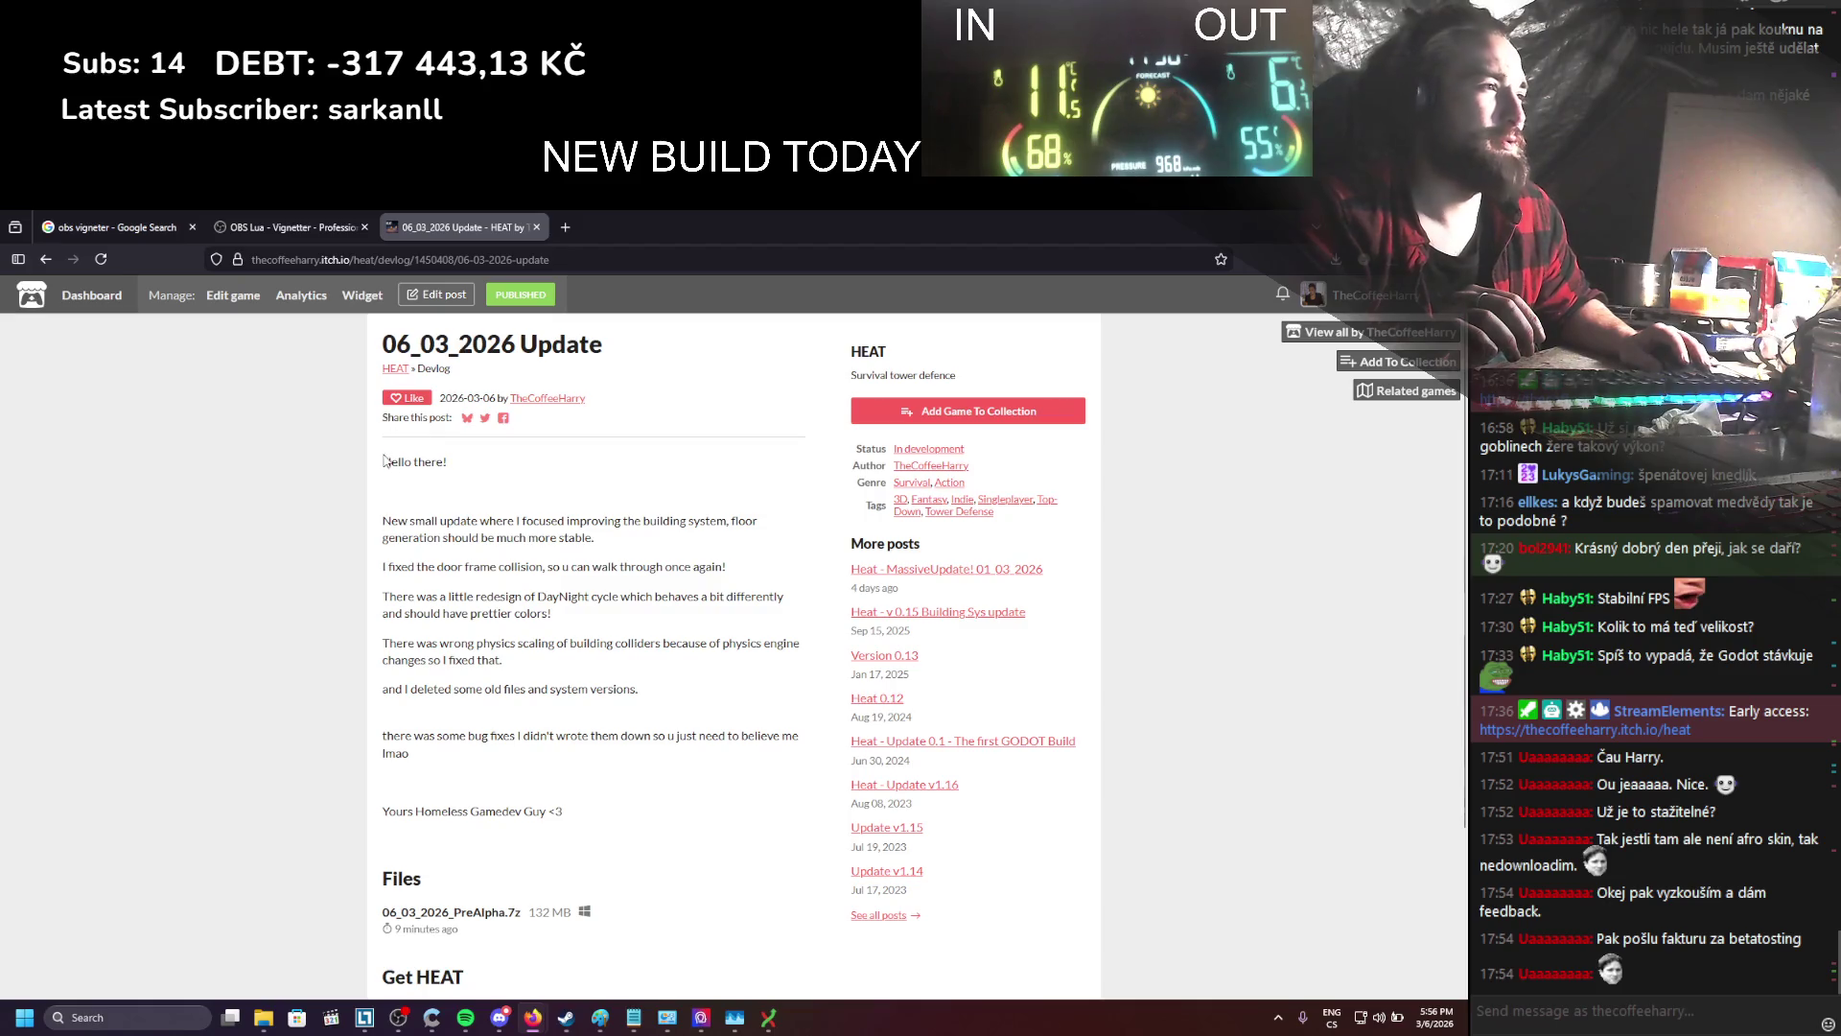
scroll(606, 662, "down", 2)
scroll(606, 662, "down", 1)
scroll(575, 643, "up", 3)
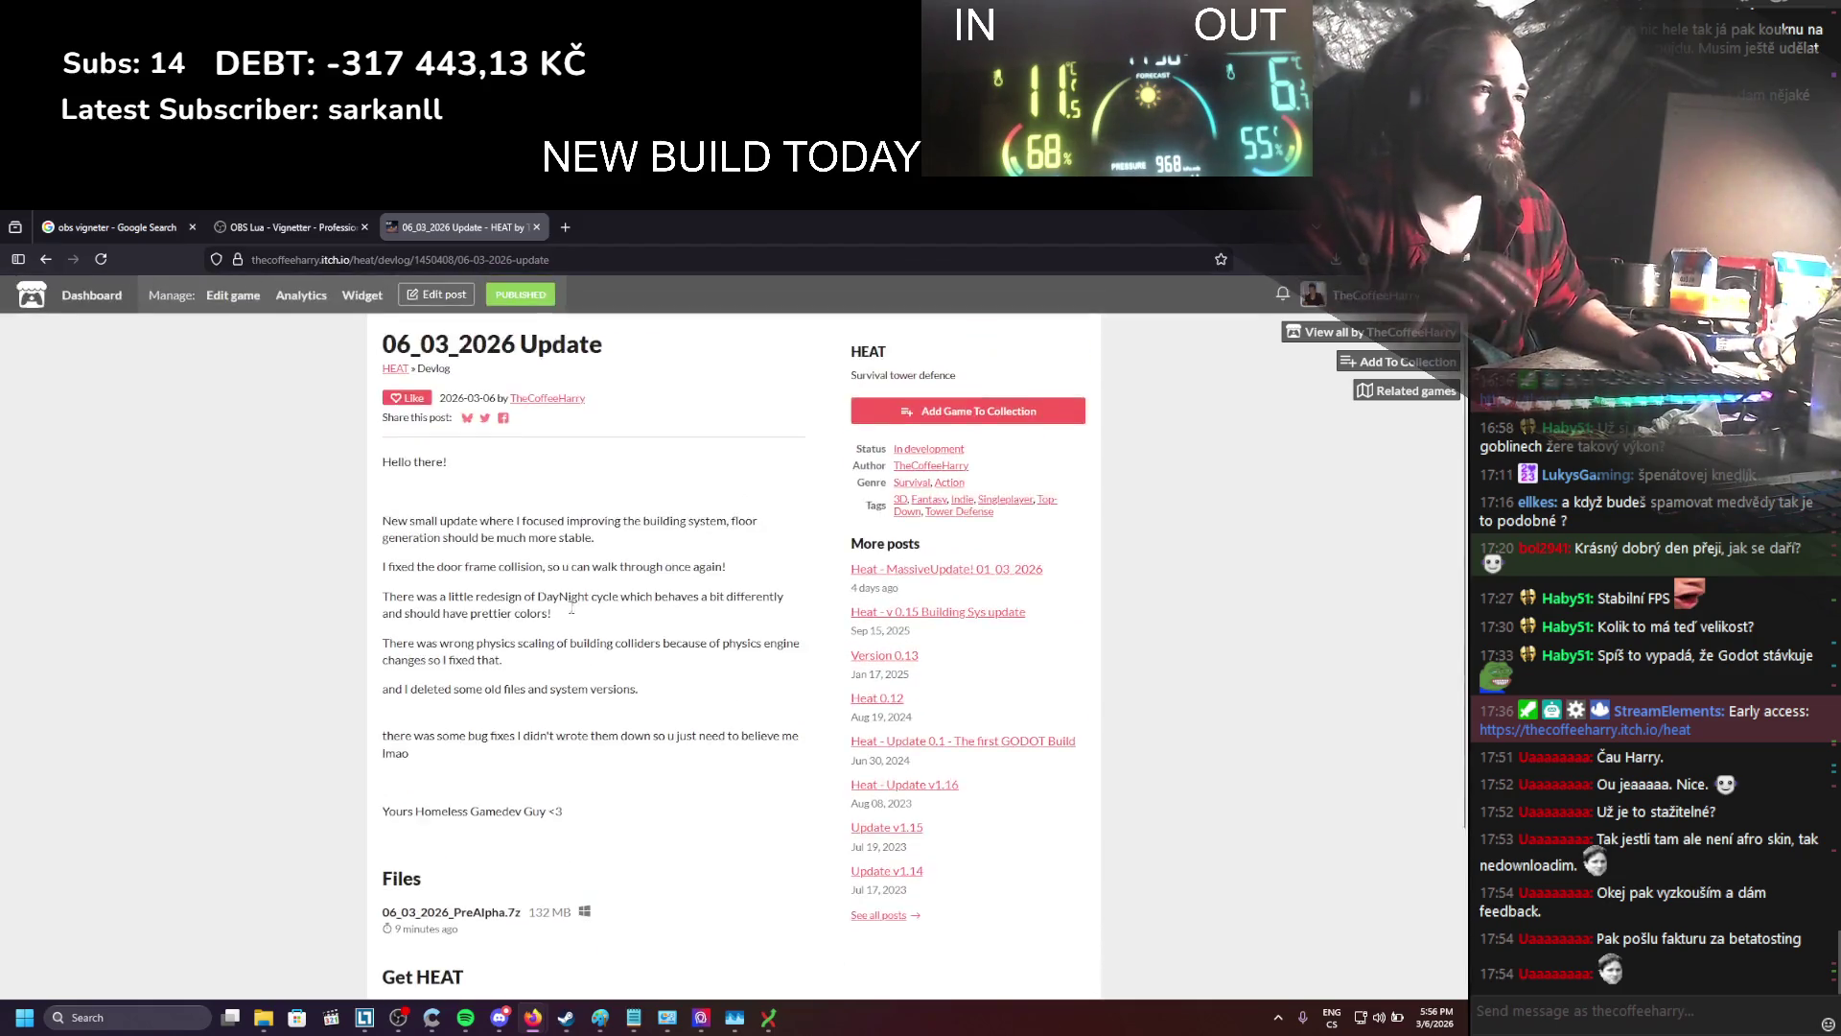
scroll(570, 640, "down", 3)
scroll(580, 638, "up", 3)
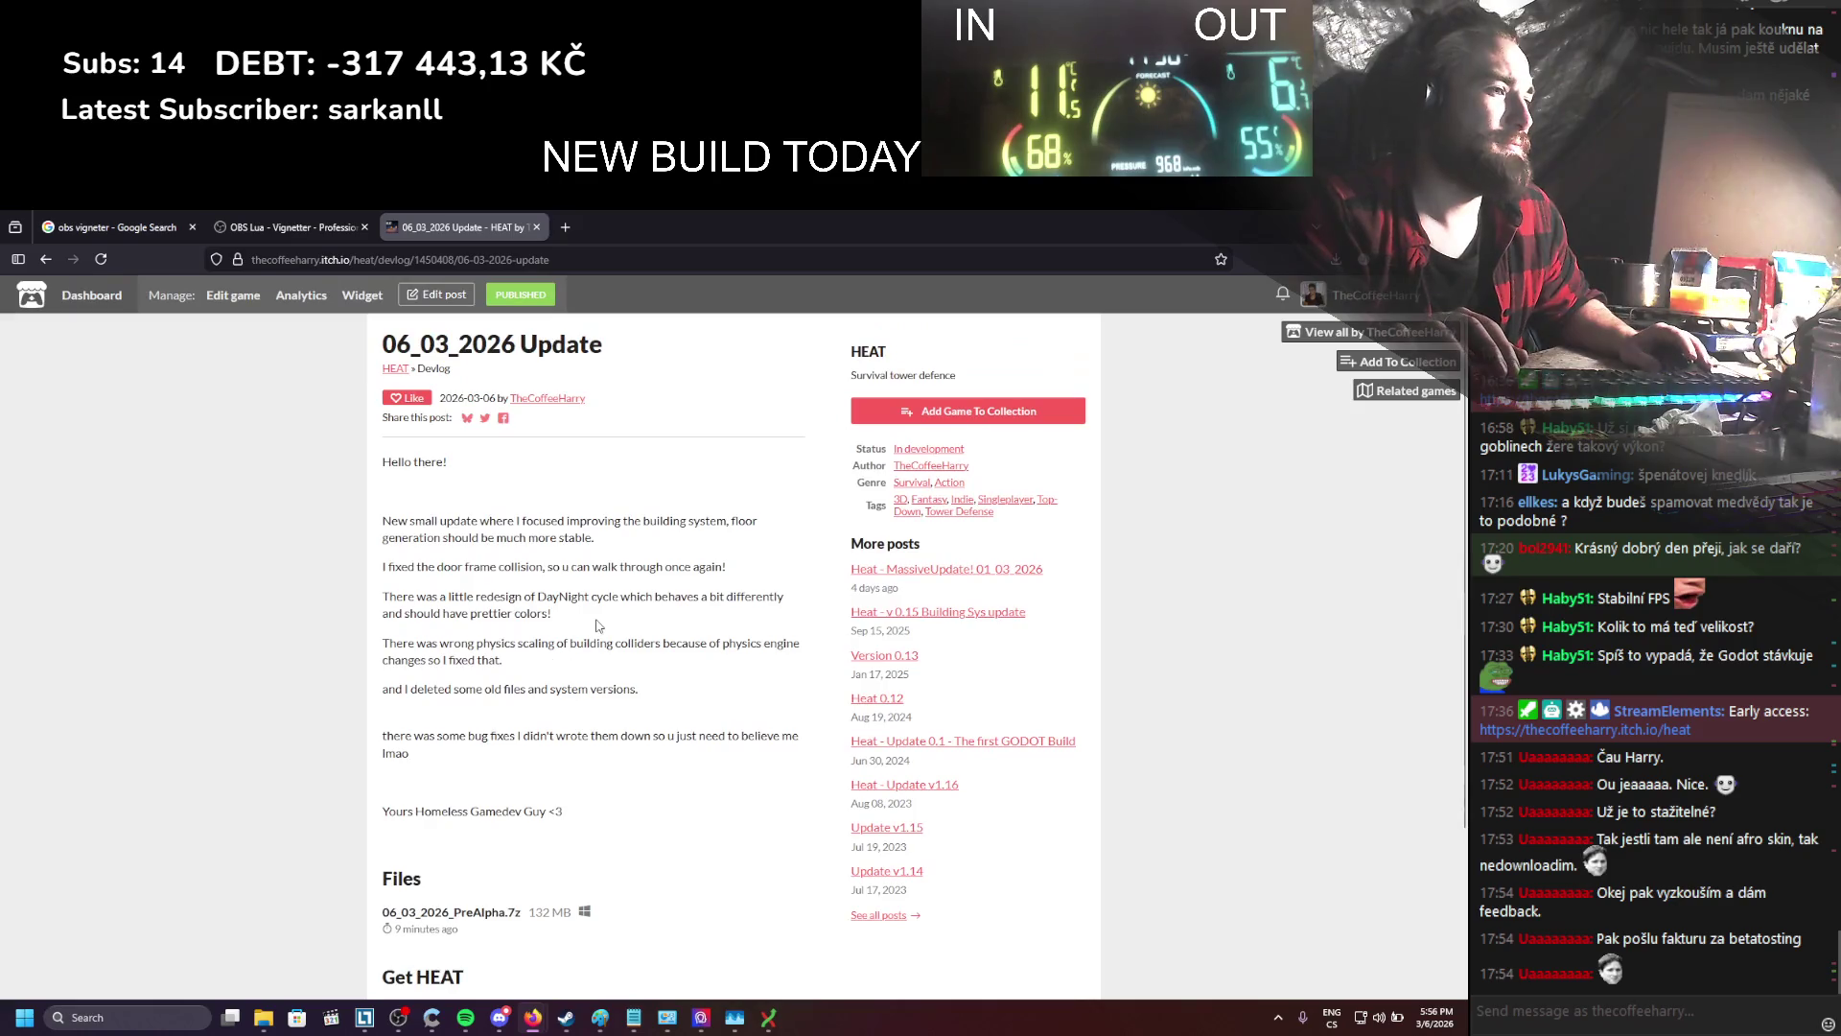
scroll(592, 629, "down", 3)
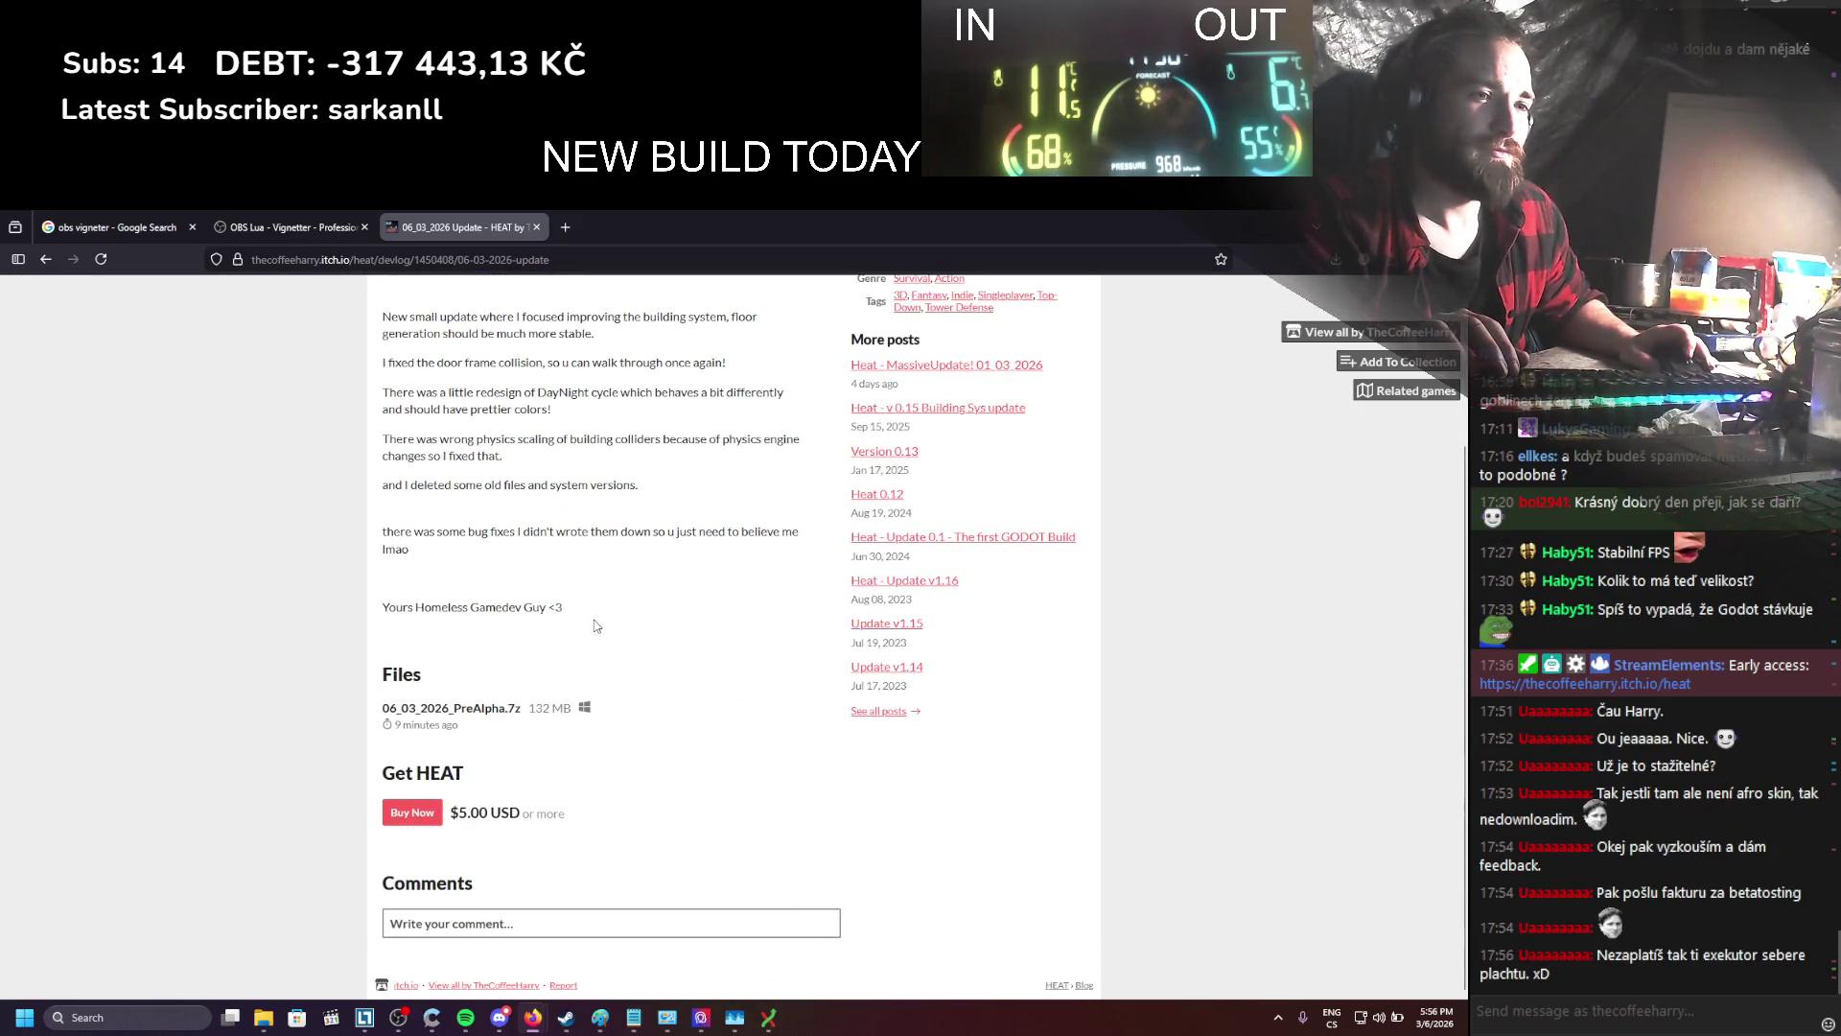
scroll(595, 626, "up", 3)
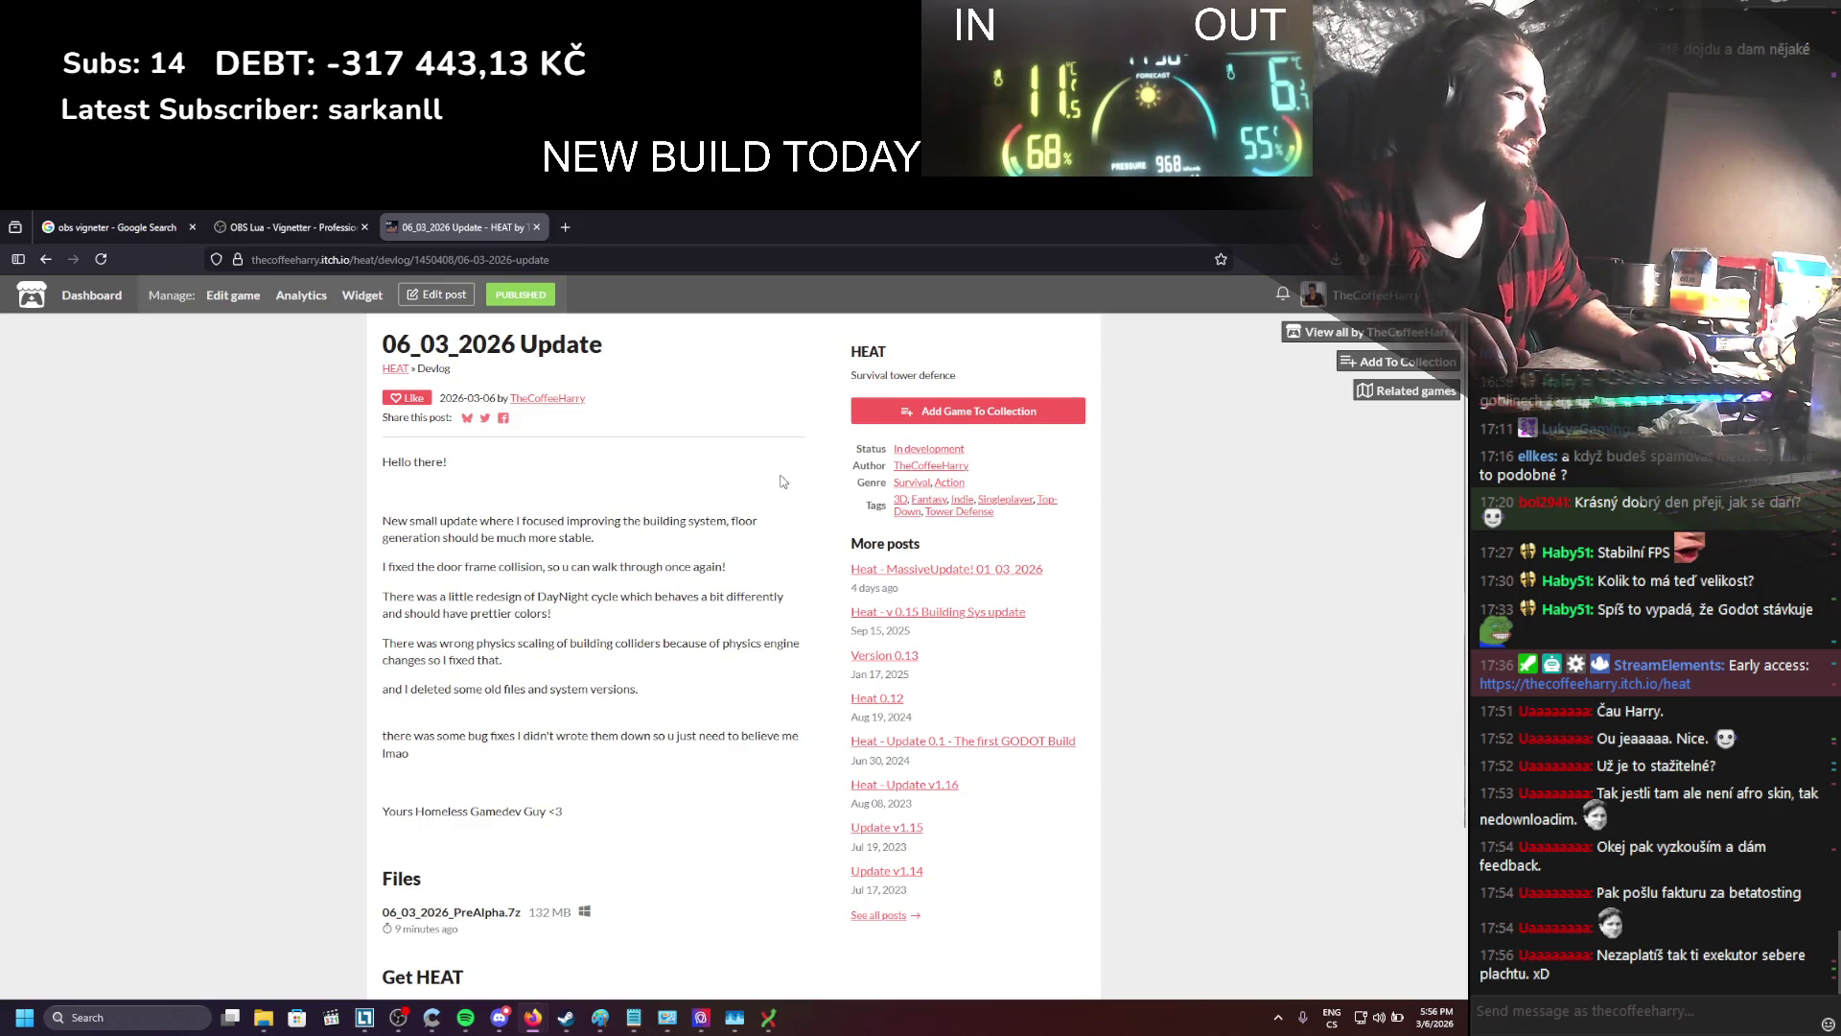
Copy the devlog address and post 'NEW build is up!' in the Detail Software Discord server
key("ctrl+l")
key("alt+Tab")
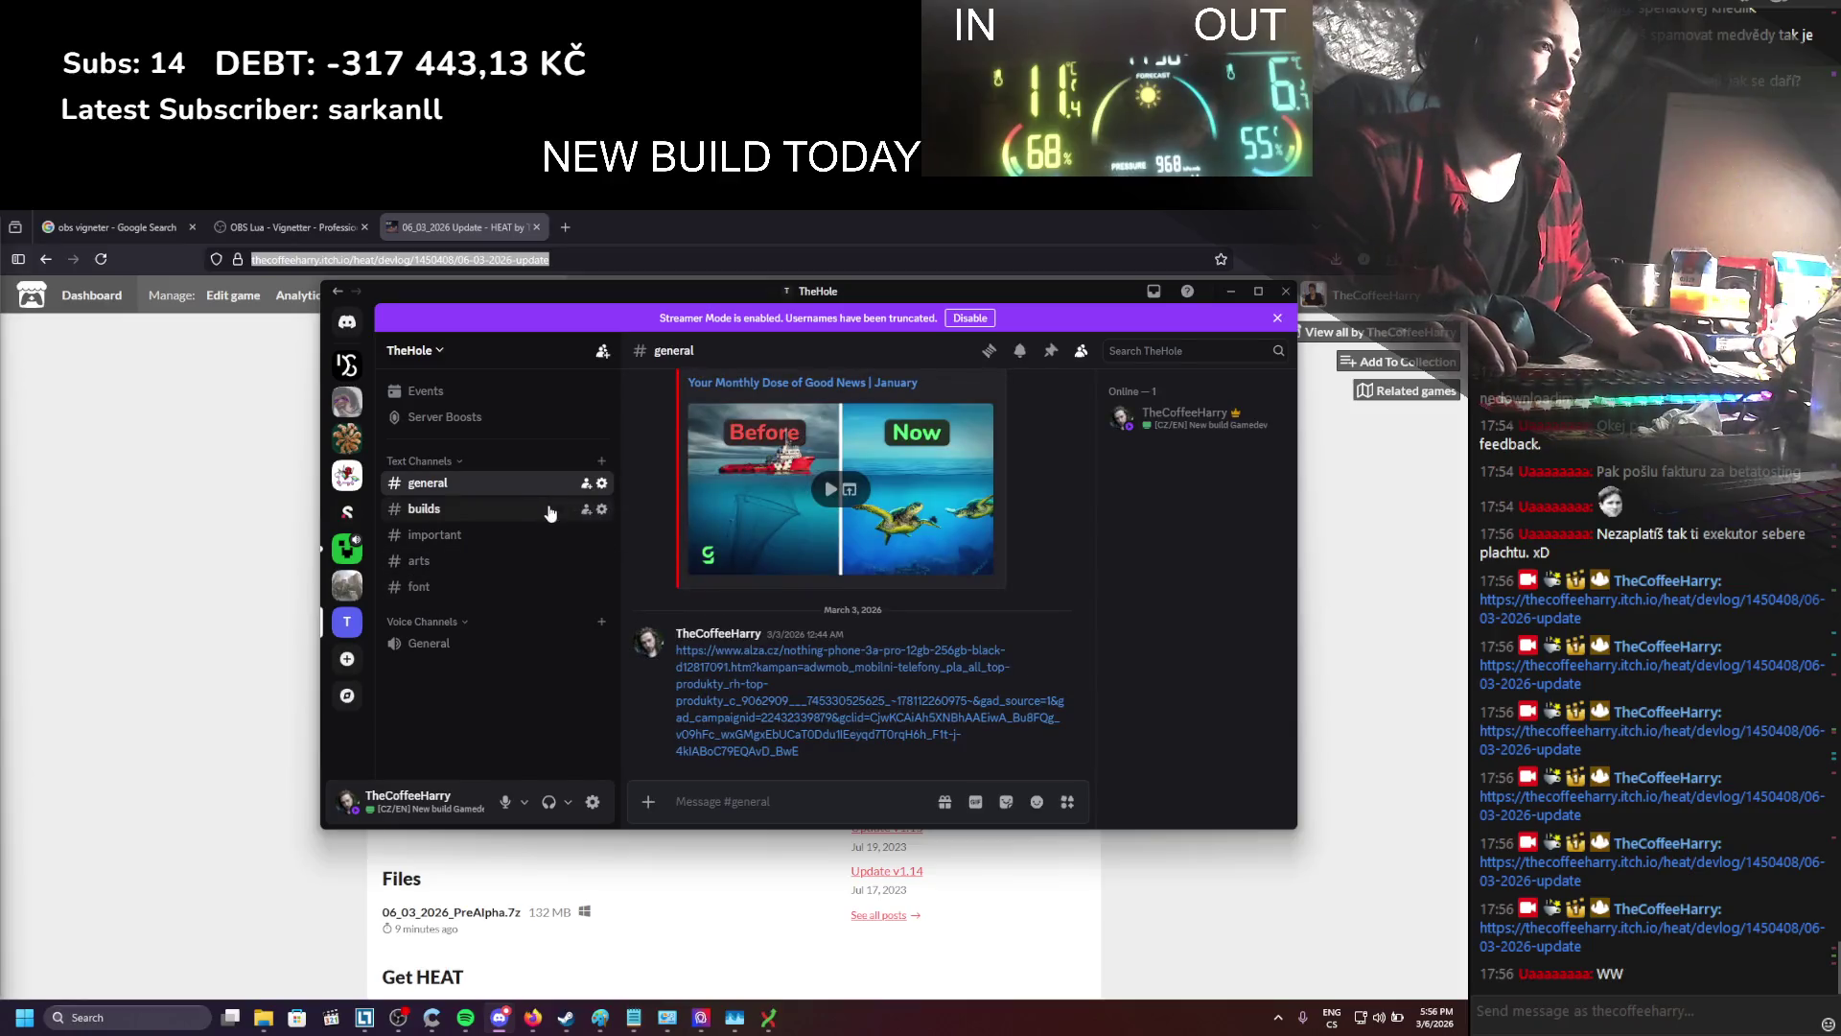
left_click(346, 364)
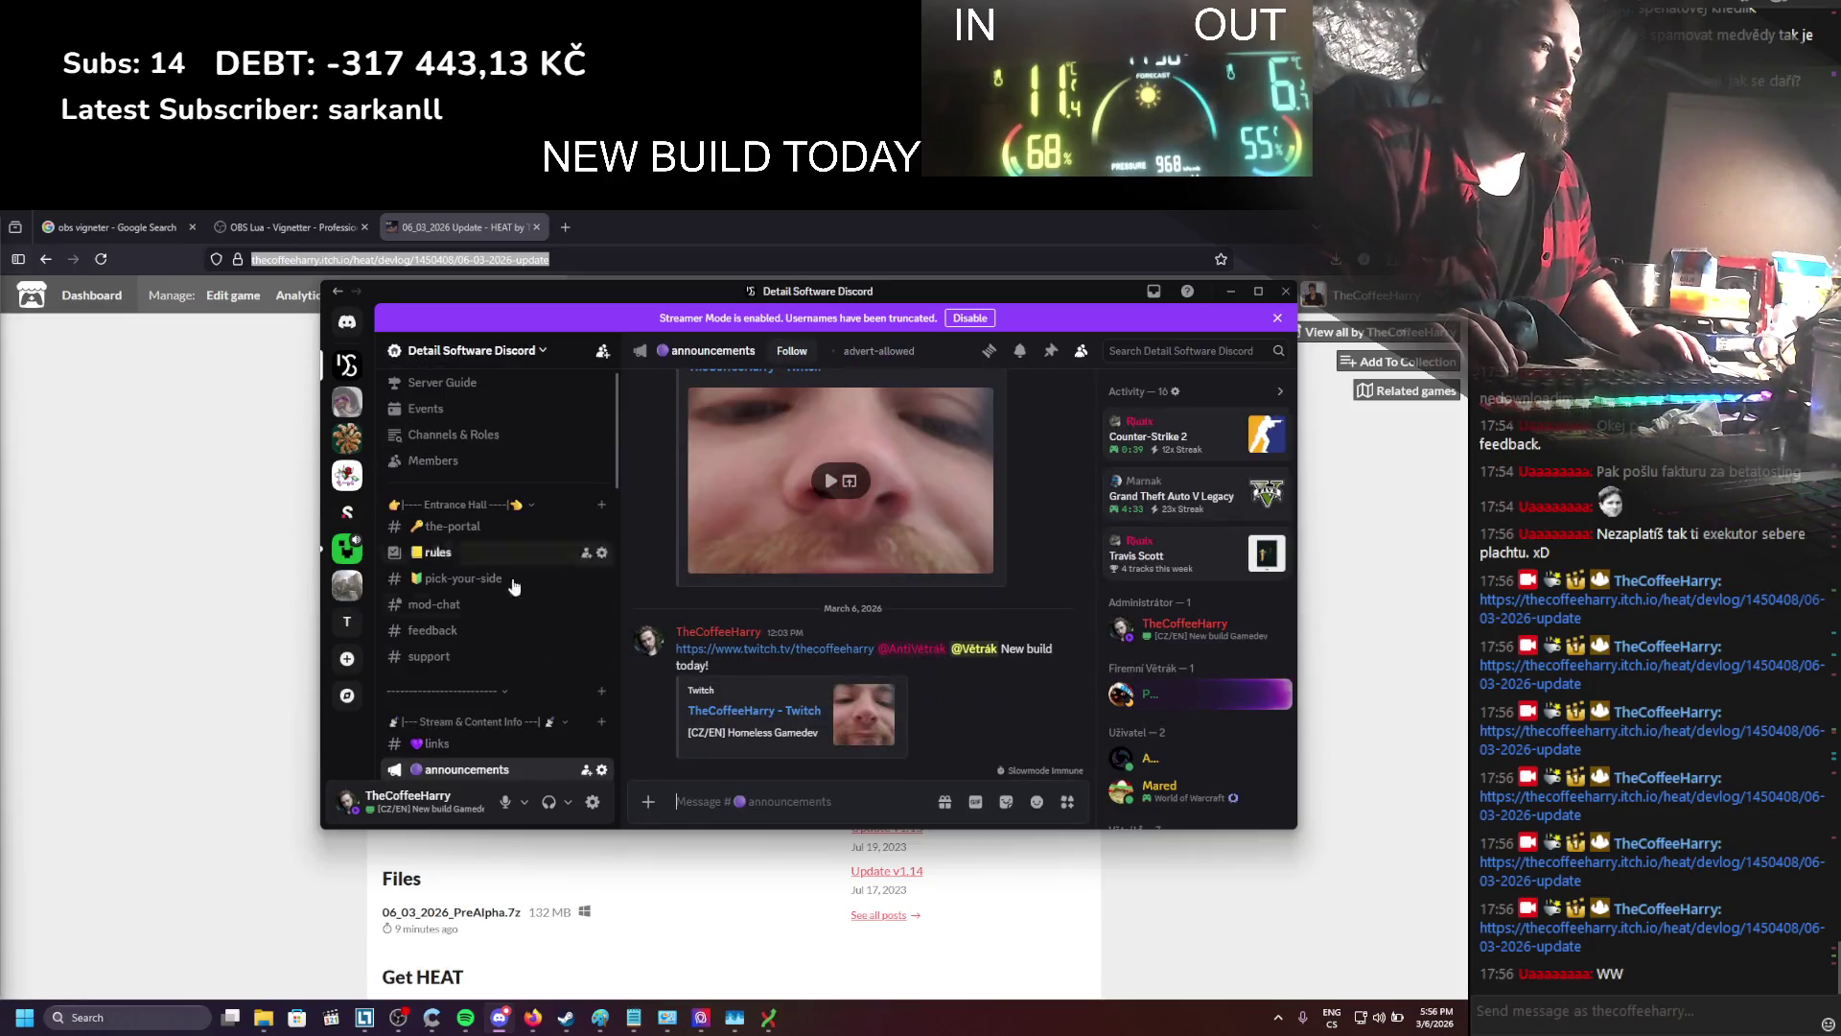
type("NE")
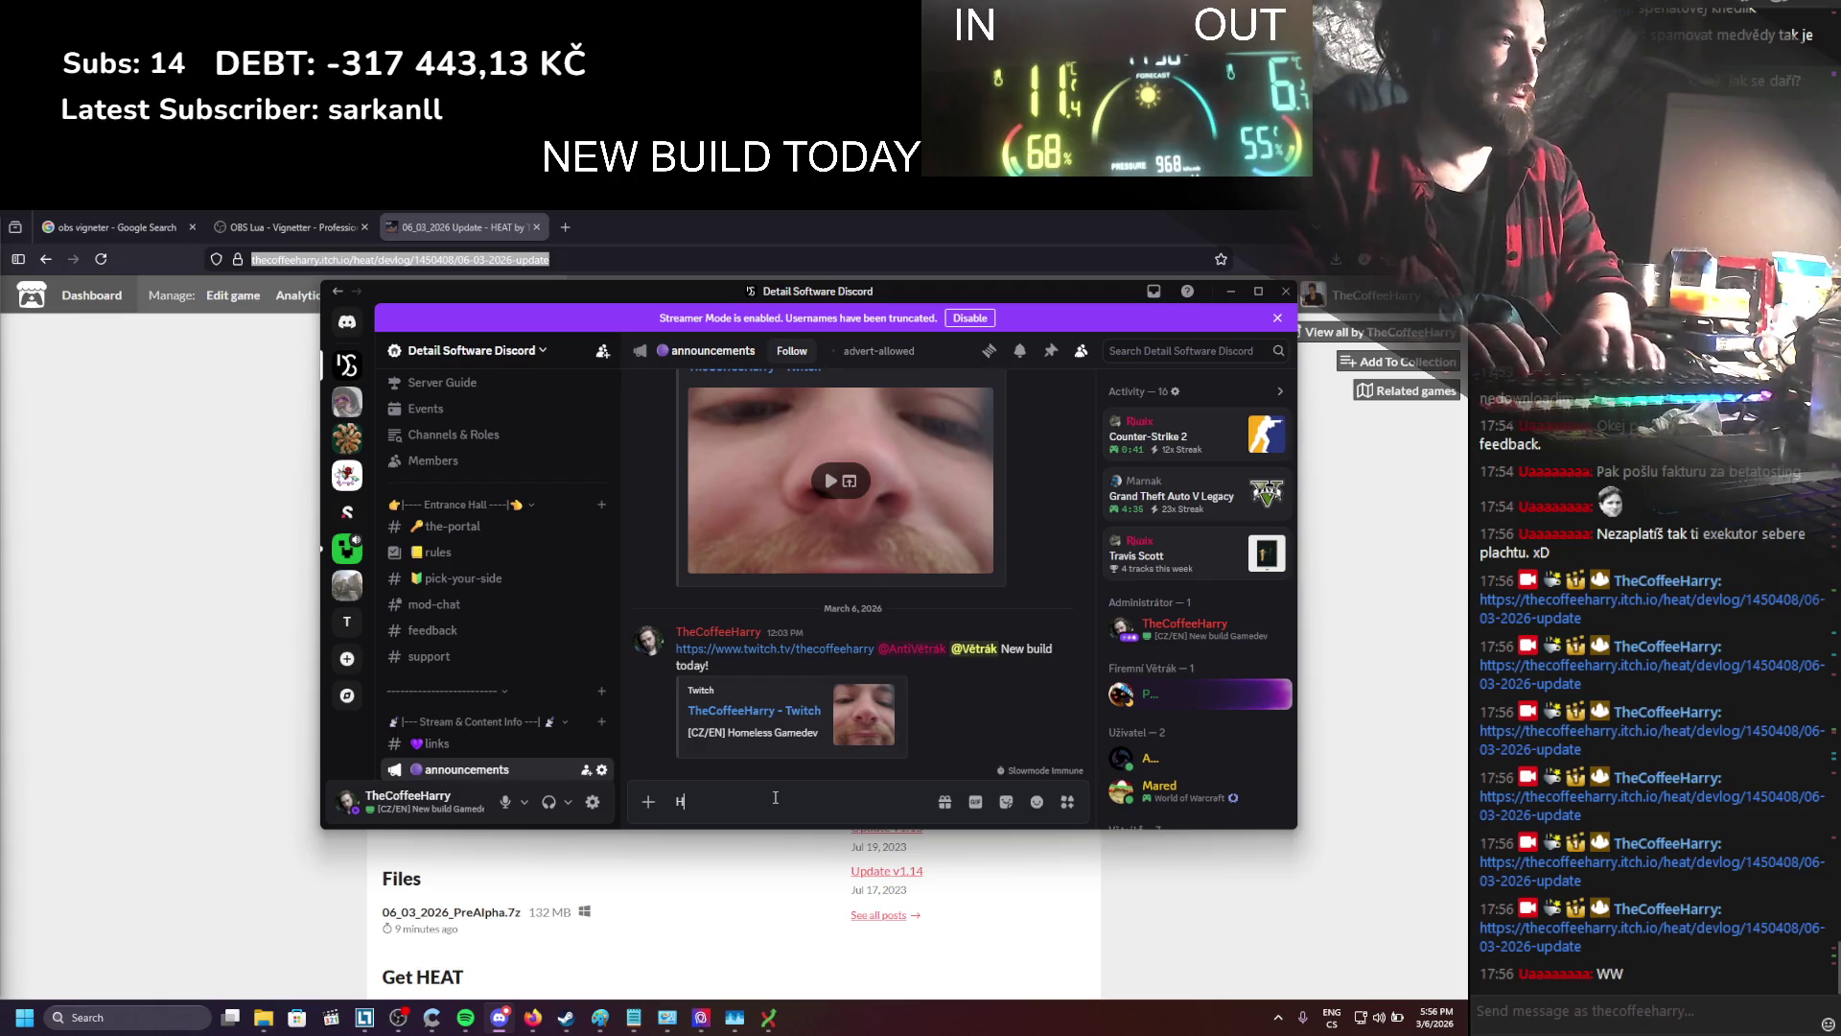
type("W build is")
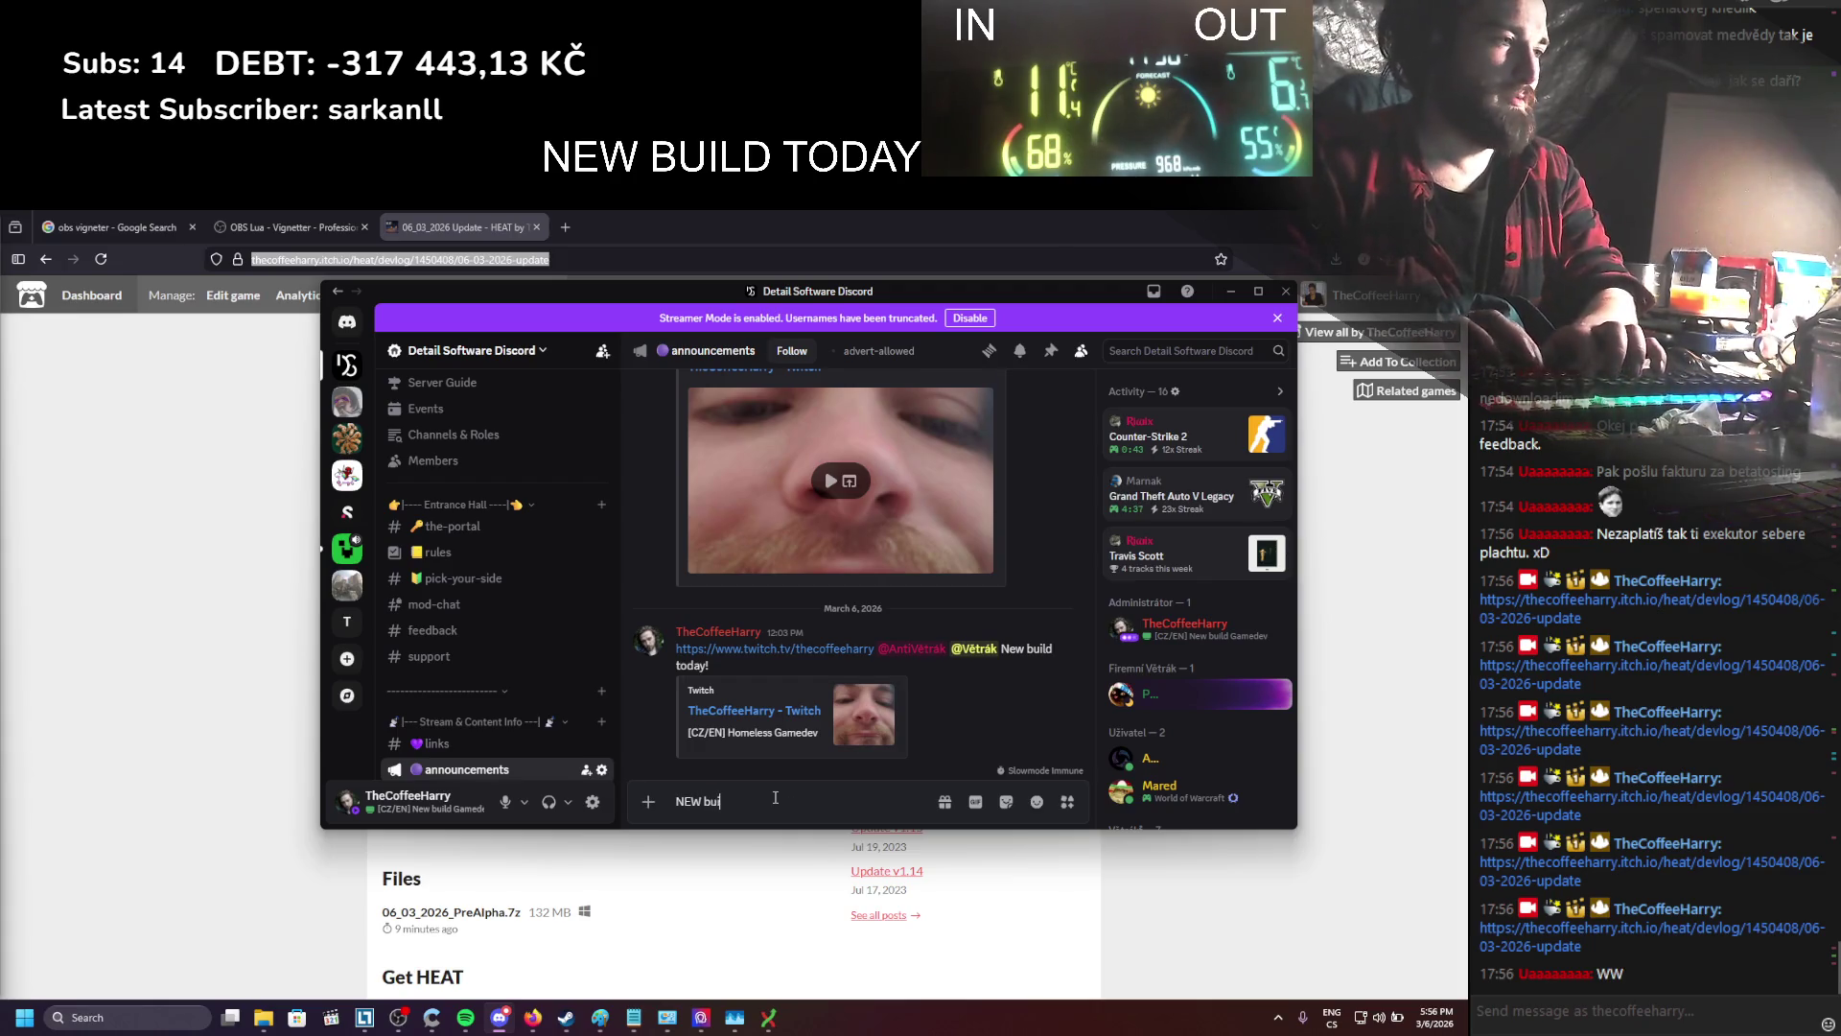
type(" up")
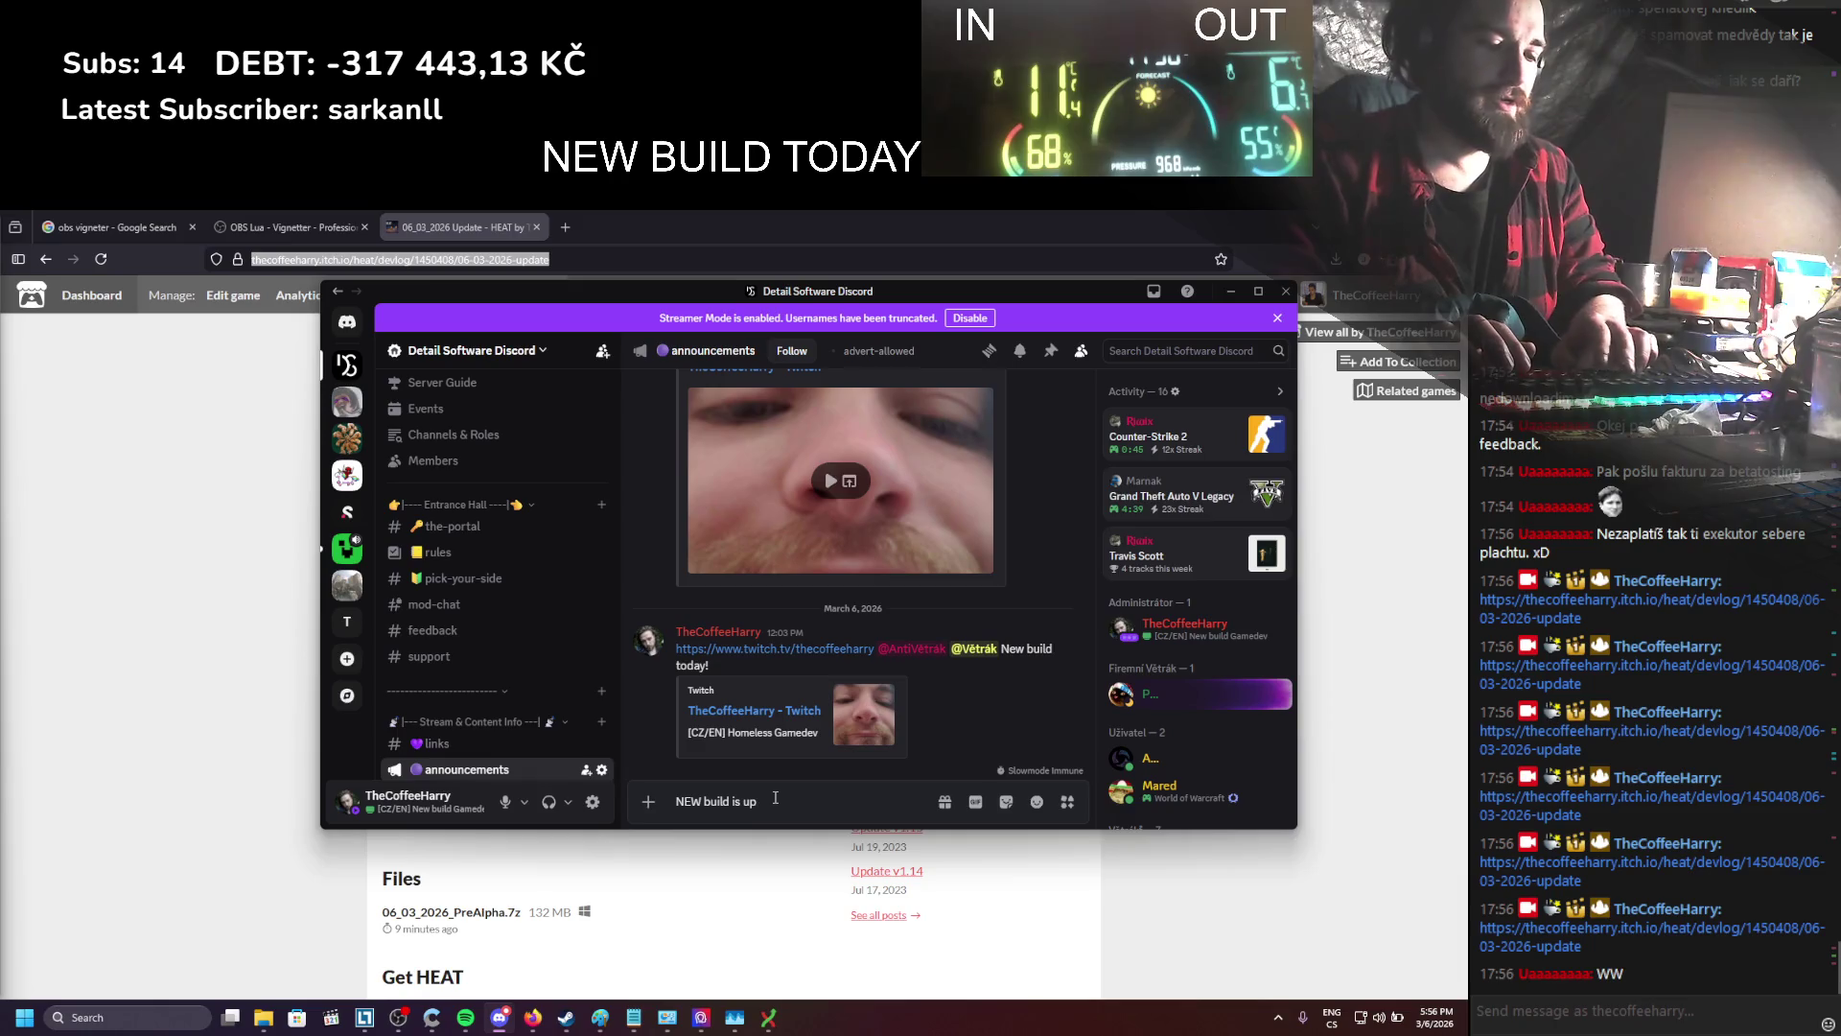
type("!")
key("Return")
Post the follow-up line 'Daynight cycle rework'
type("new dayning")
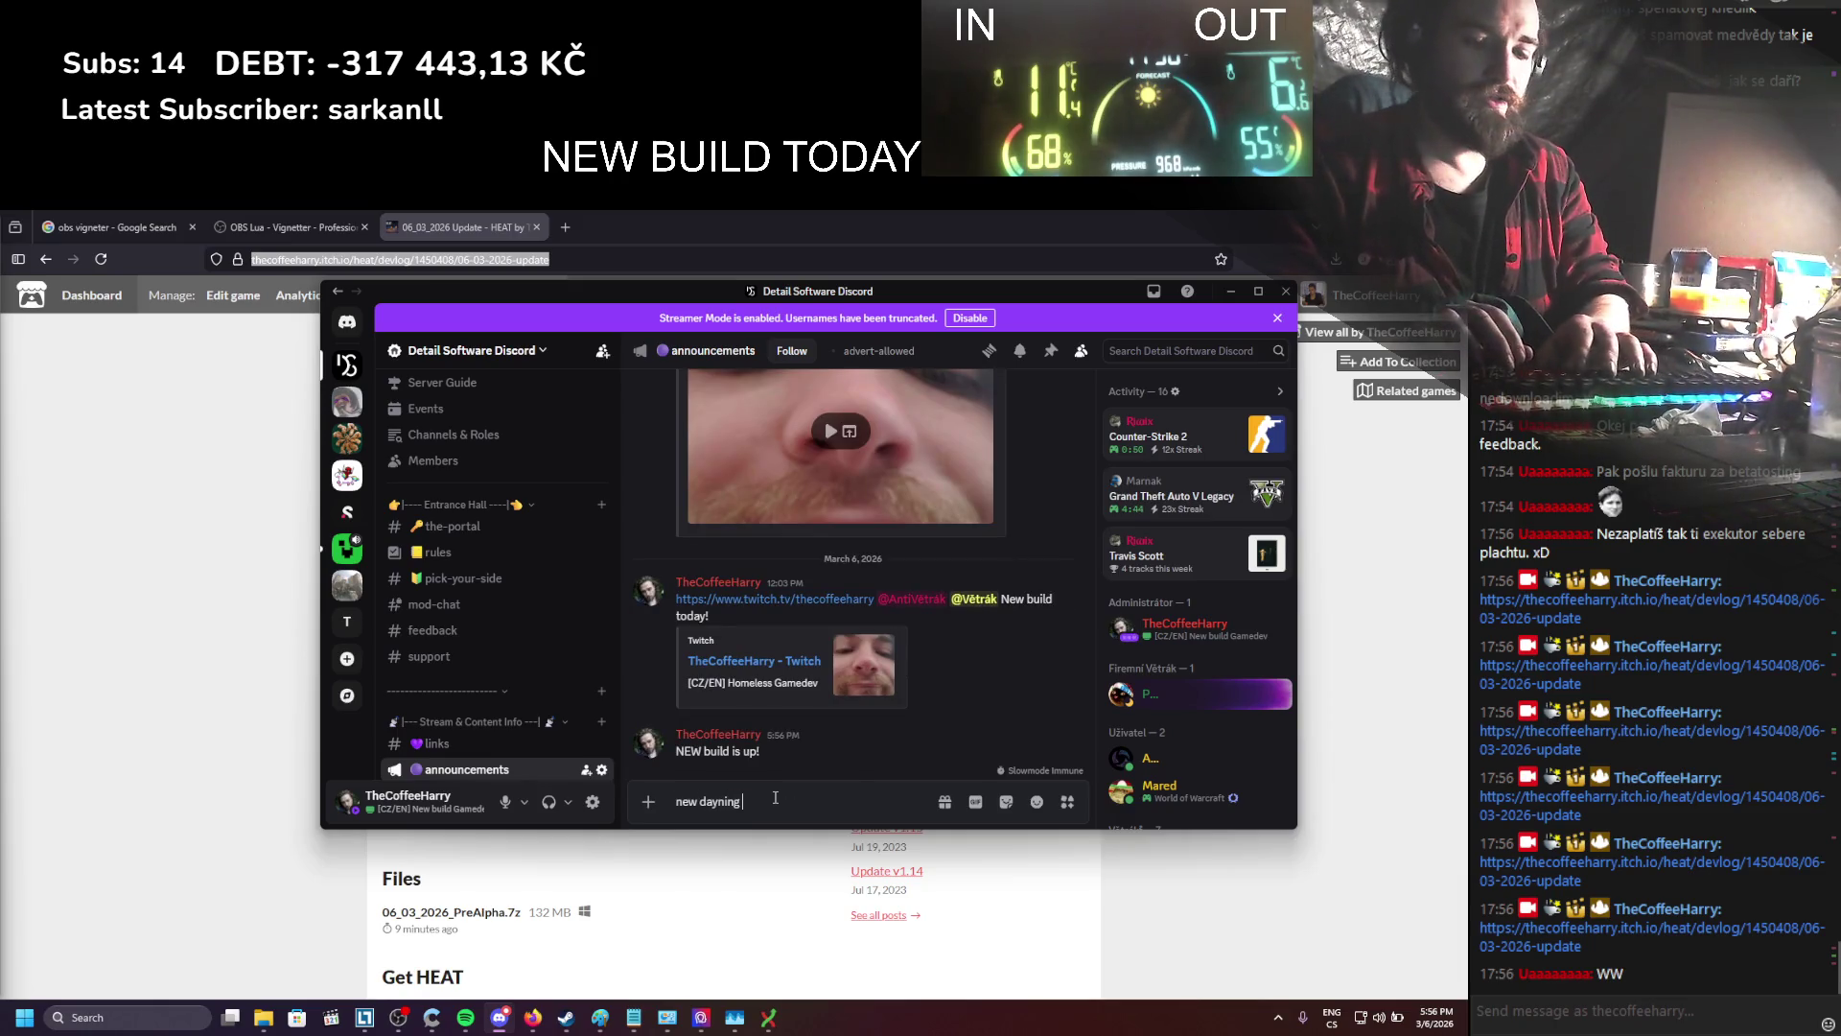
key("BackSpace")
key("BackSpace")
key("BackSpace")
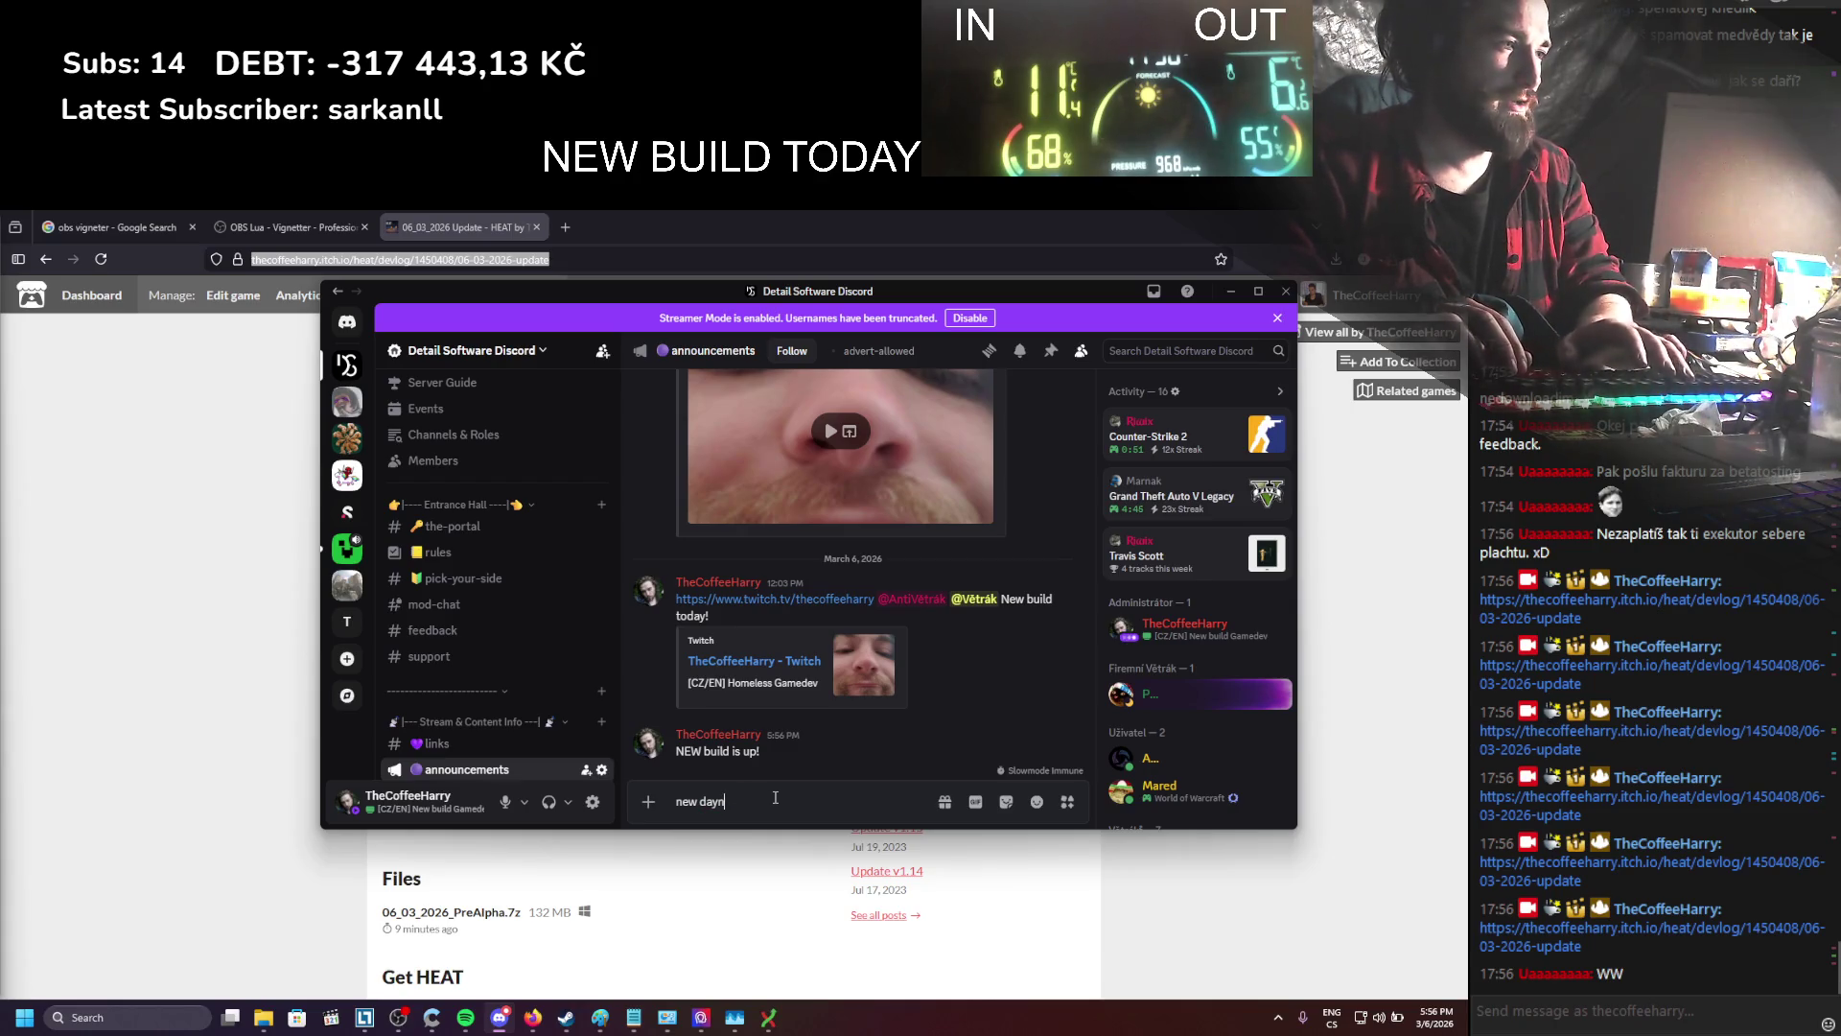
type("night u")
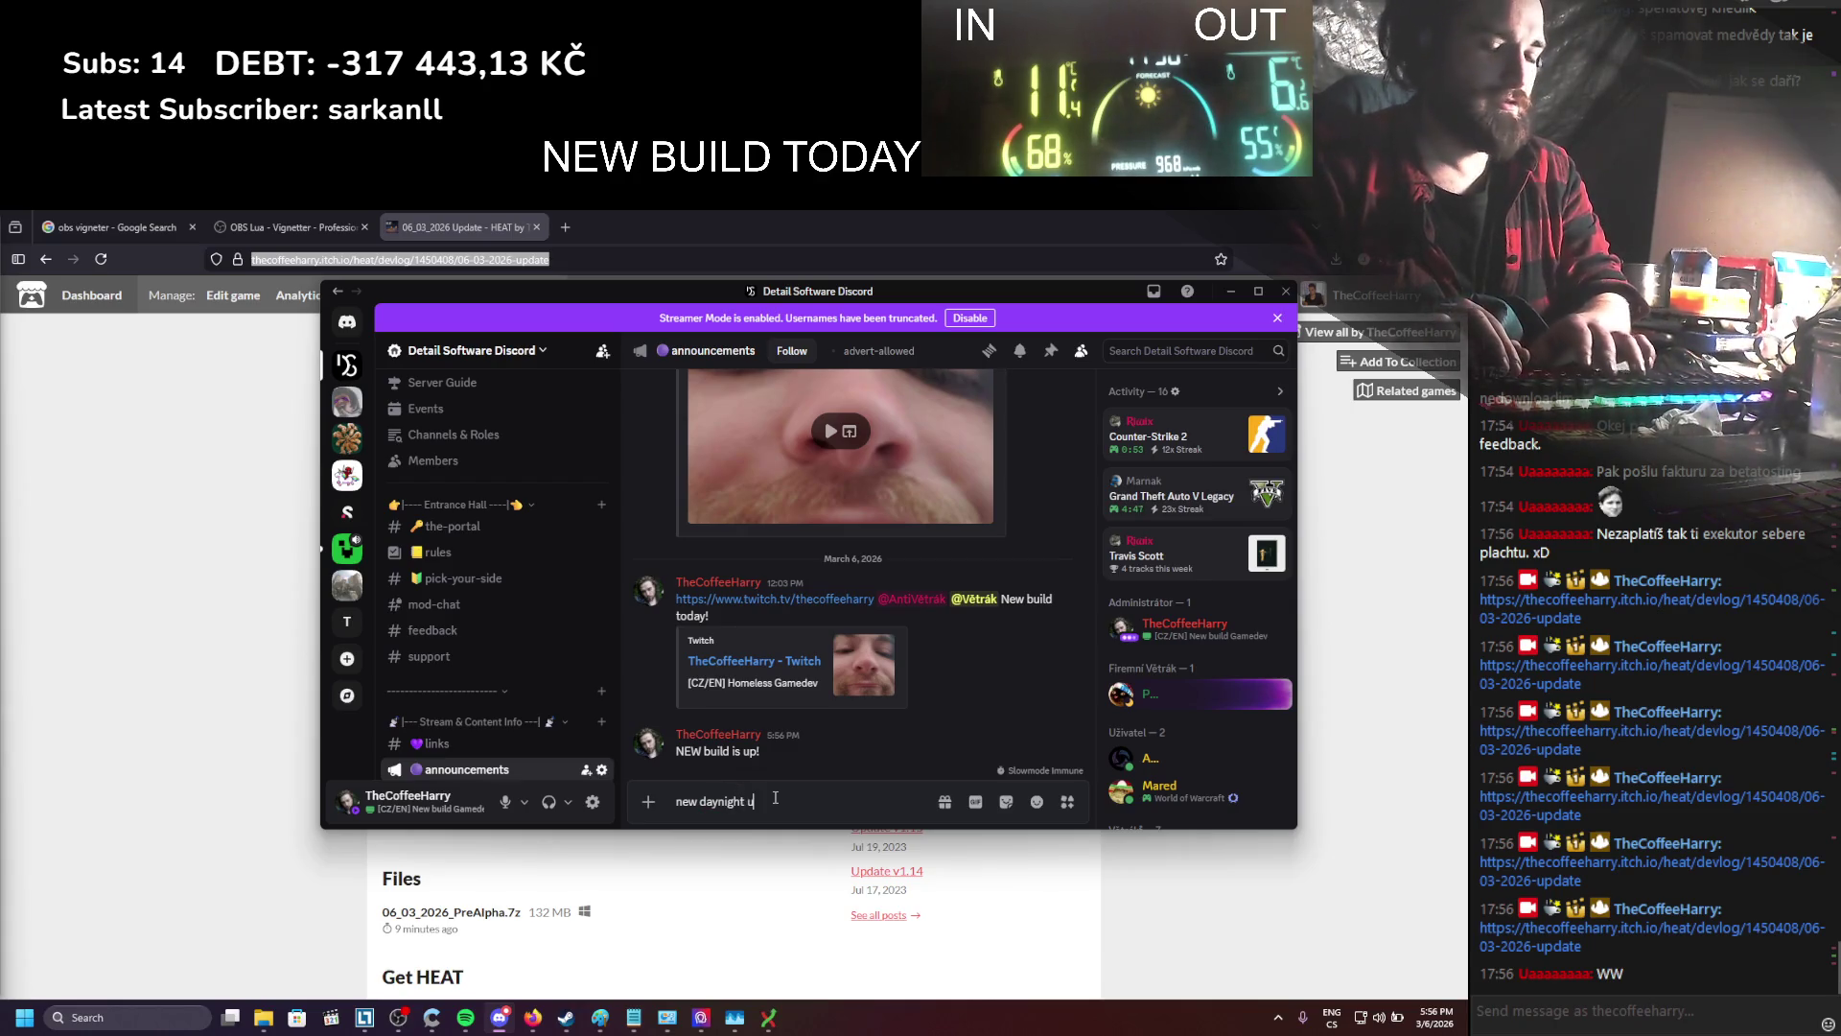
type("cycles")
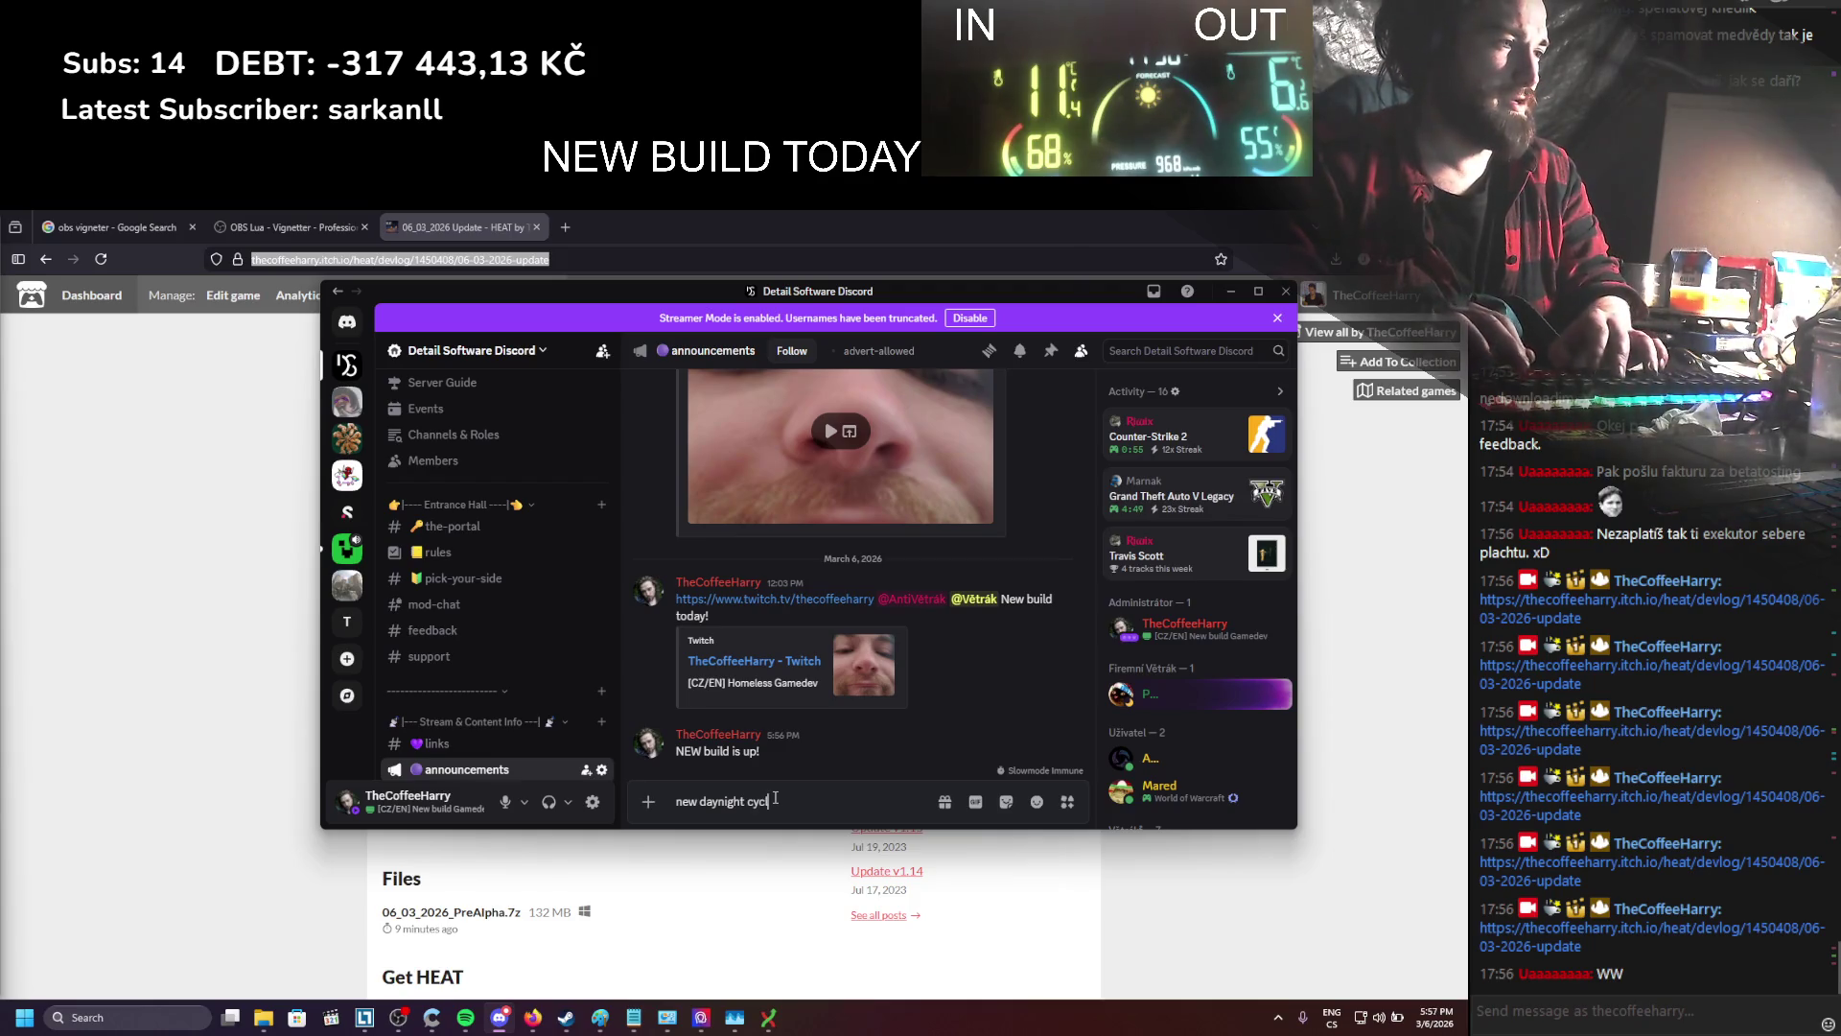
key("BackSpace")
key("BackSpace")
key("BackSpace")
key("BackSpace")
key("BackSpace")
key("BackSpace")
type("Daynight cycle rework,")
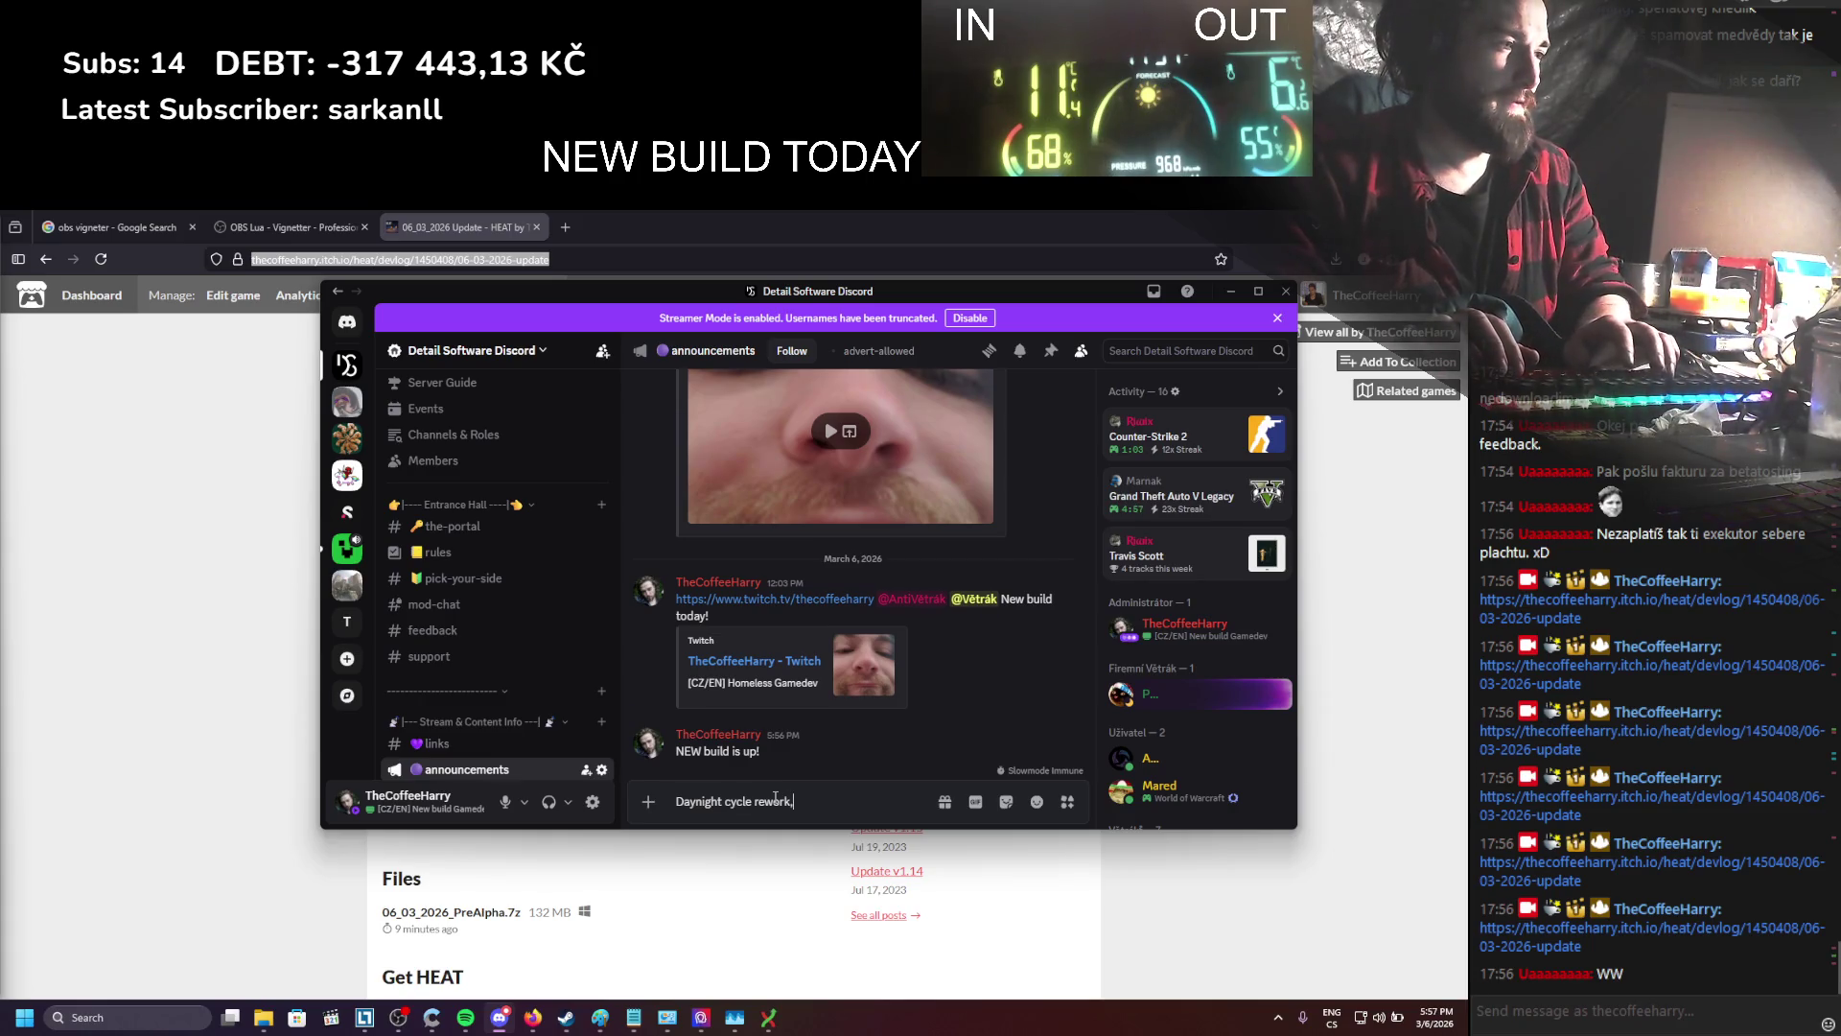
key("Return")
Post a two-line note: building system should be more stable, and some bugfixes
type("building ")
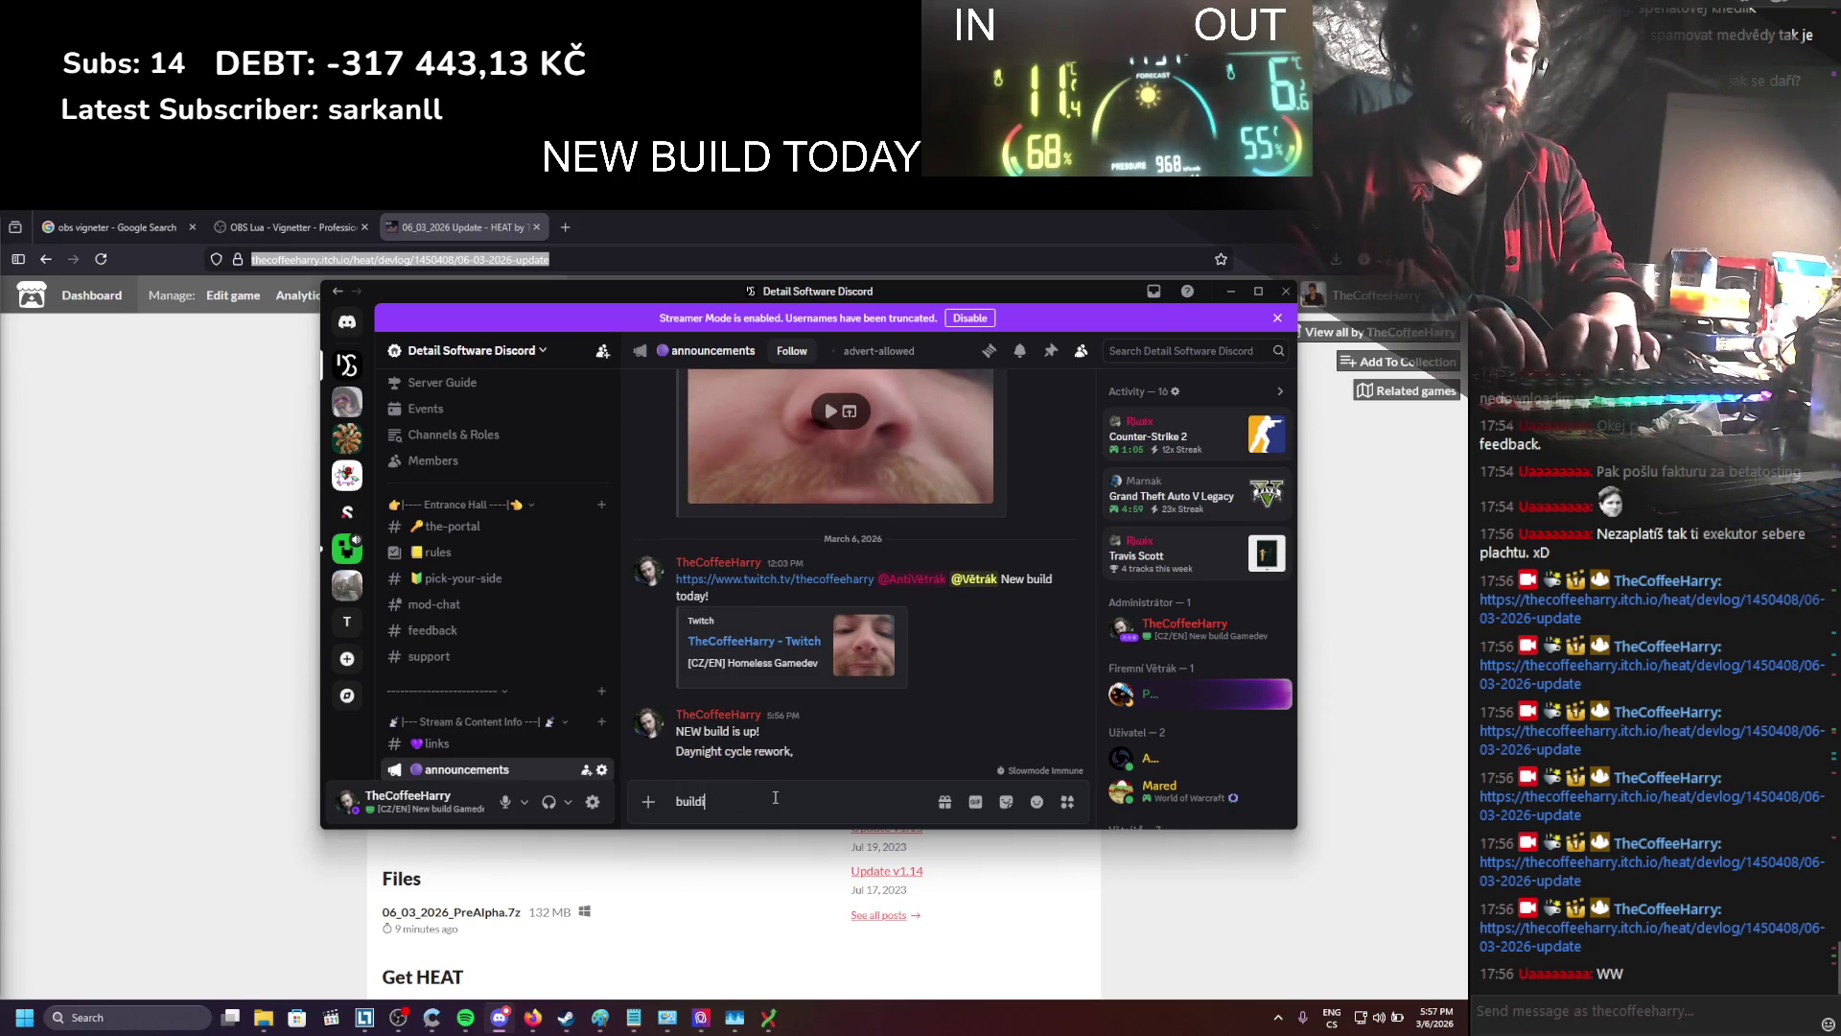
type("systemou")
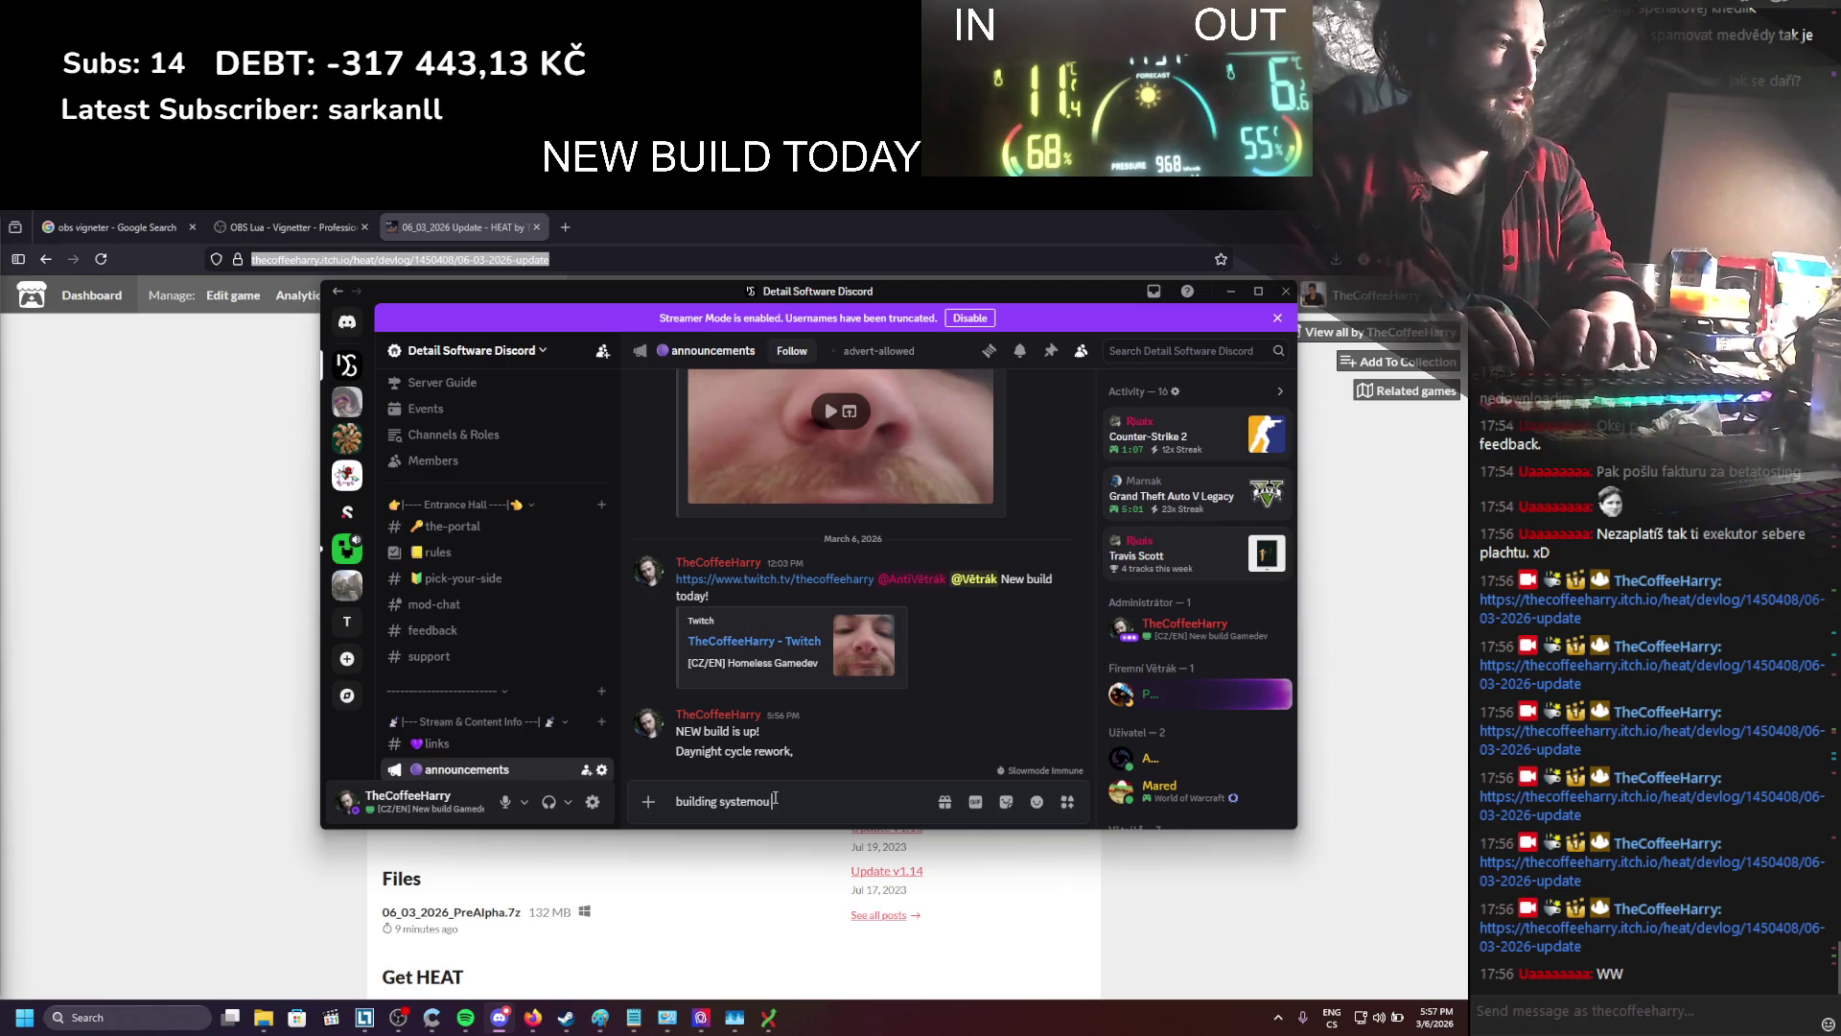
key("BackSpace")
type("should be more stable")
key("shift+Return")
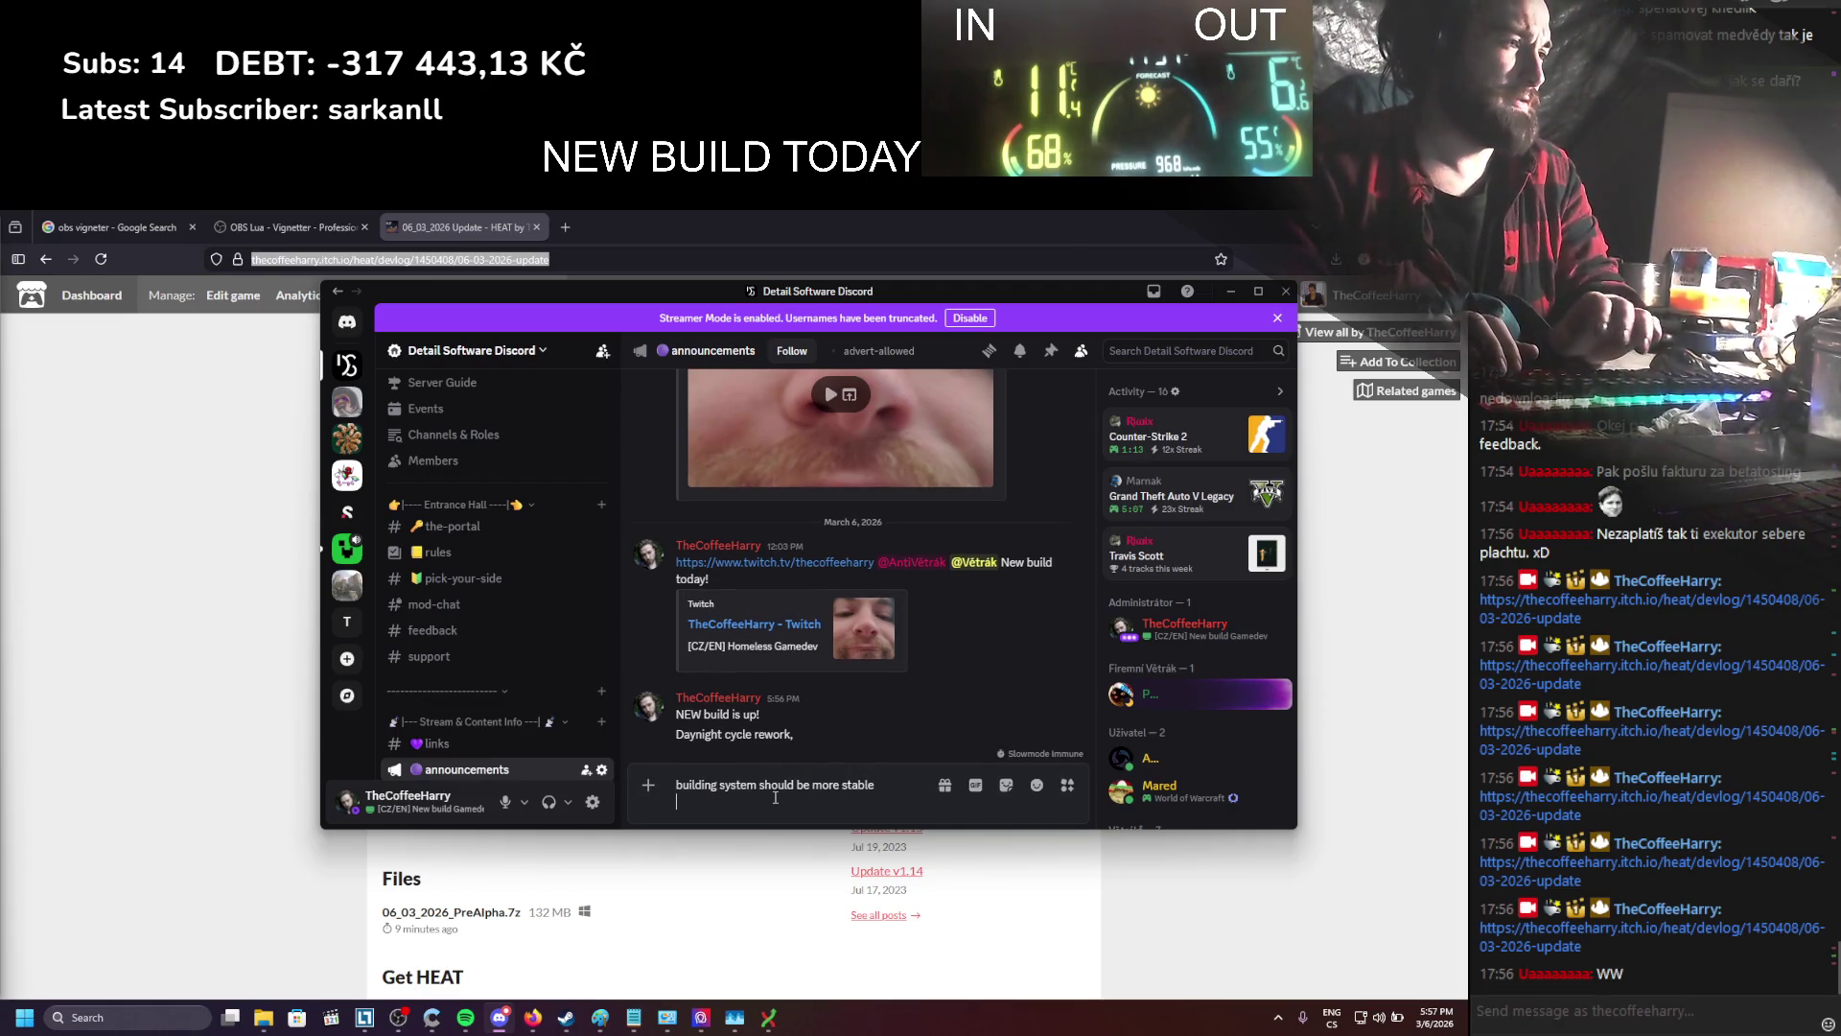
type("nd som e")
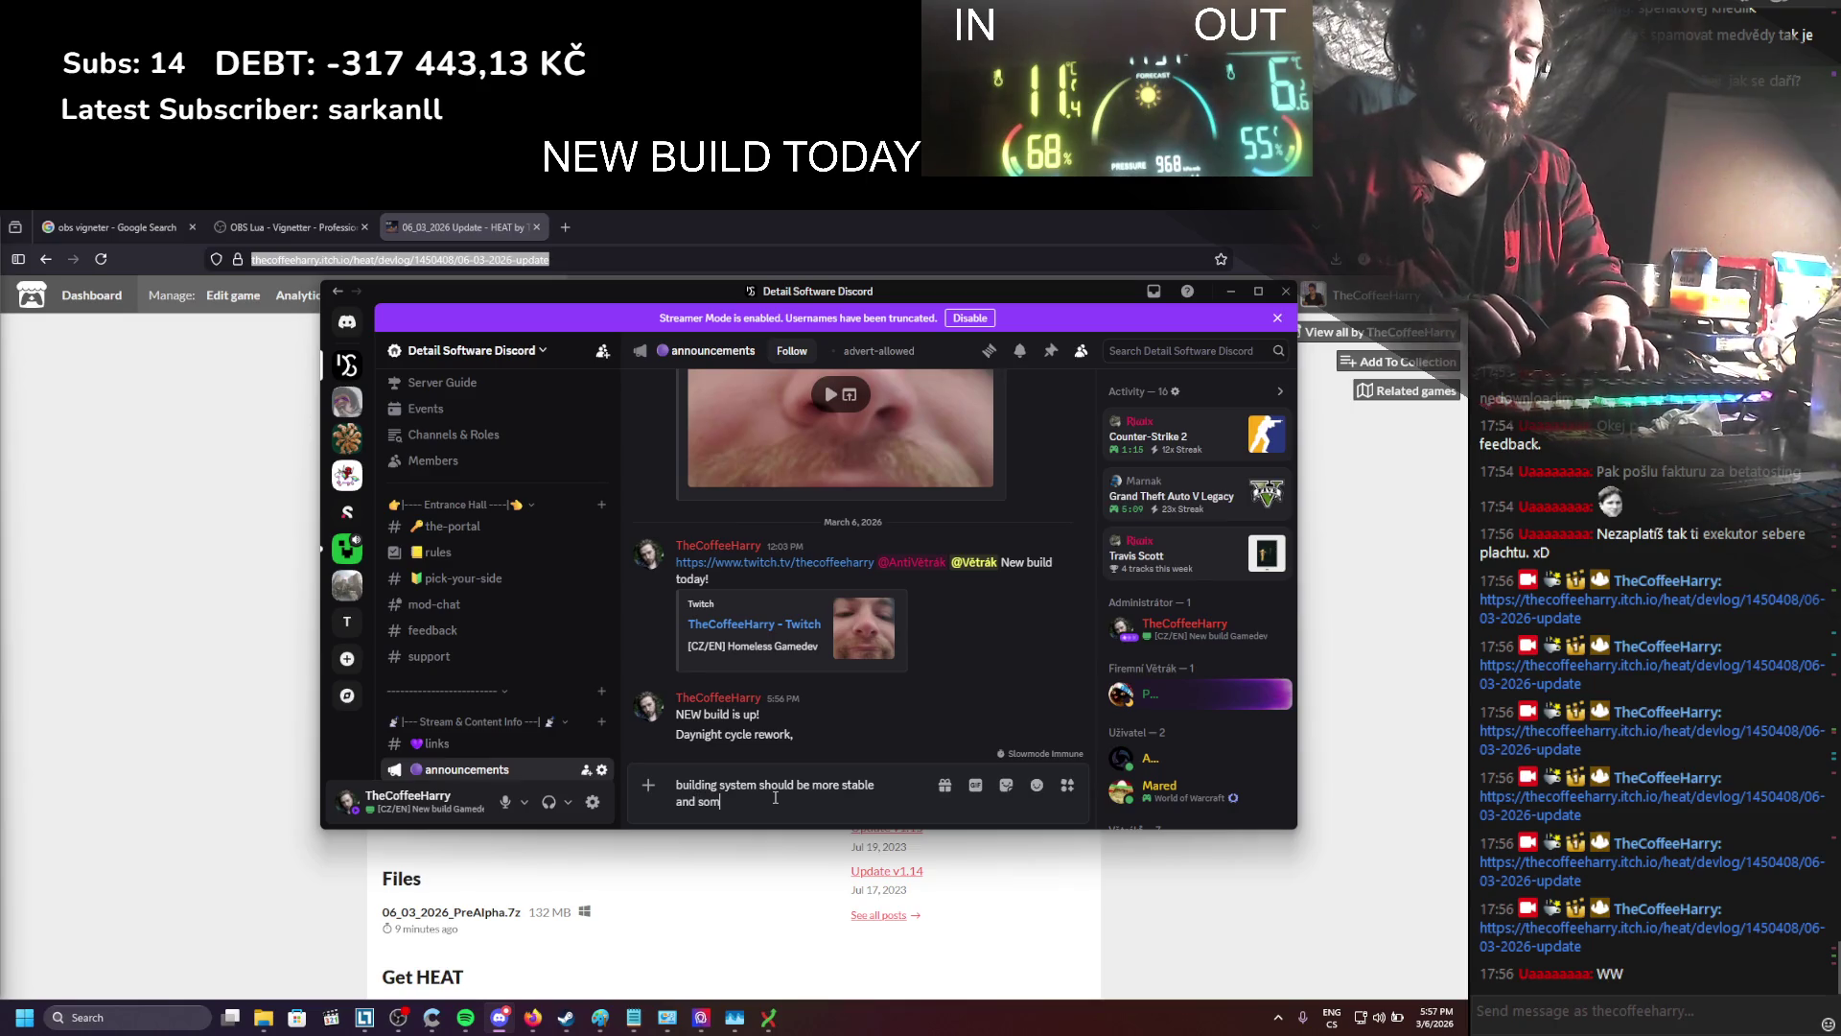
type("bugfixes")
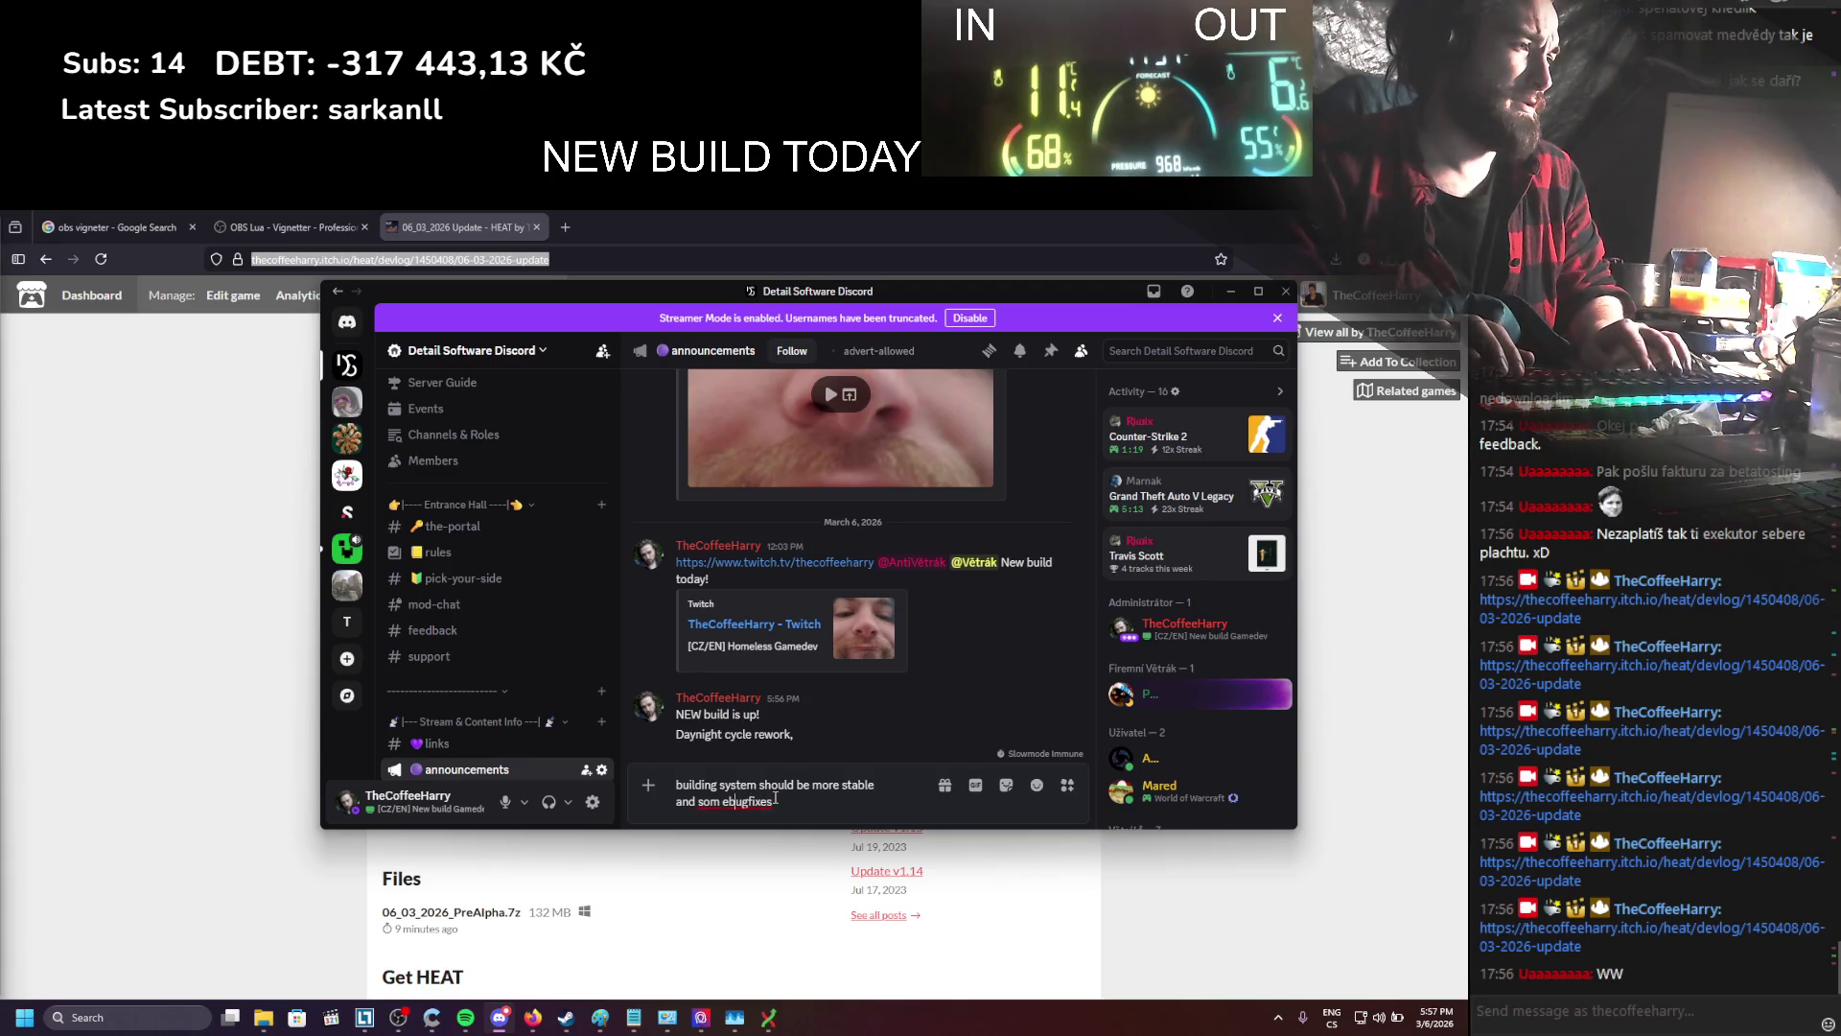
key("Delete")
key("Right")
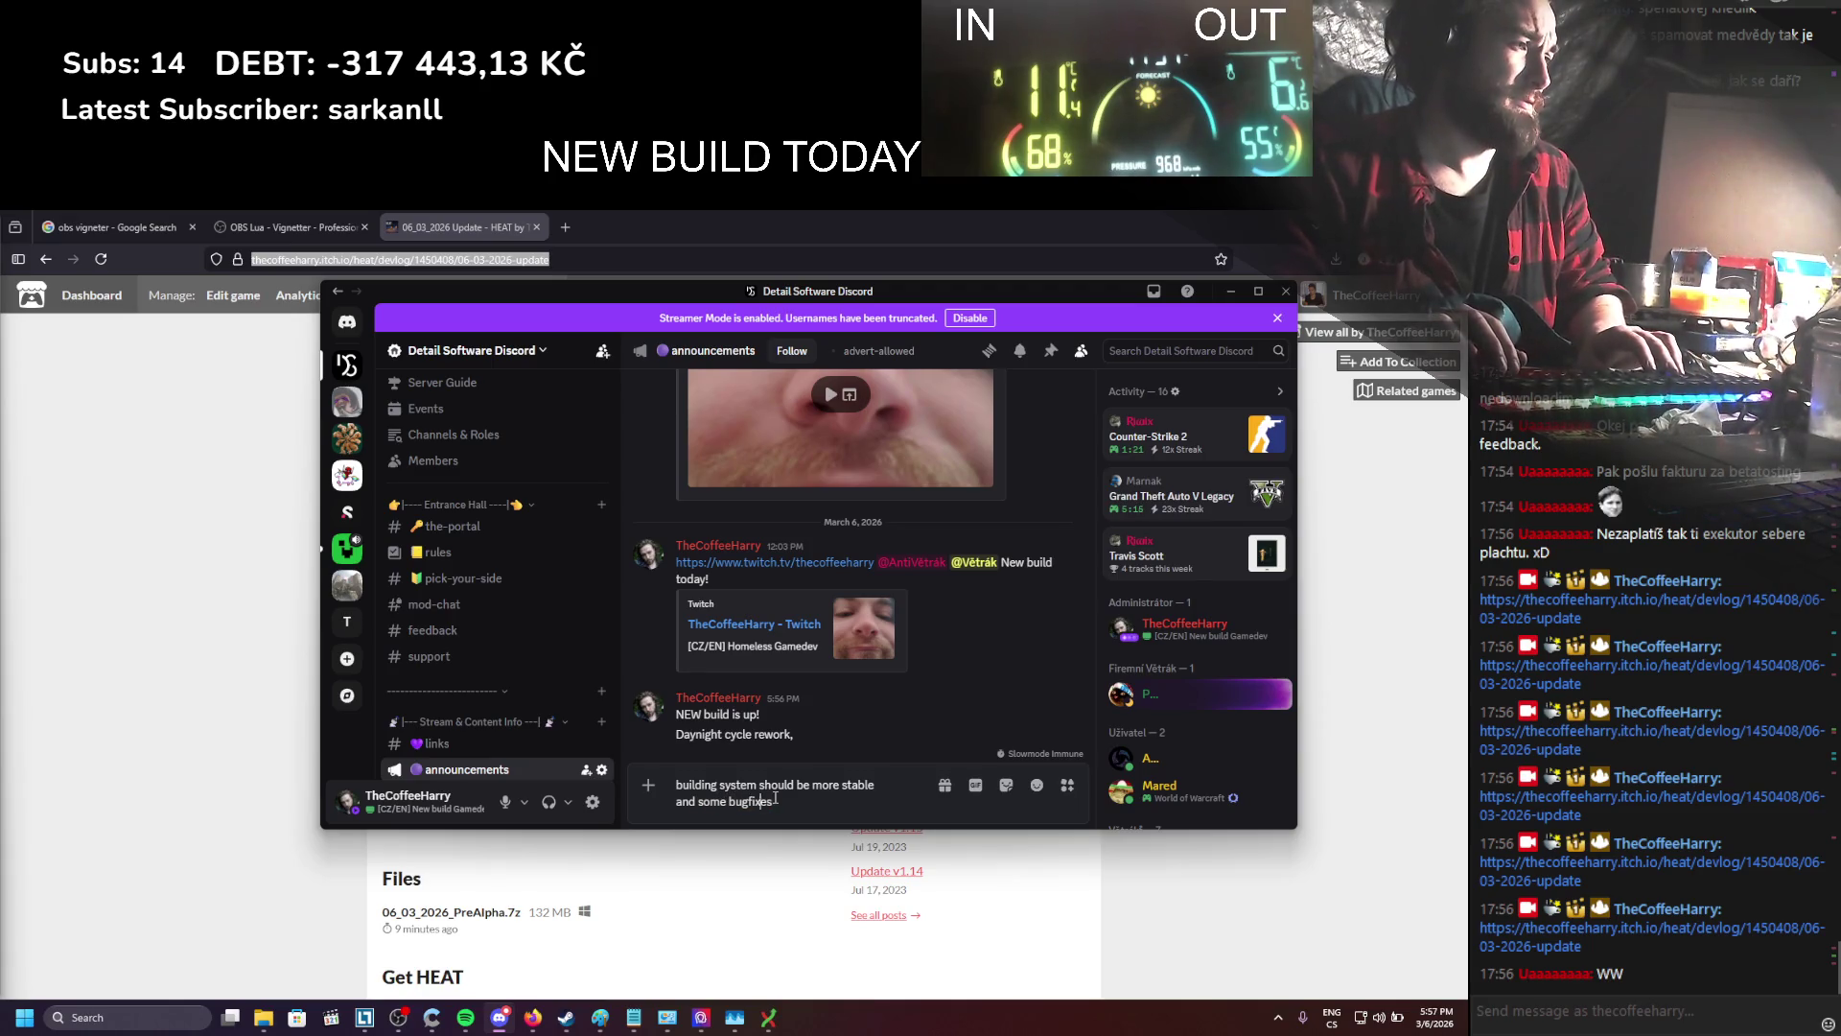
key("Return")
Send a message mentioning two server members
type("@")
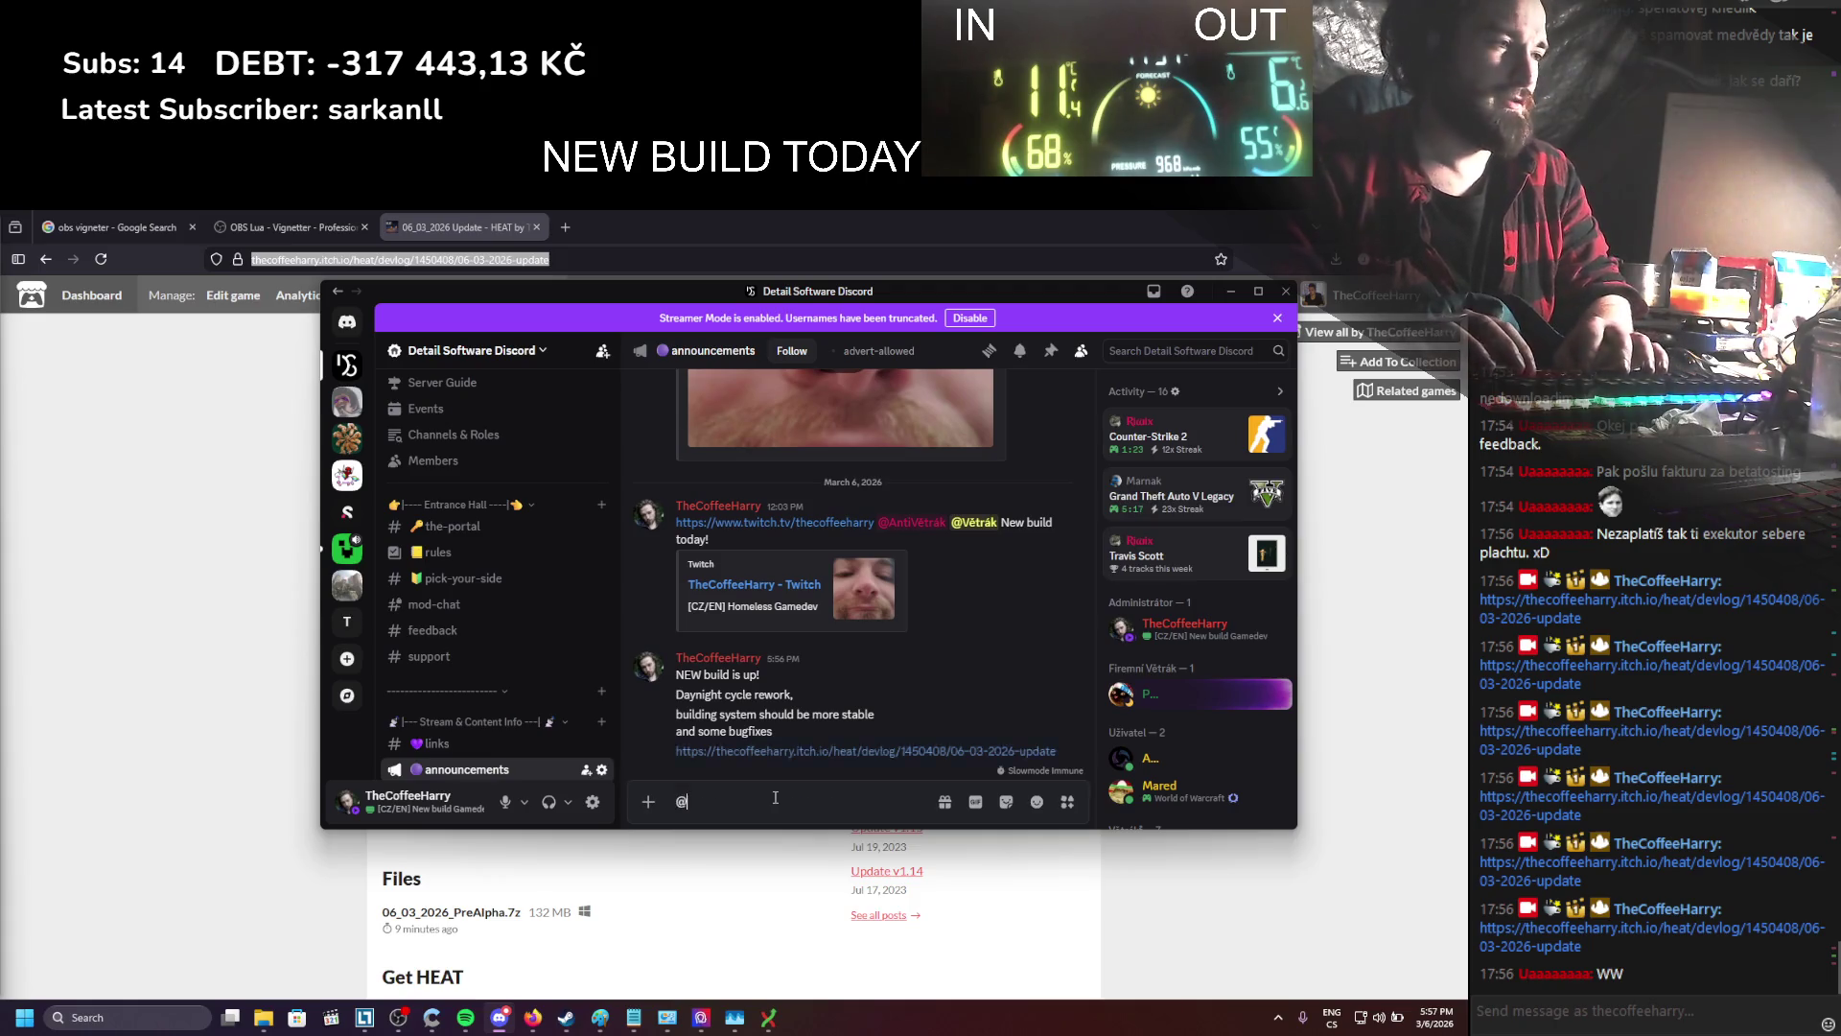
type("vě")
key("Tab")
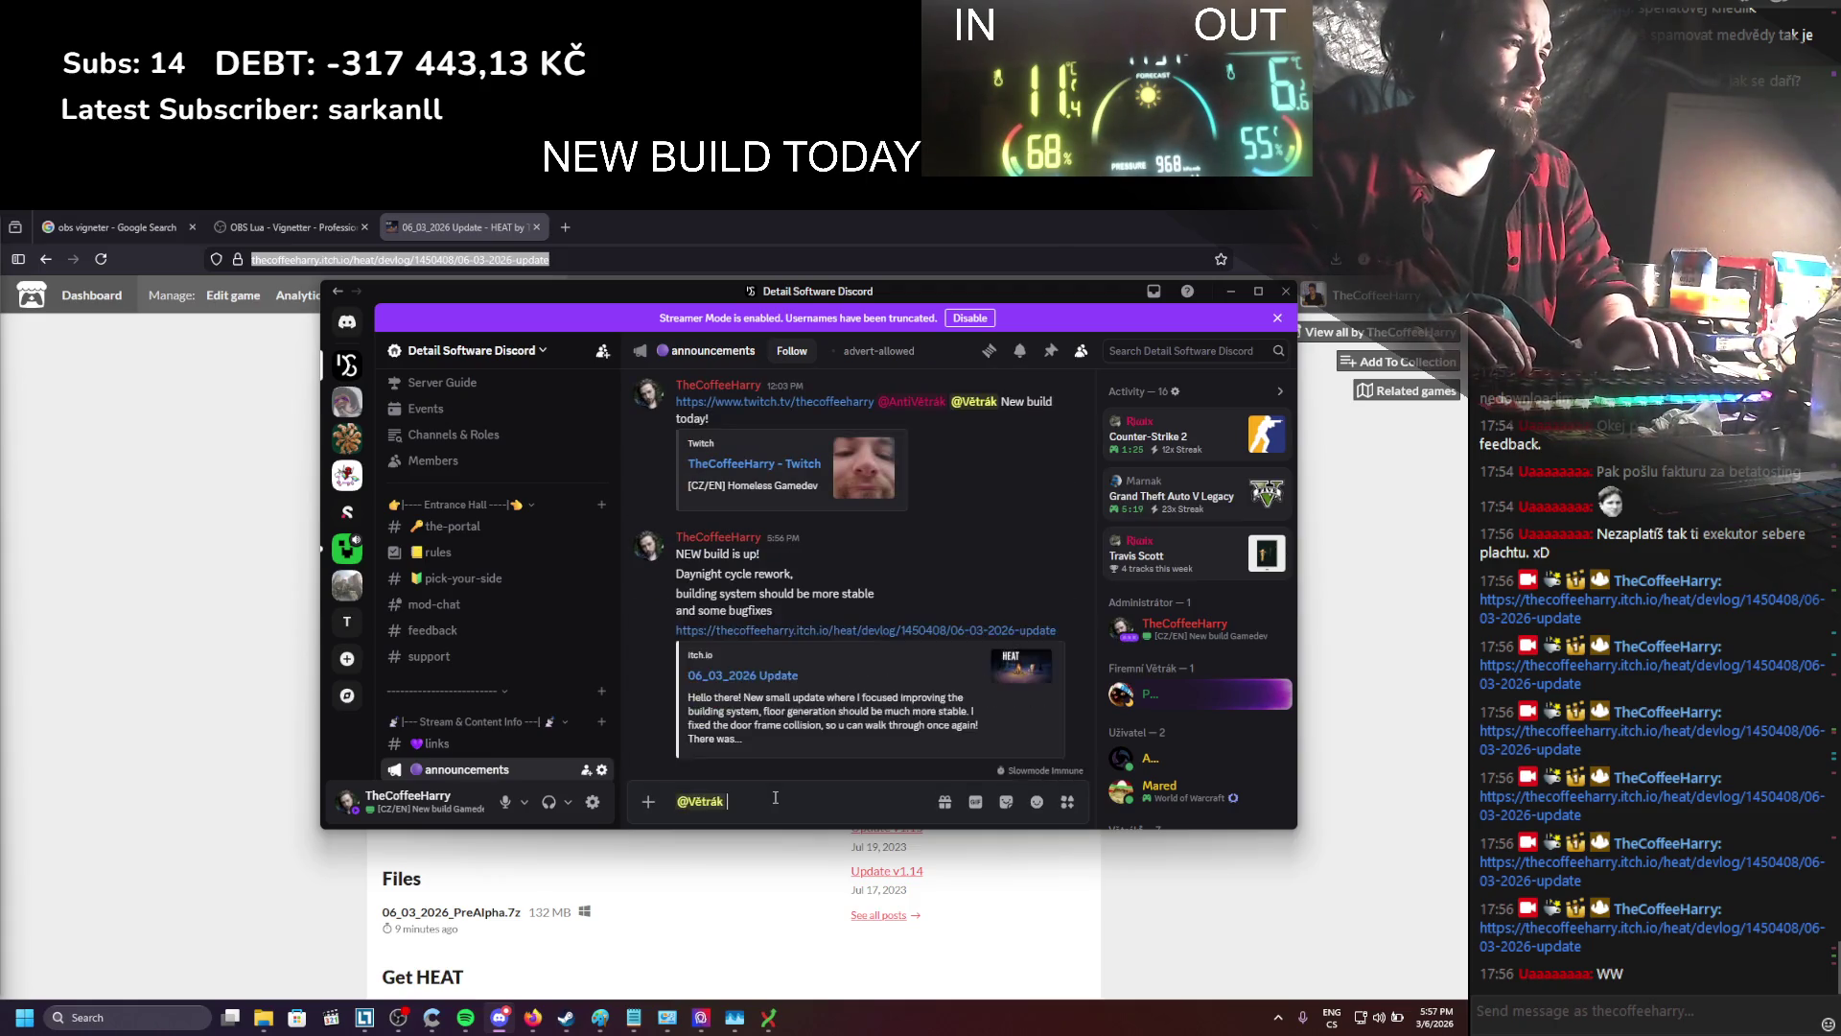
type("vv")
key("BackSpace")
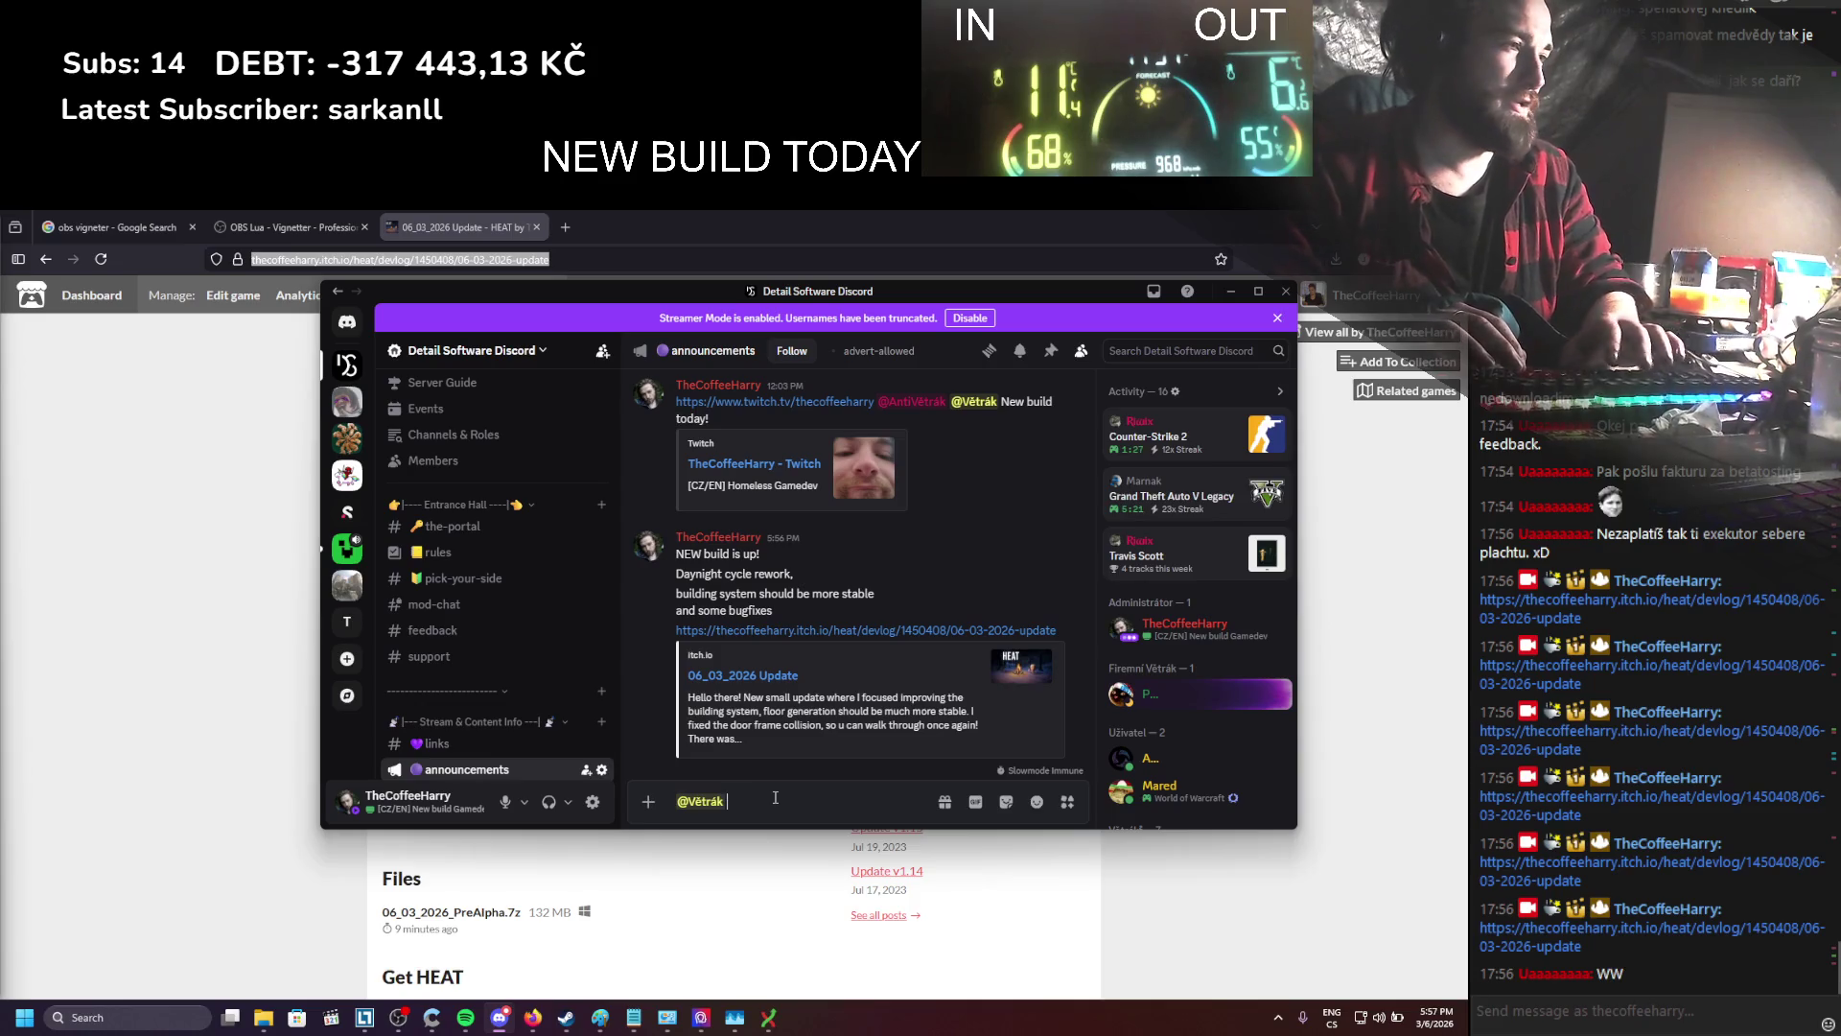
type("@Anti")
key("Tab")
key("Return")
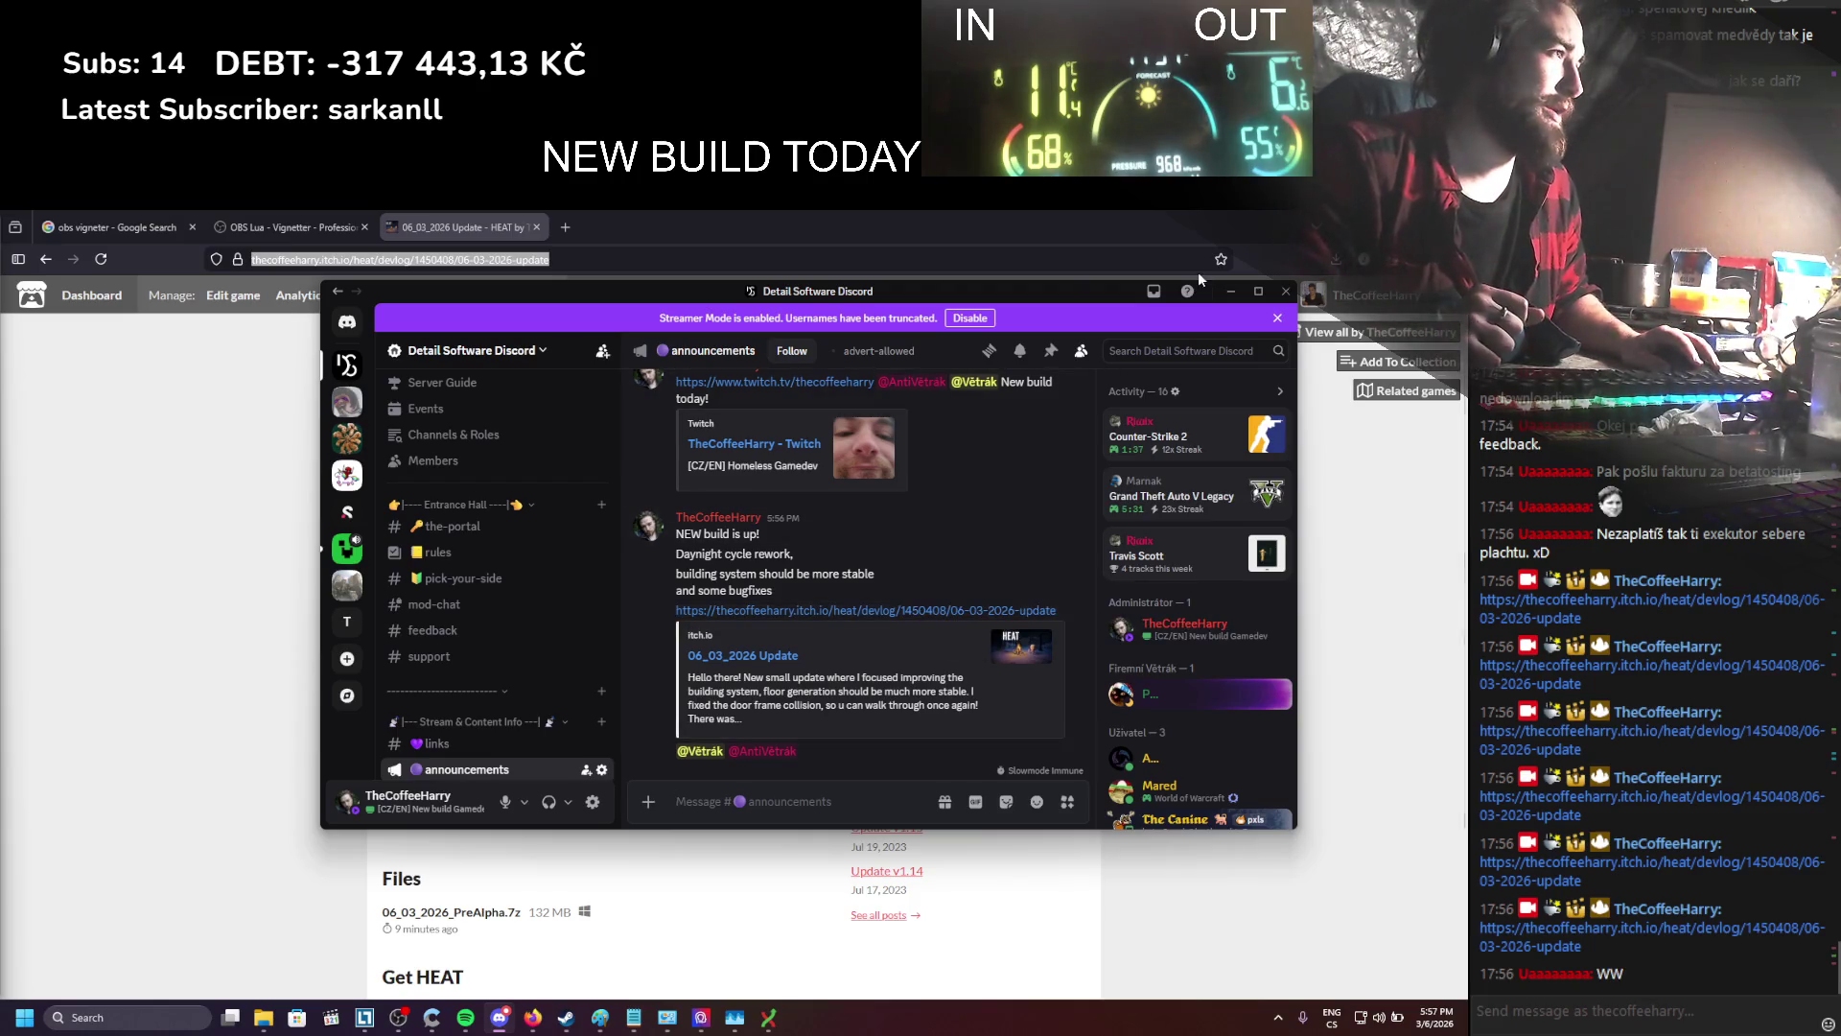
Hide Discord and the browser, launch Godot 4.6 and open the Heat project
left_click(1230, 290)
left_click(1390, 227)
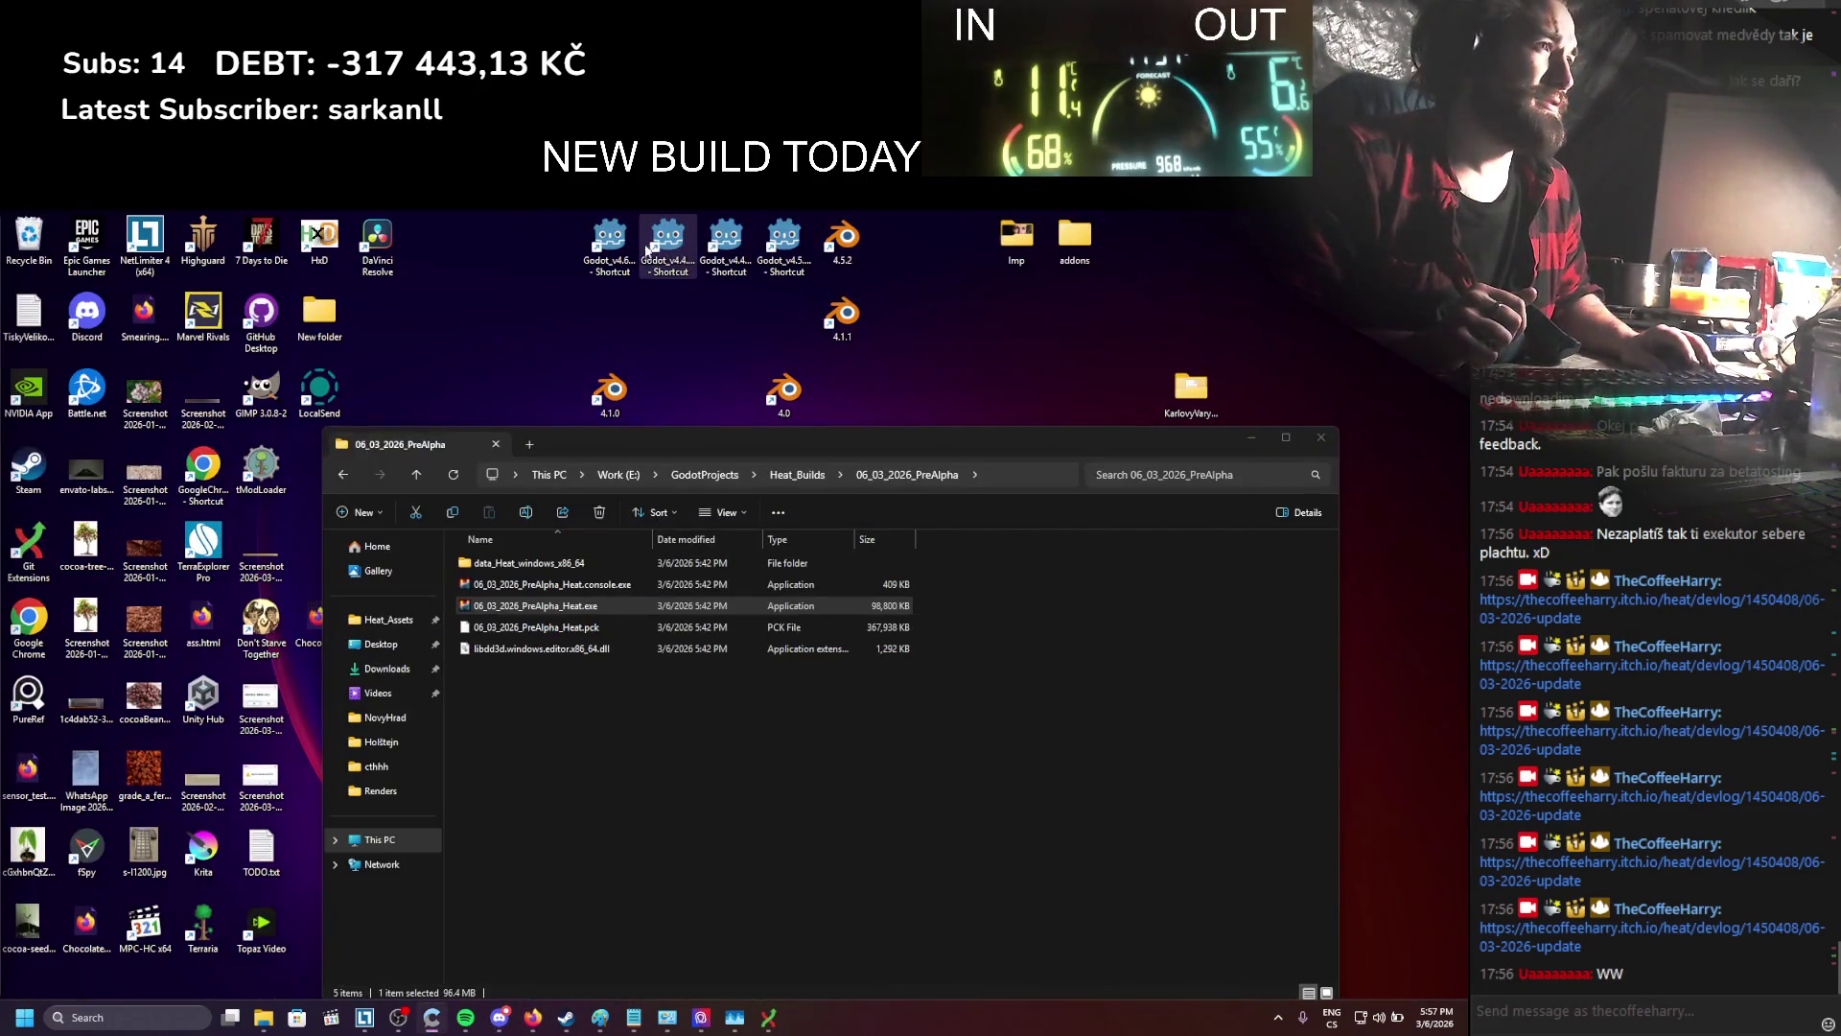
double_click(610, 240)
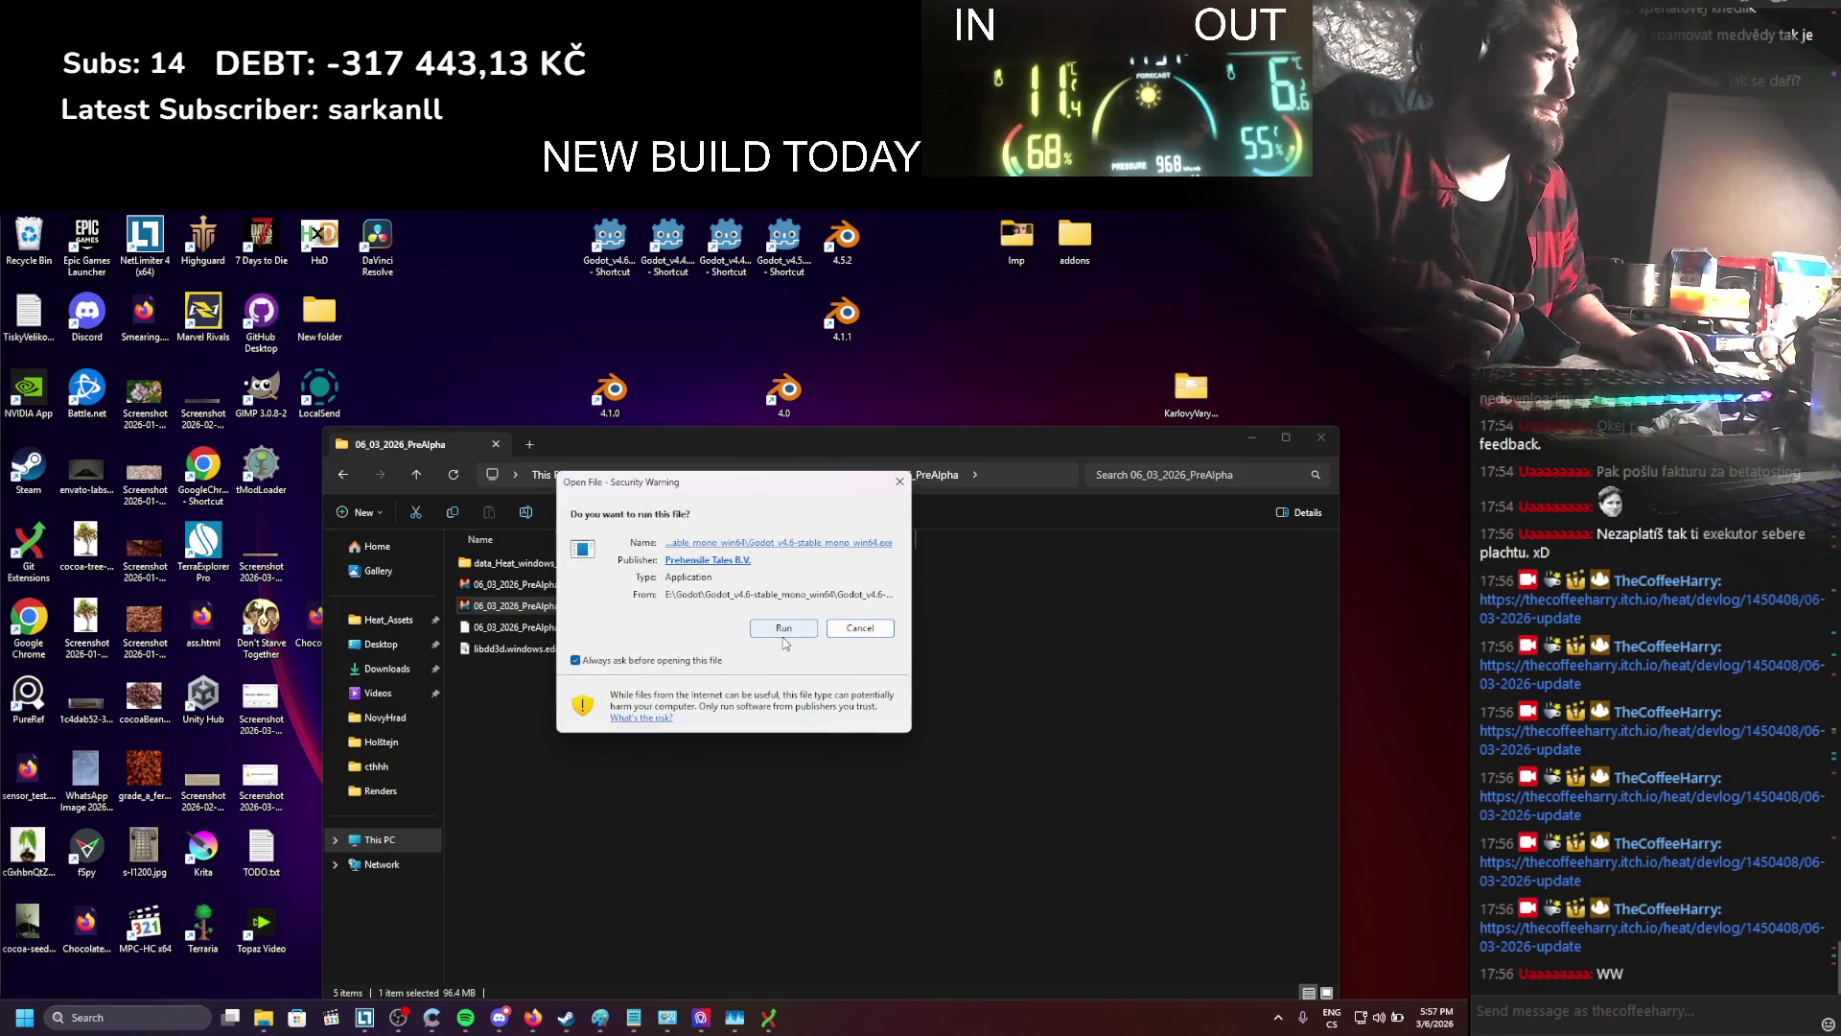
left_click(783, 629)
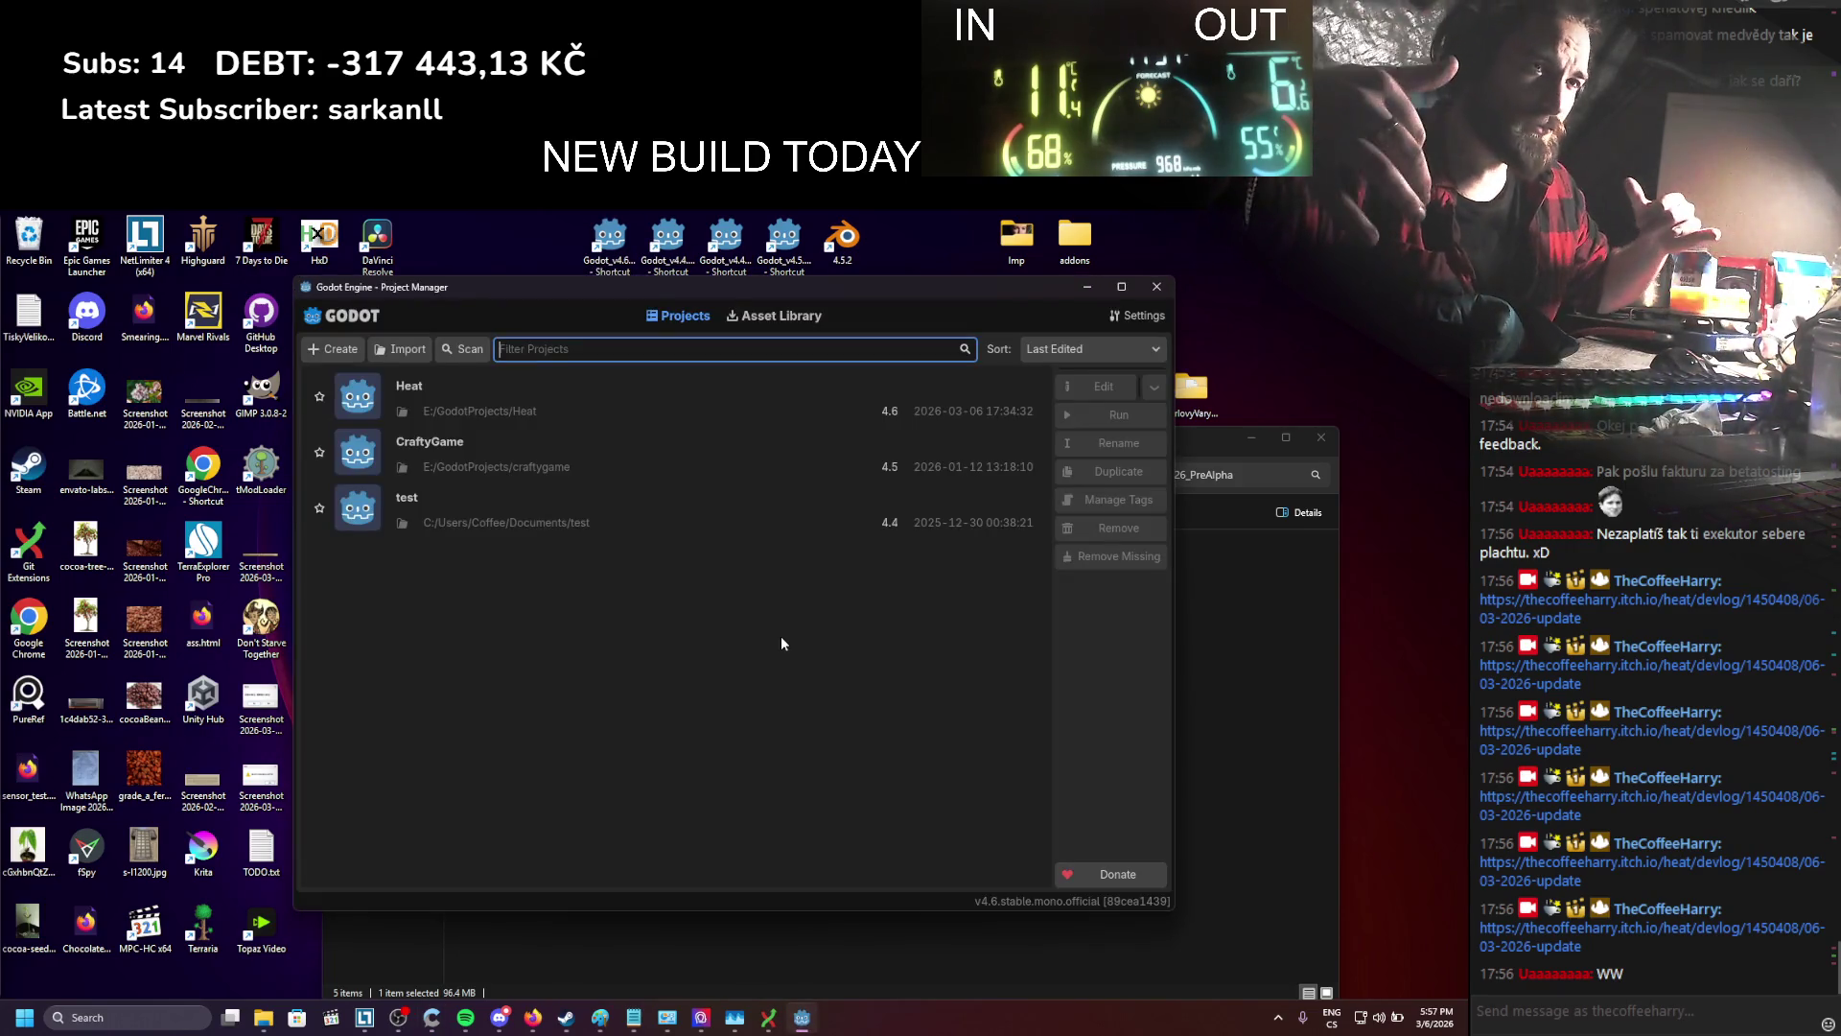
double_click(595, 387)
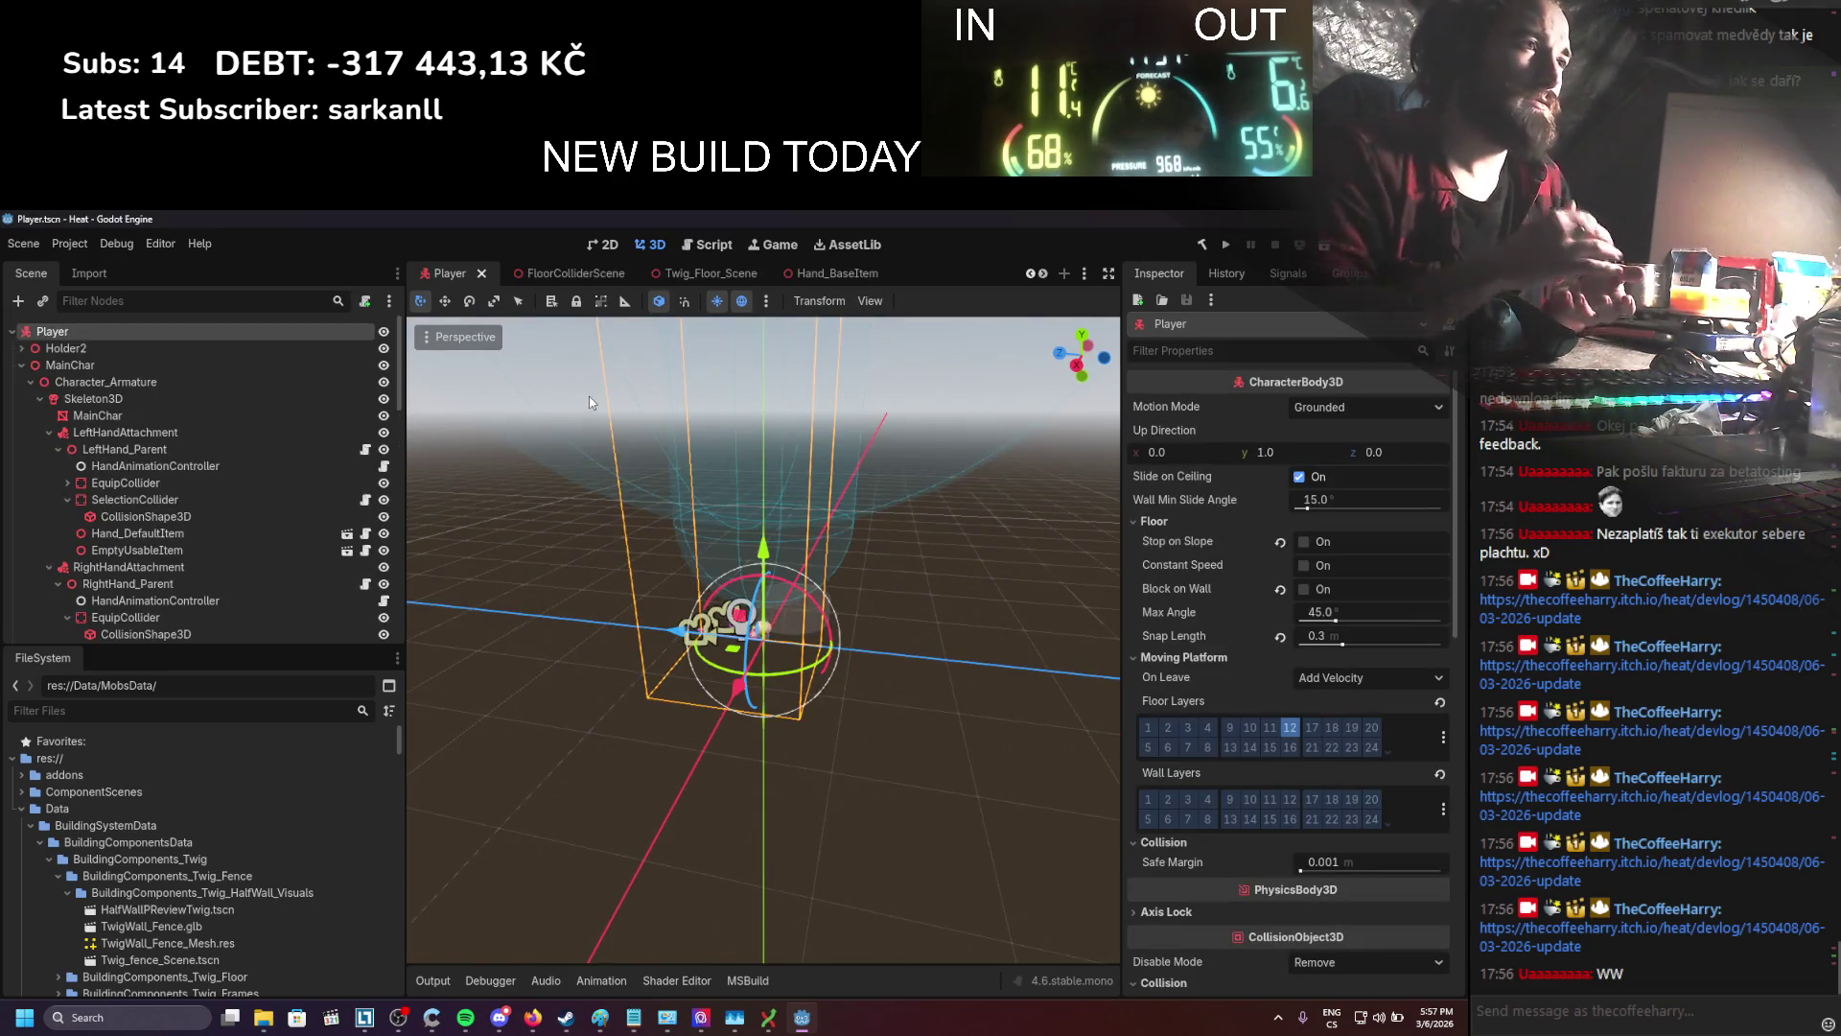
Check the World node's WeatherManager and DayNightCycle settings, then save and run the game
mouse_move(504, 277)
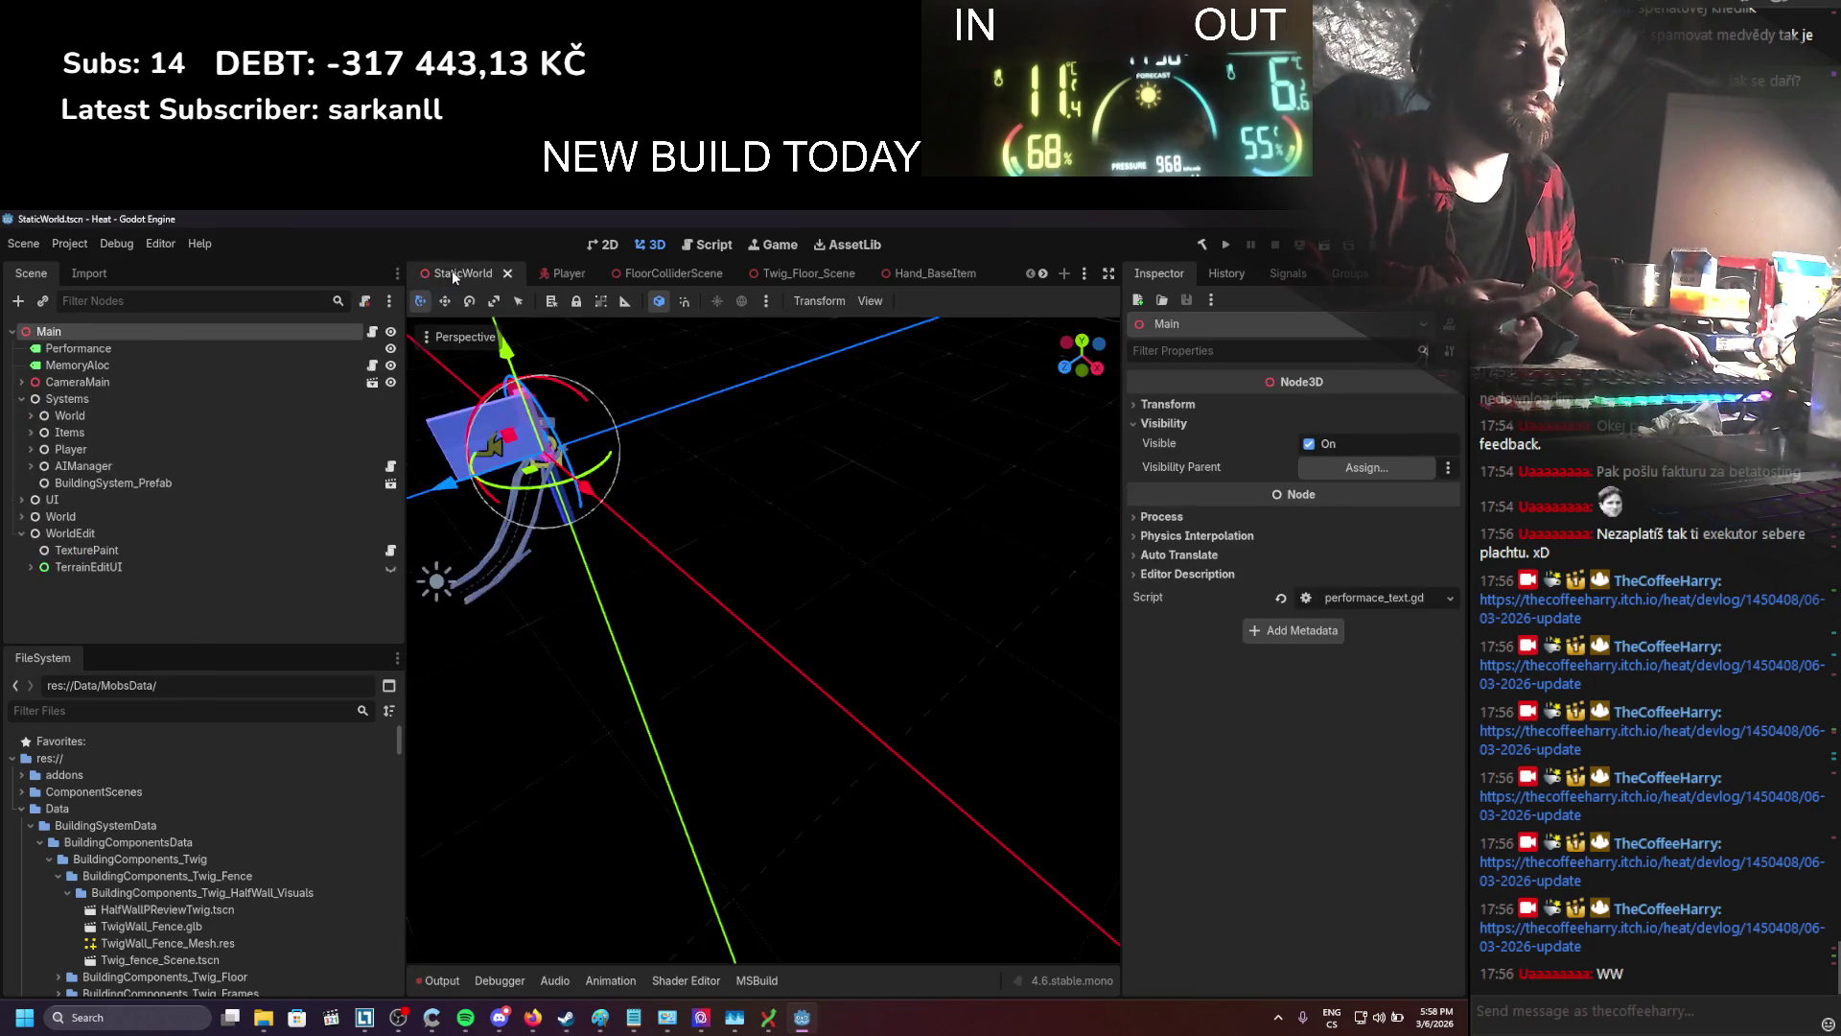
left_click(117, 414)
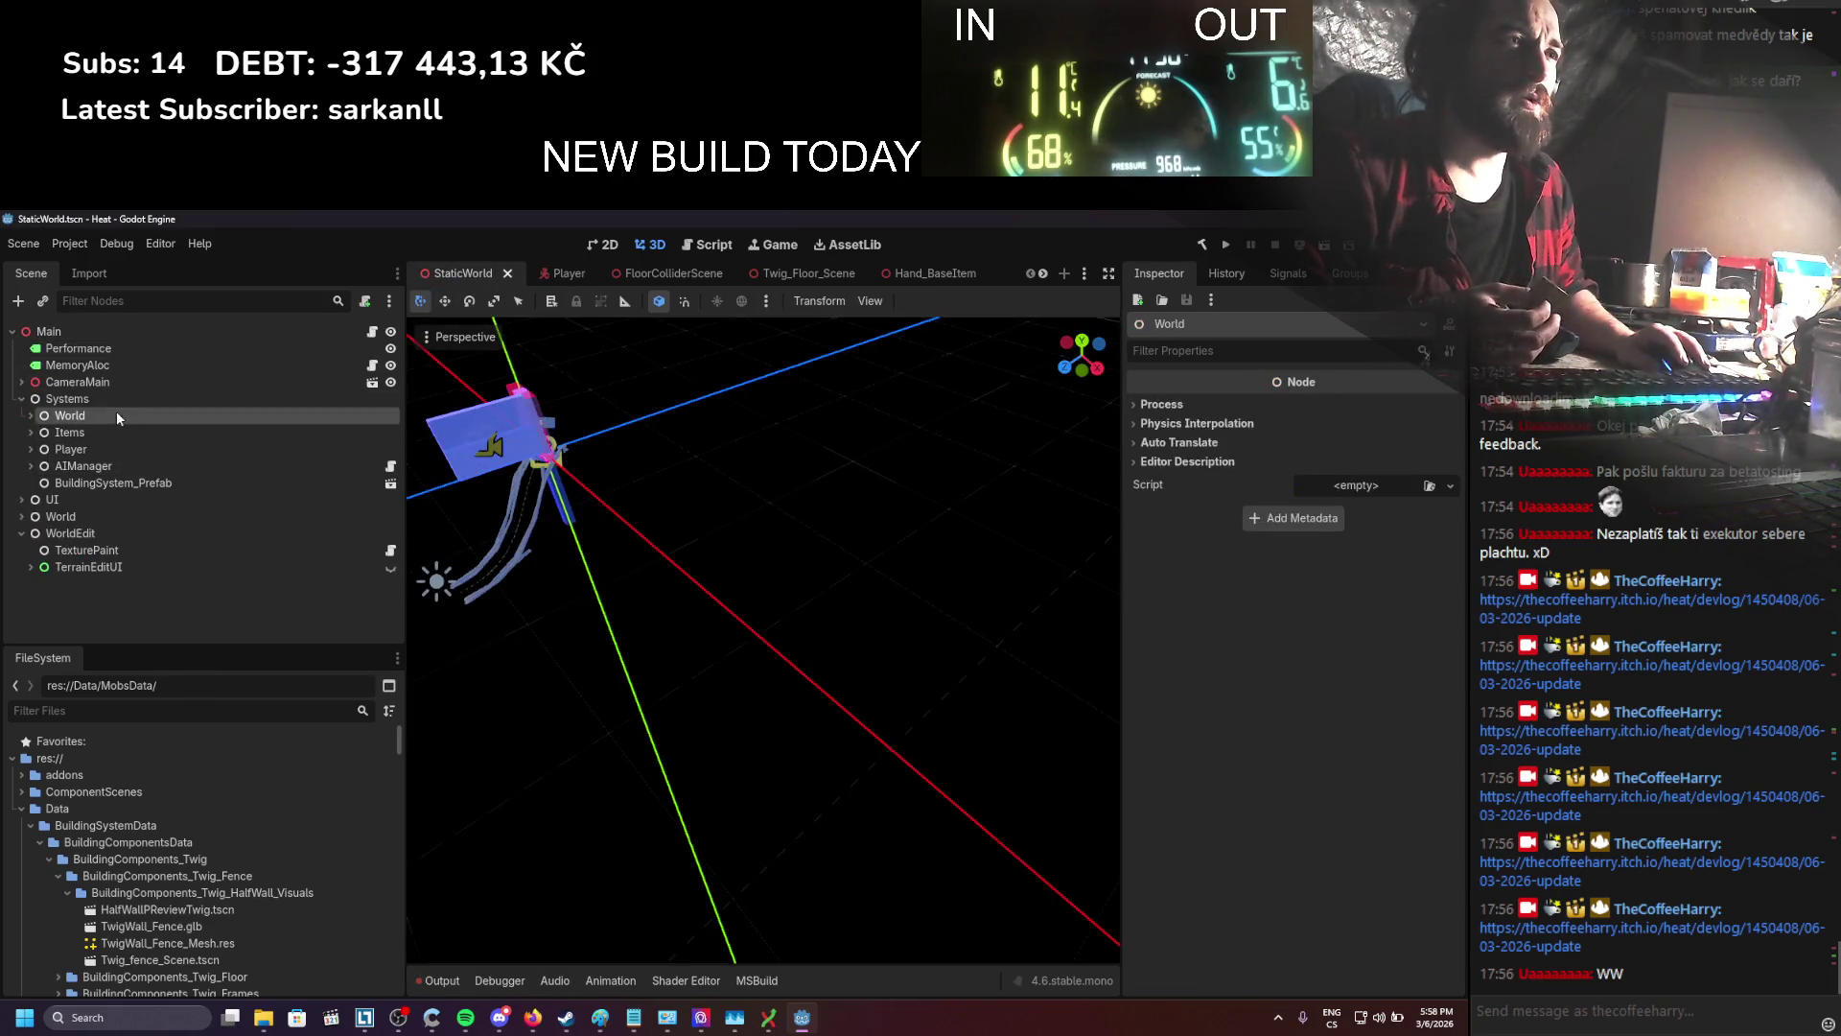
left_click(30, 416)
left_click(106, 432)
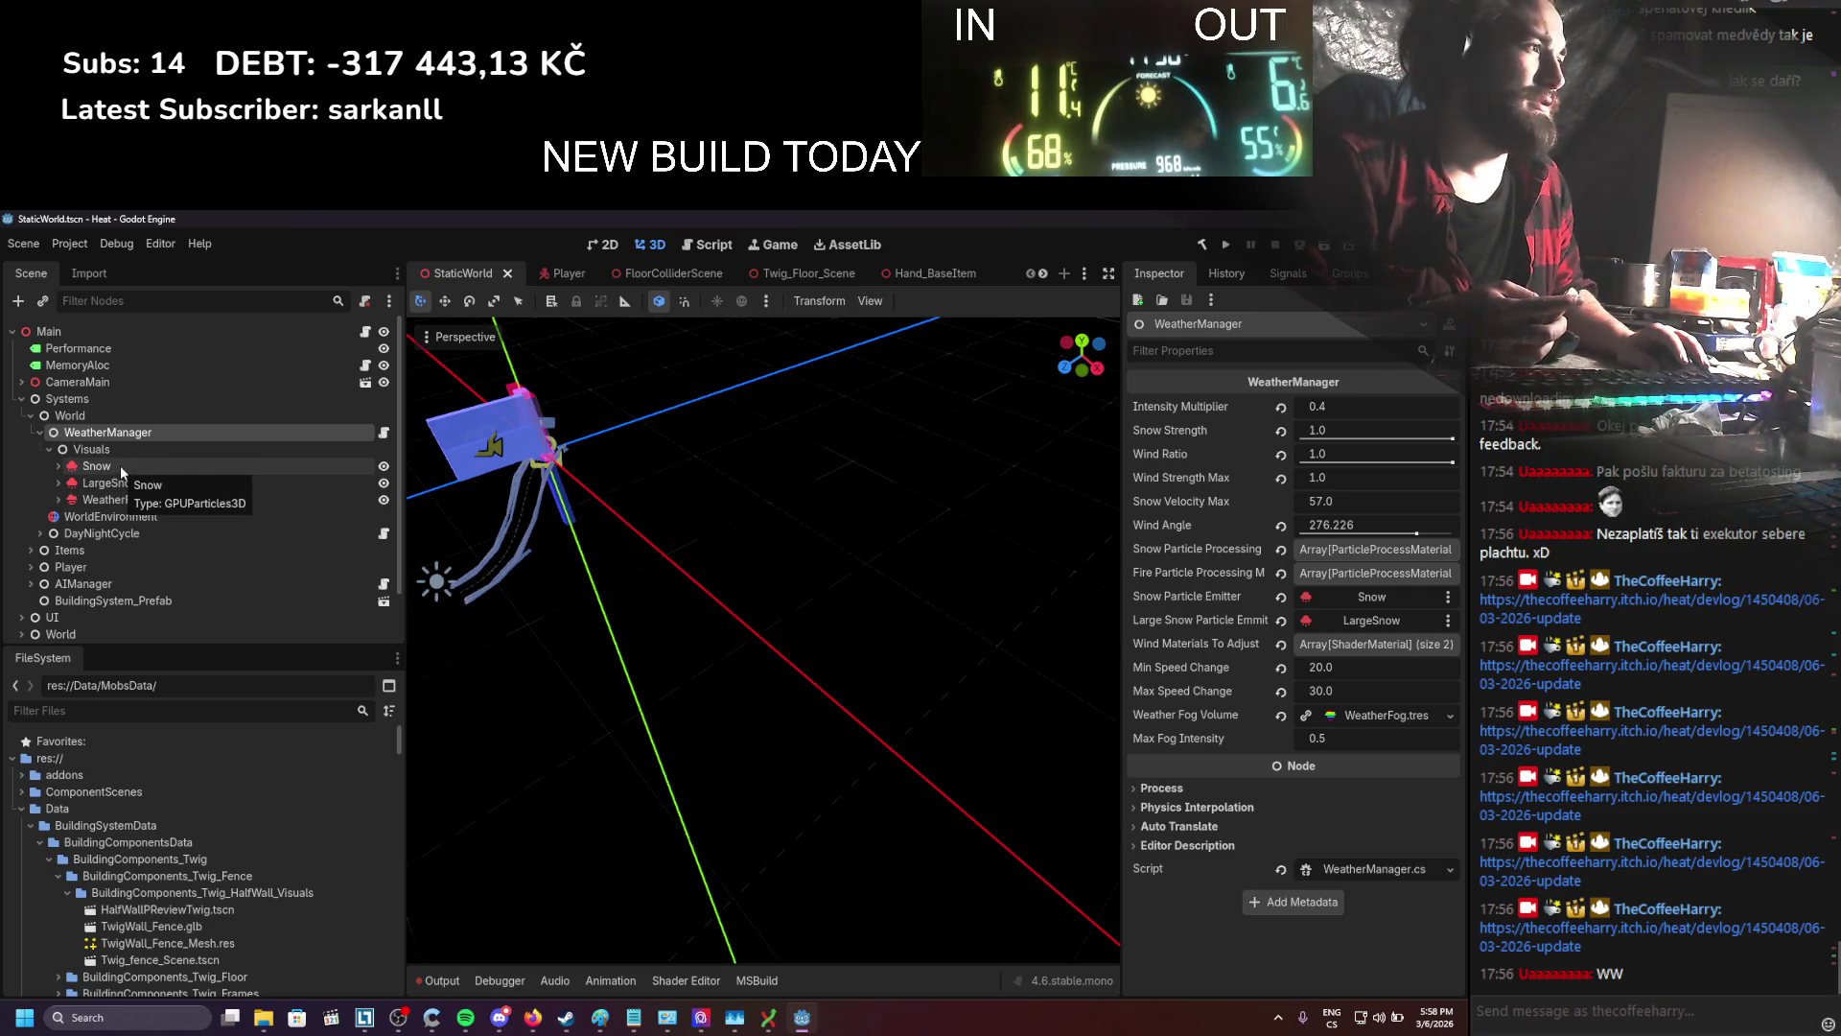
left_click(123, 416)
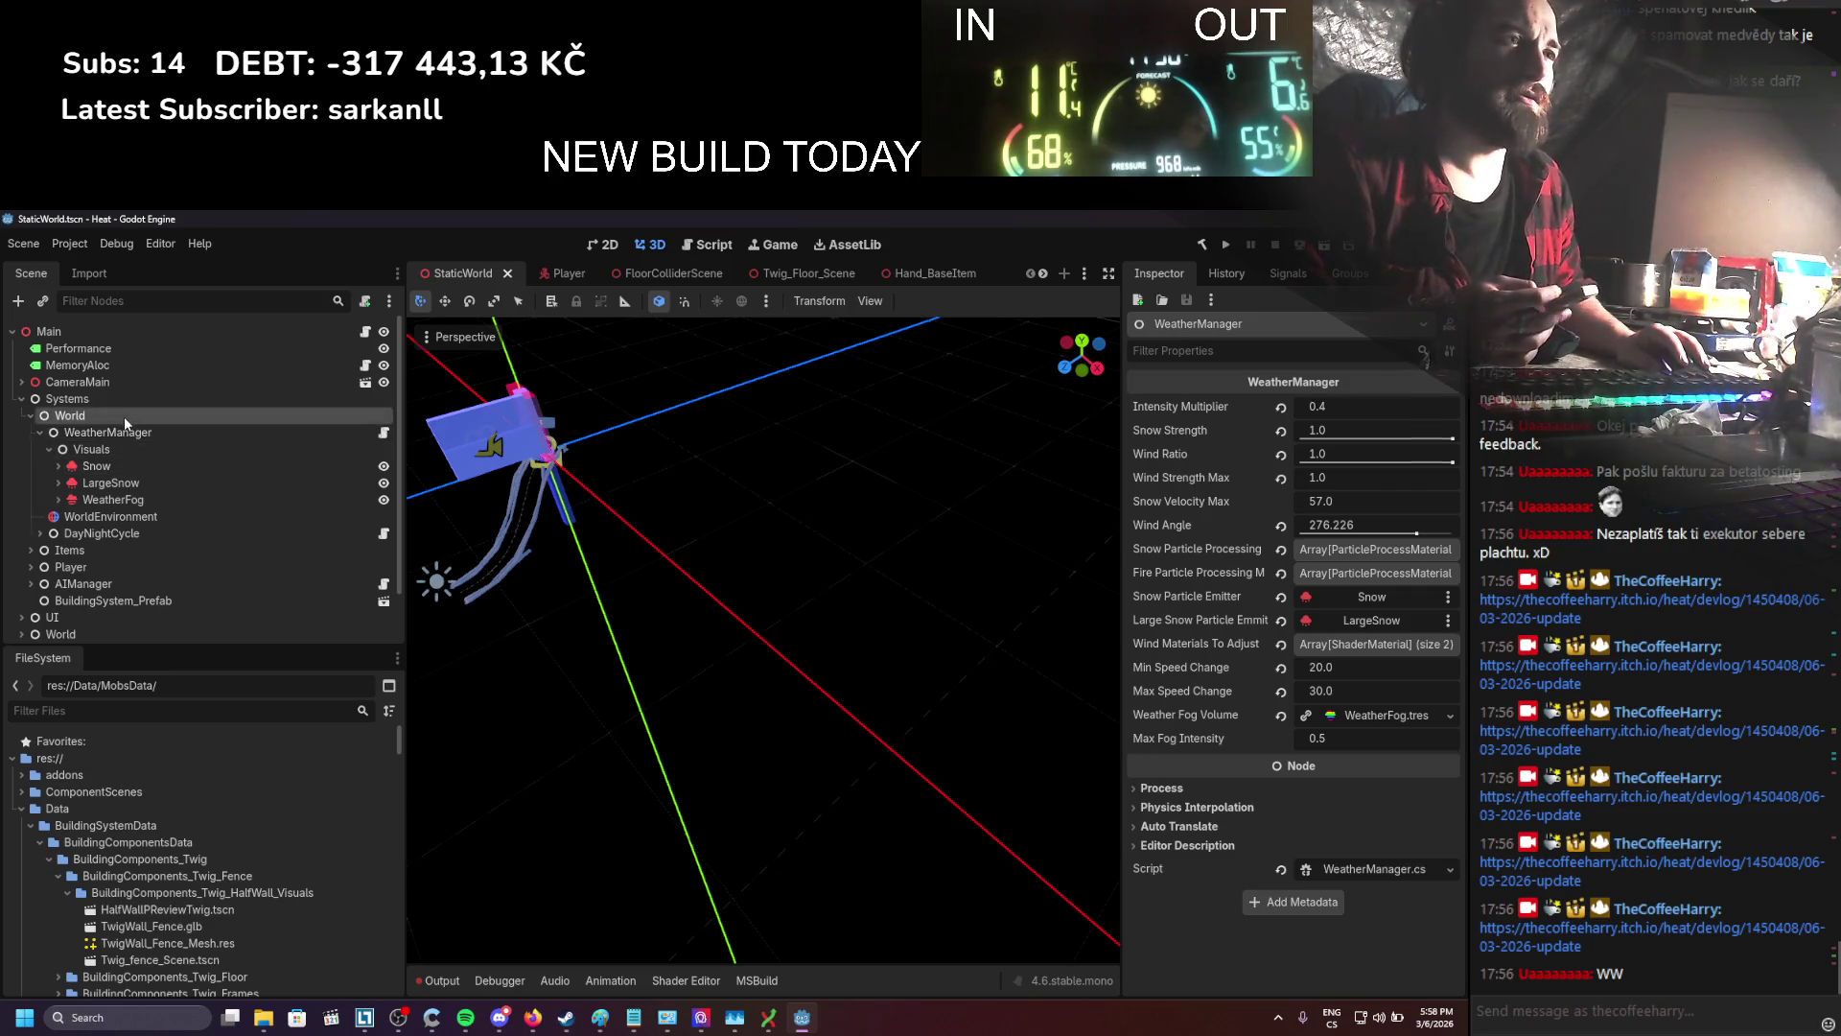
left_click(86, 534)
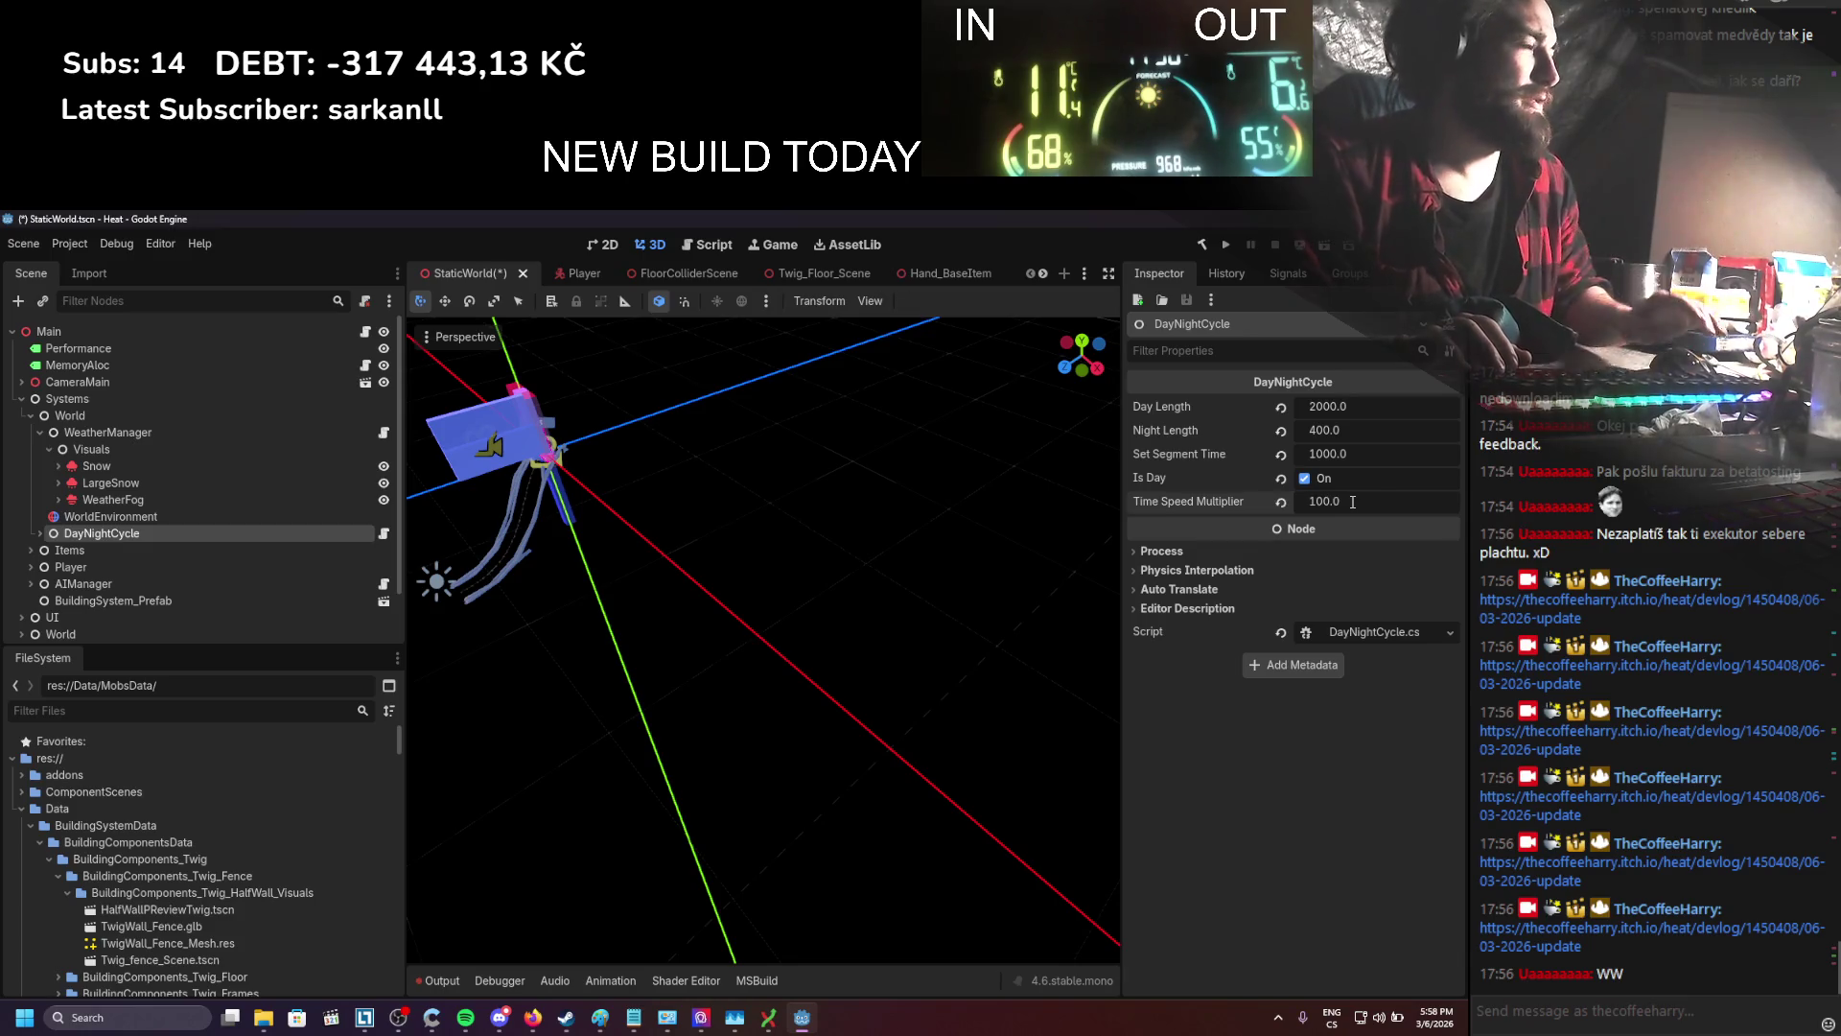
left_click(1229, 244)
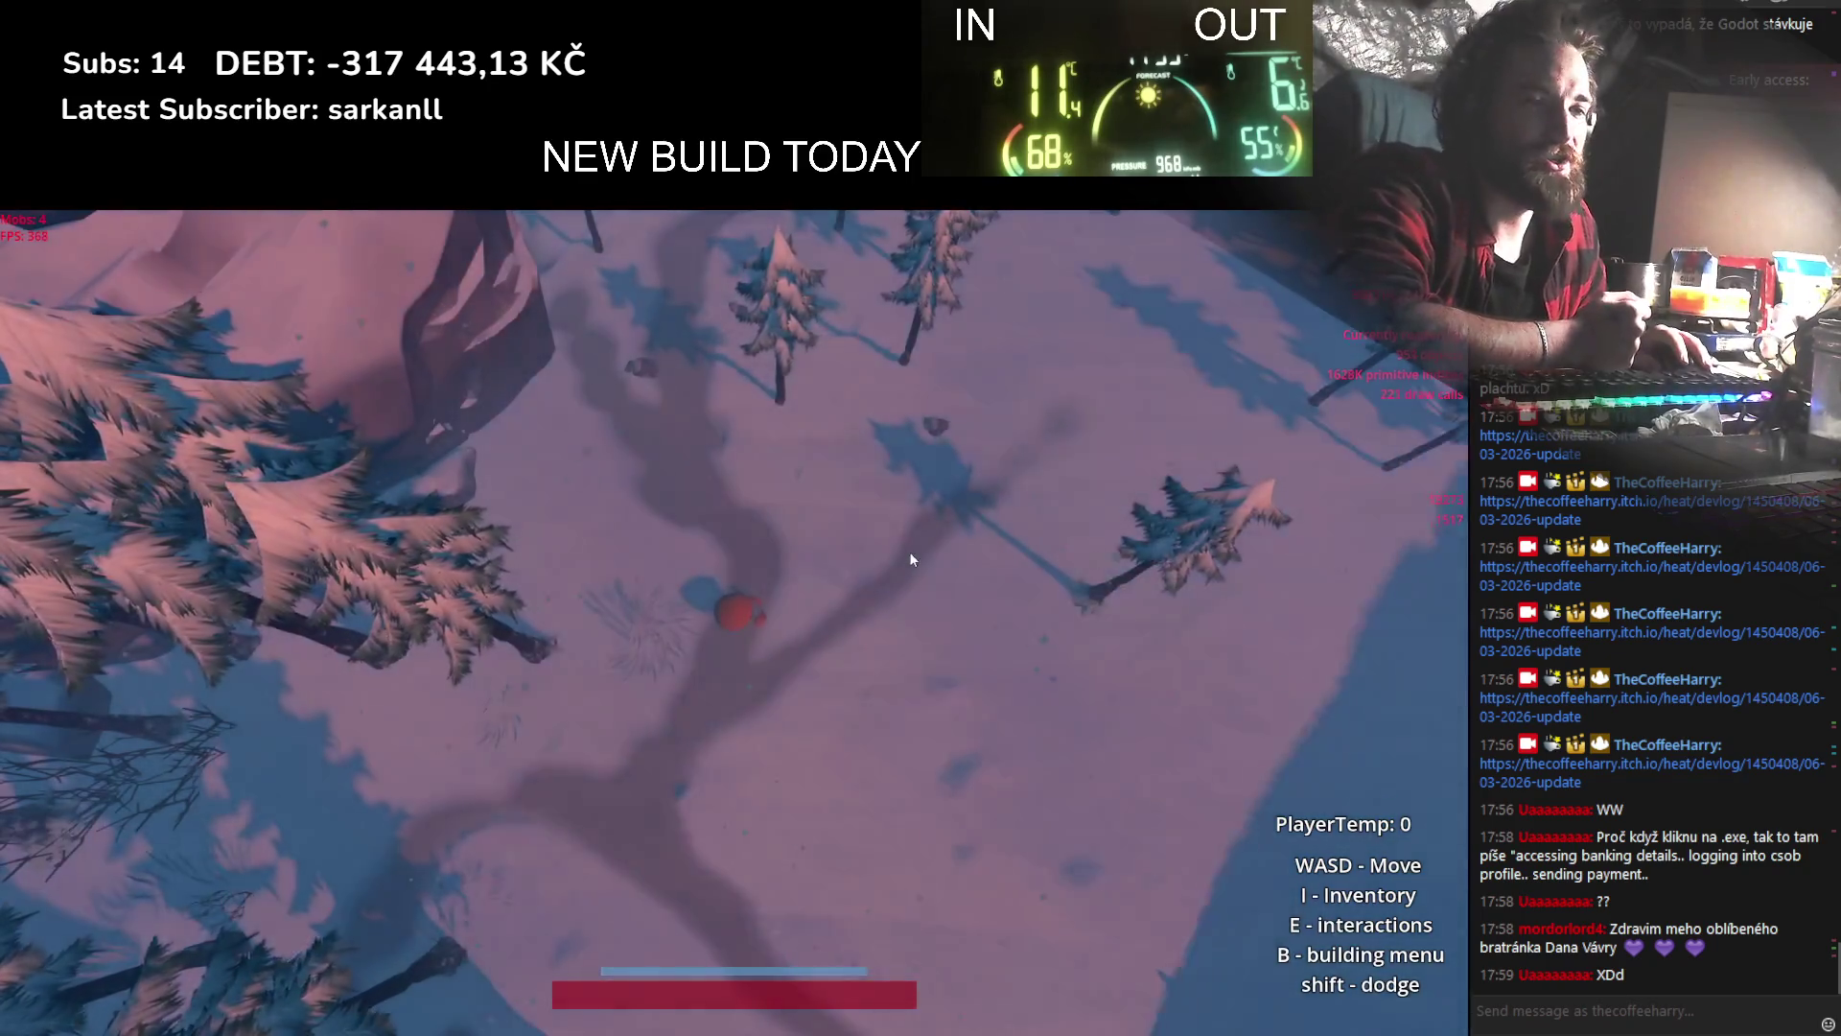
scroll(904, 543, "down", 2)
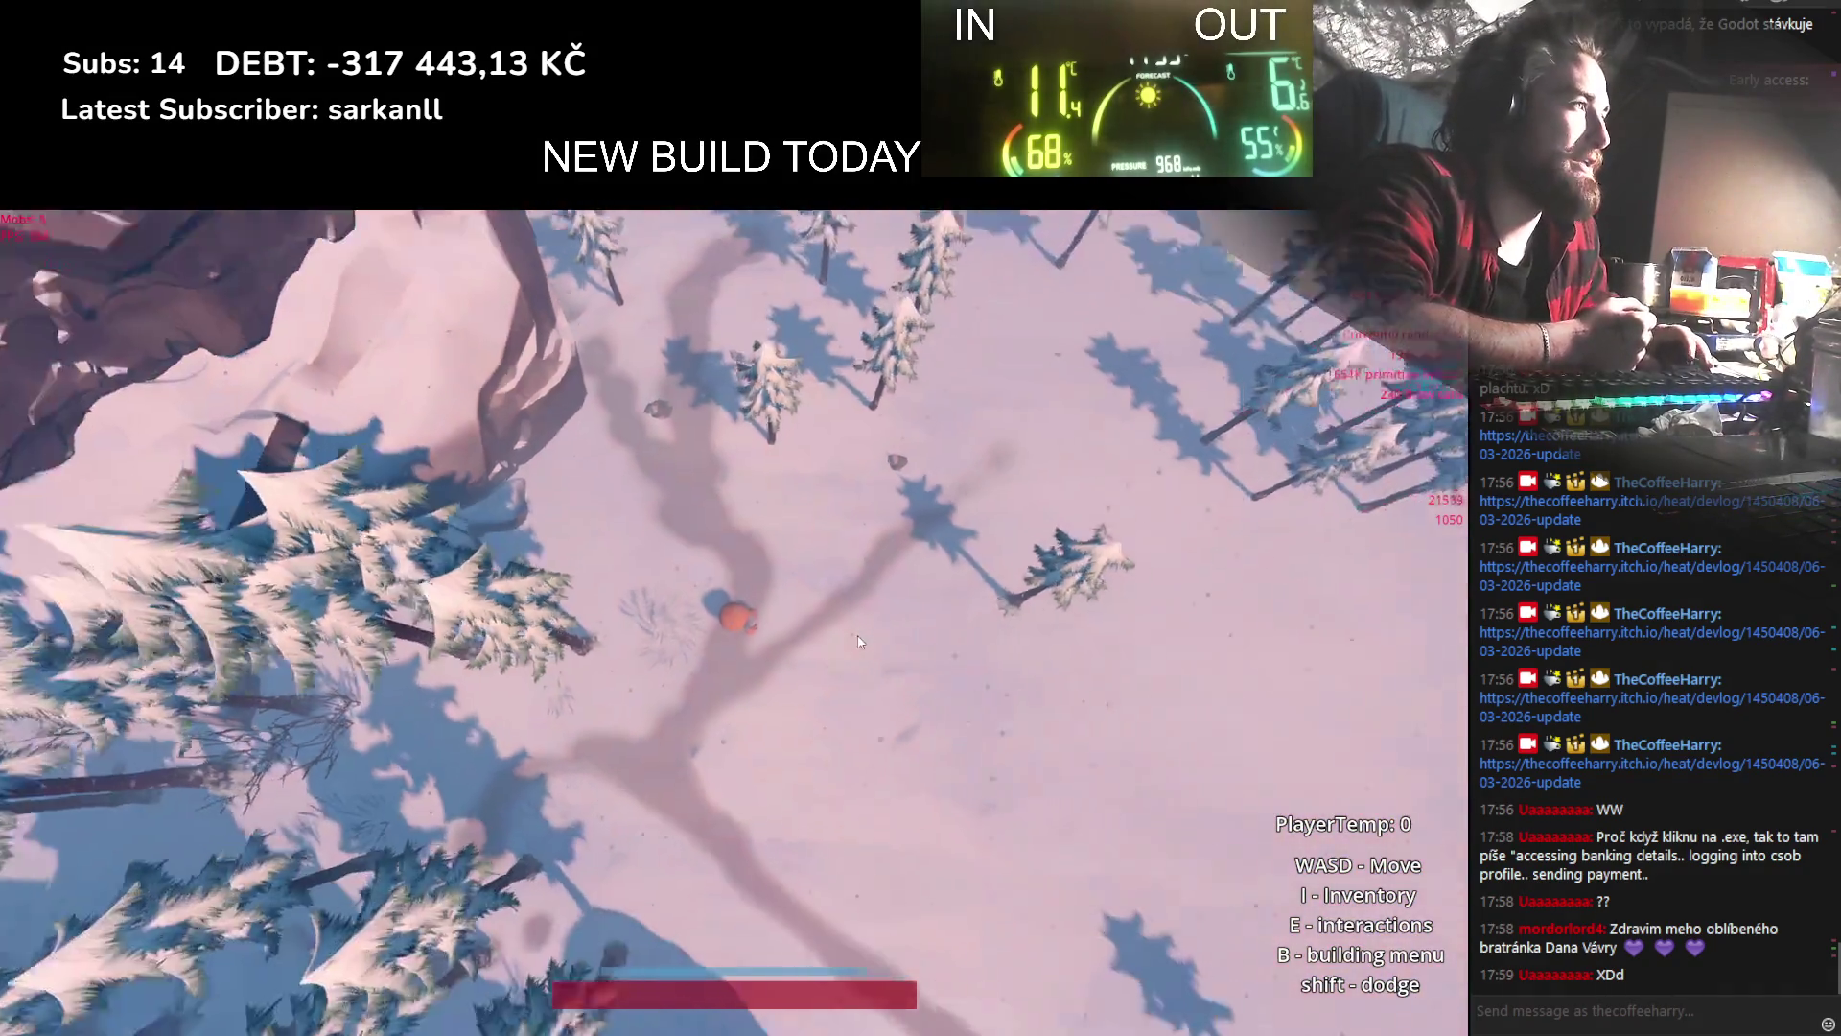
scroll(859, 638, "up", 3)
scroll(854, 621, "down", 3)
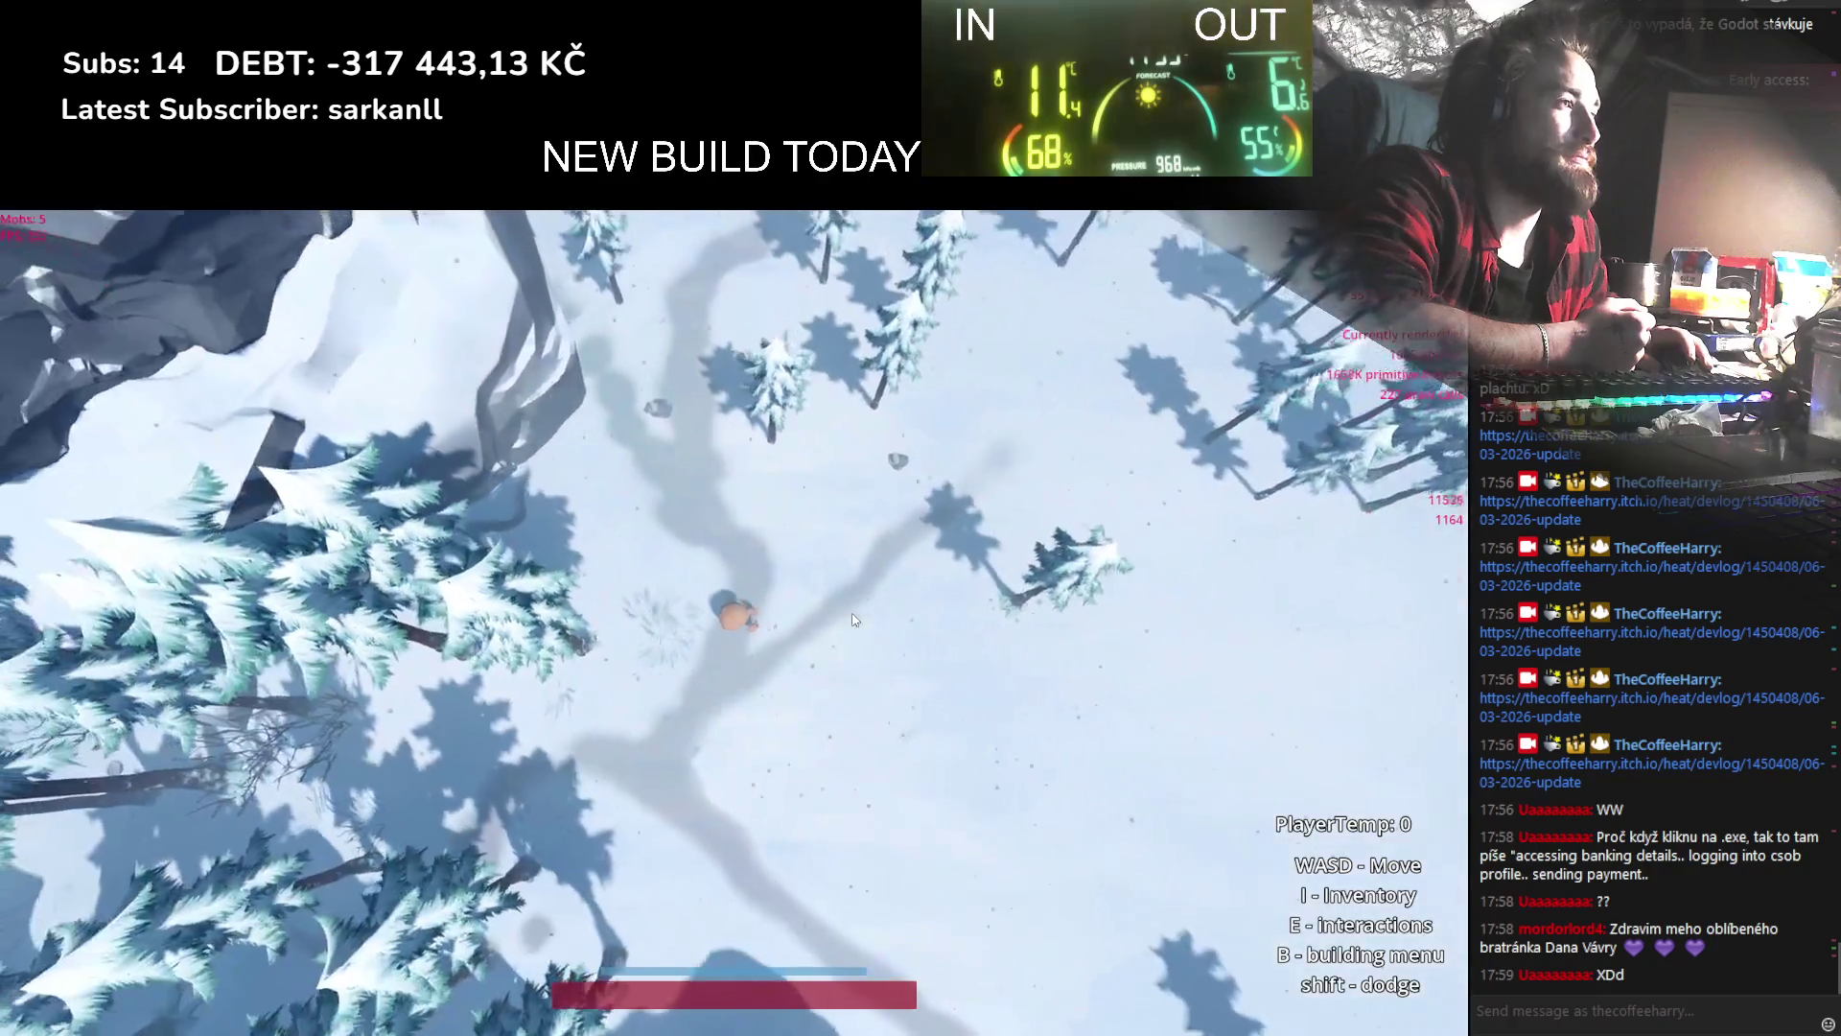
scroll(855, 620, "up", 2)
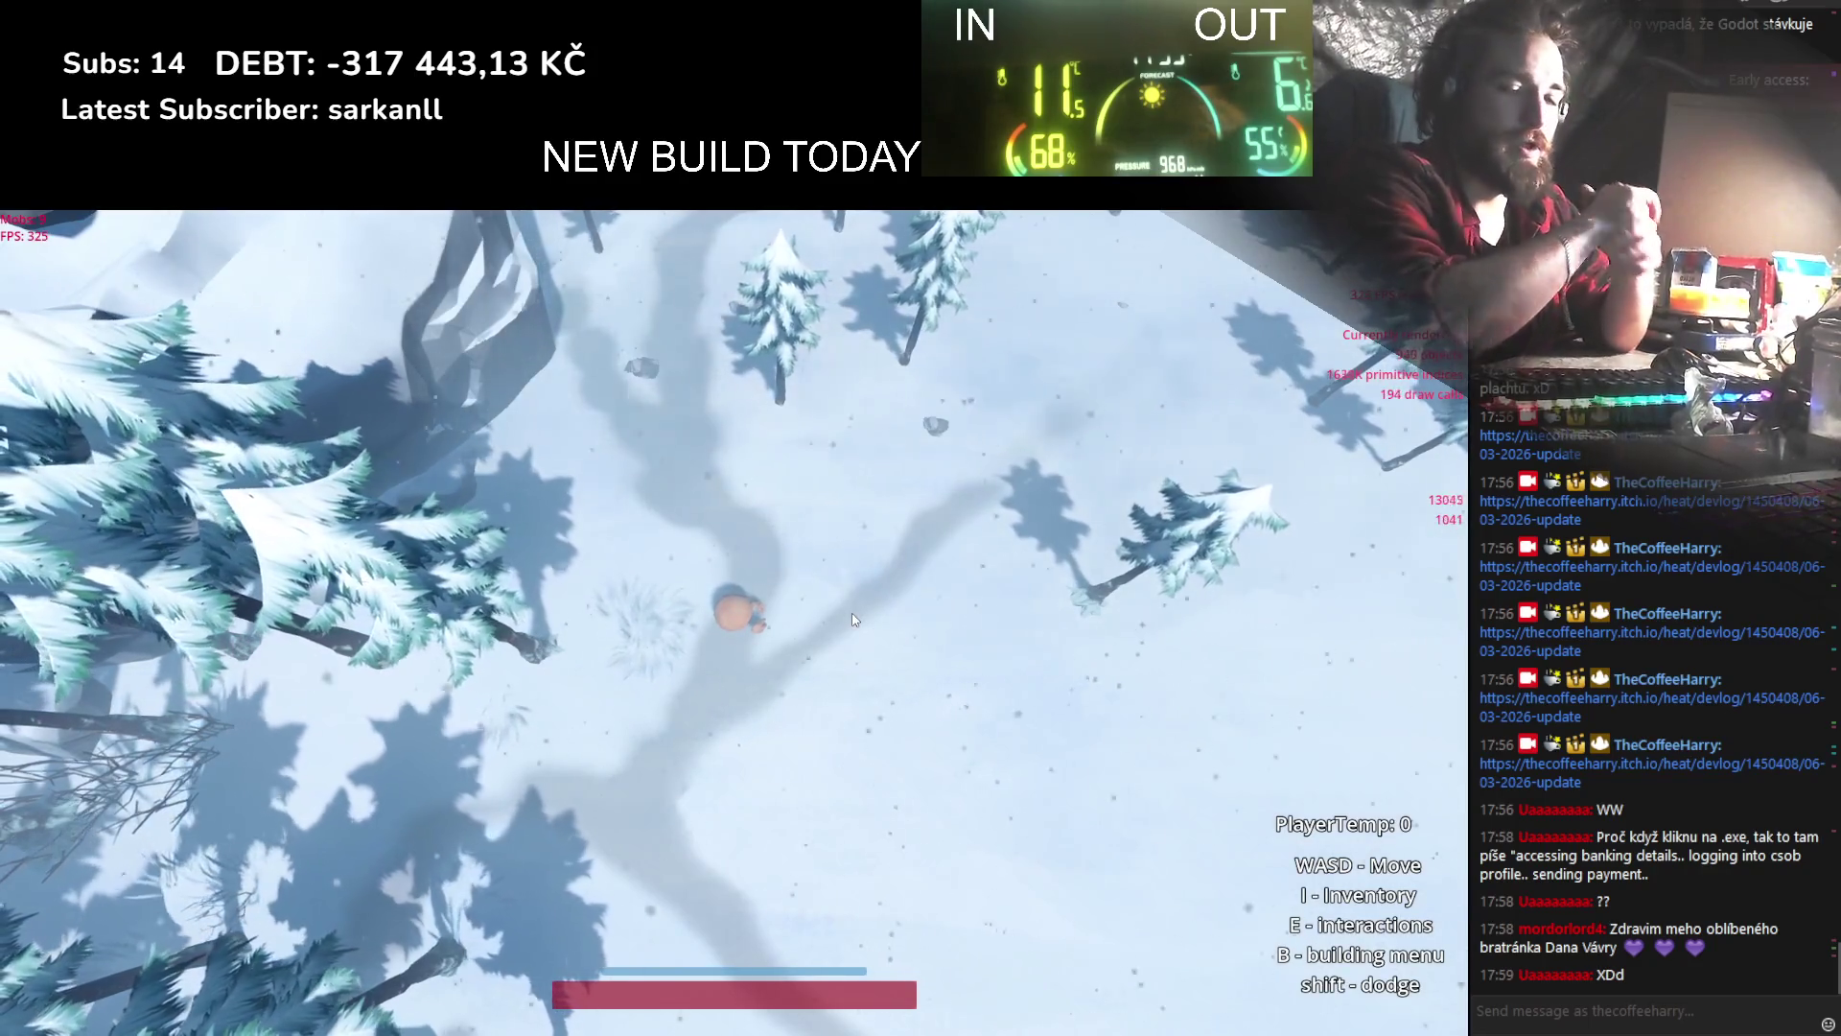
Build a closed loop of fence segments in the snow
key("i")
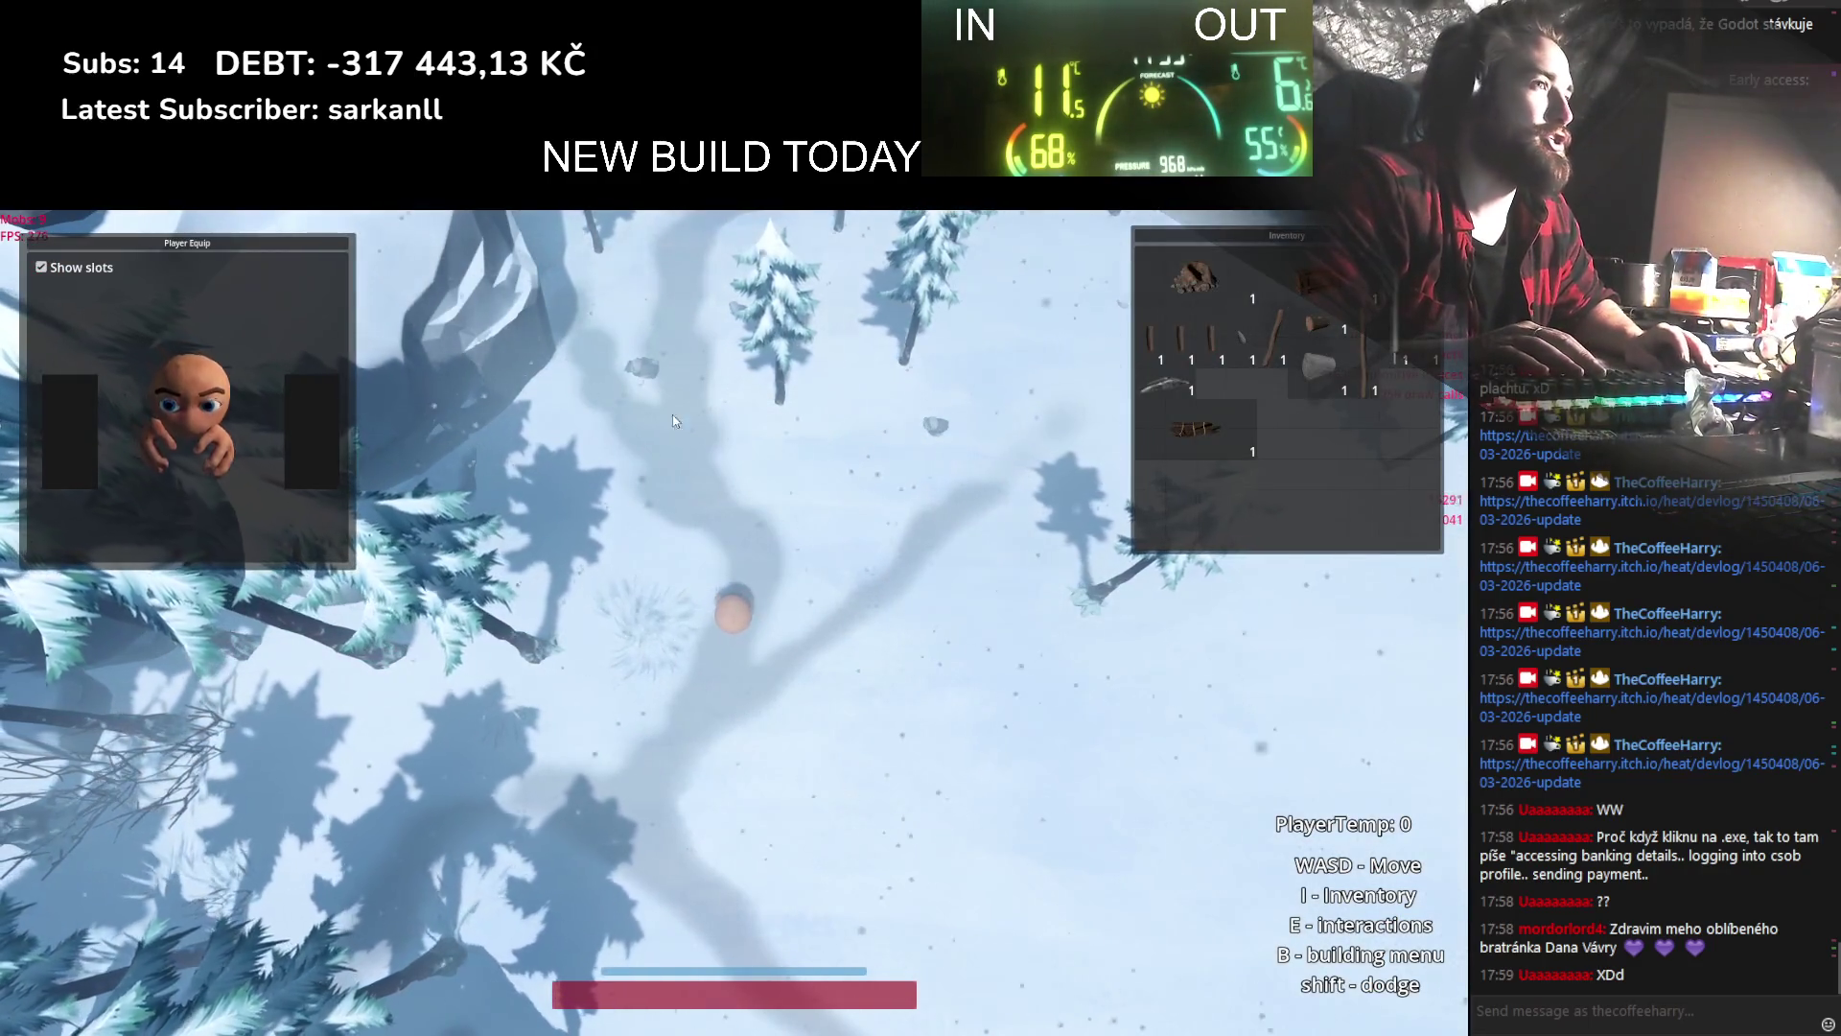
key("i")
key("b")
left_click(30, 264)
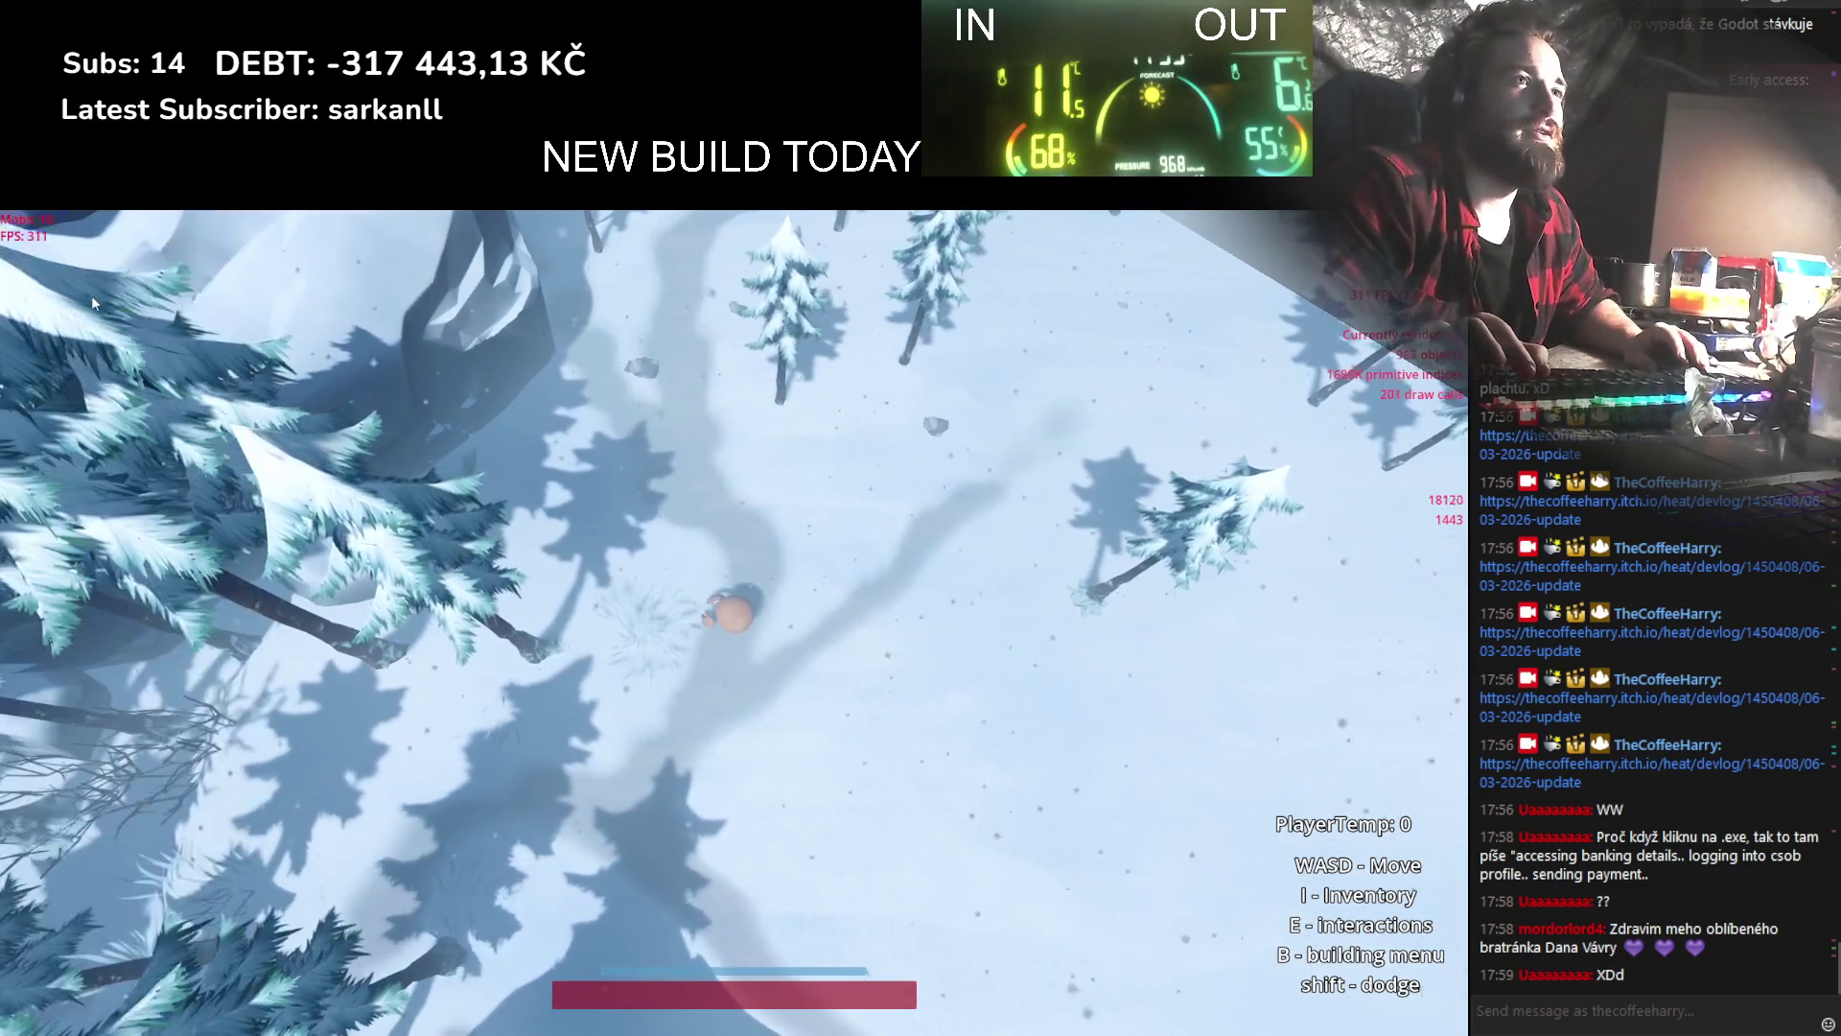
key("s")
left_click(715, 398)
left_click(924, 415)
left_click(1036, 531)
left_click(1014, 631)
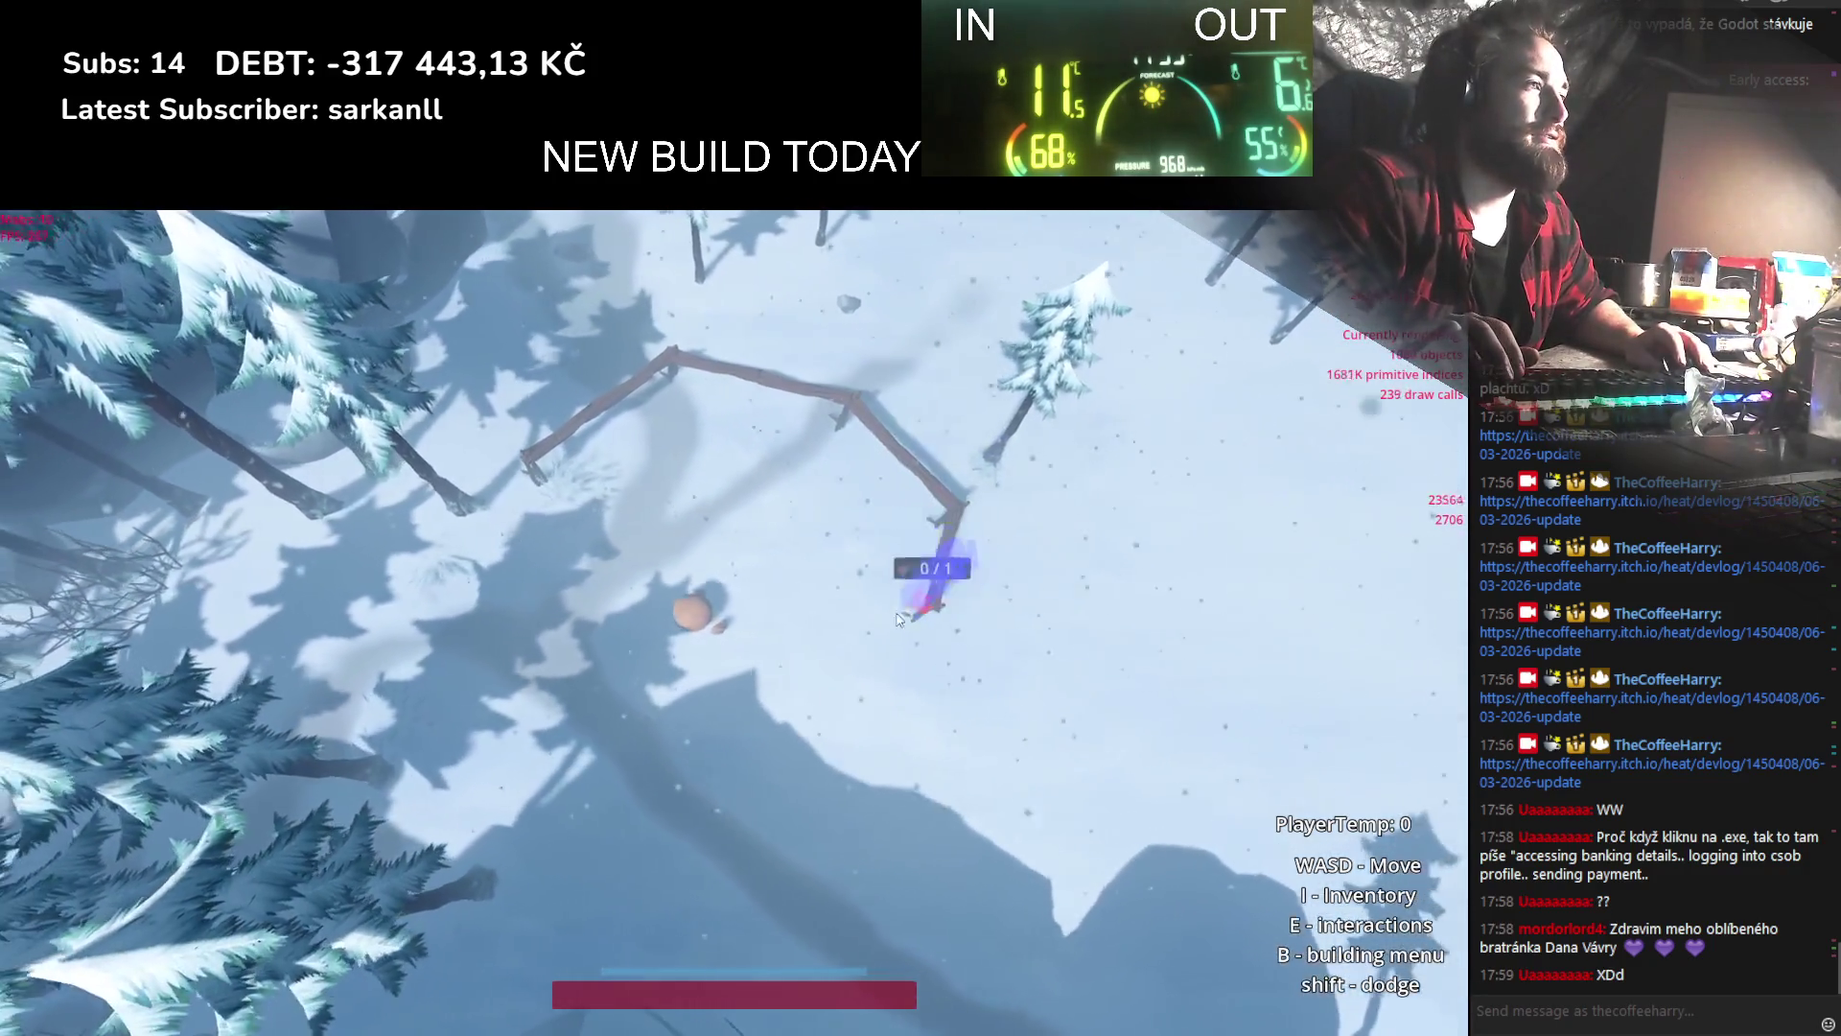
left_click(884, 522)
left_click(765, 527)
left_click(613, 476)
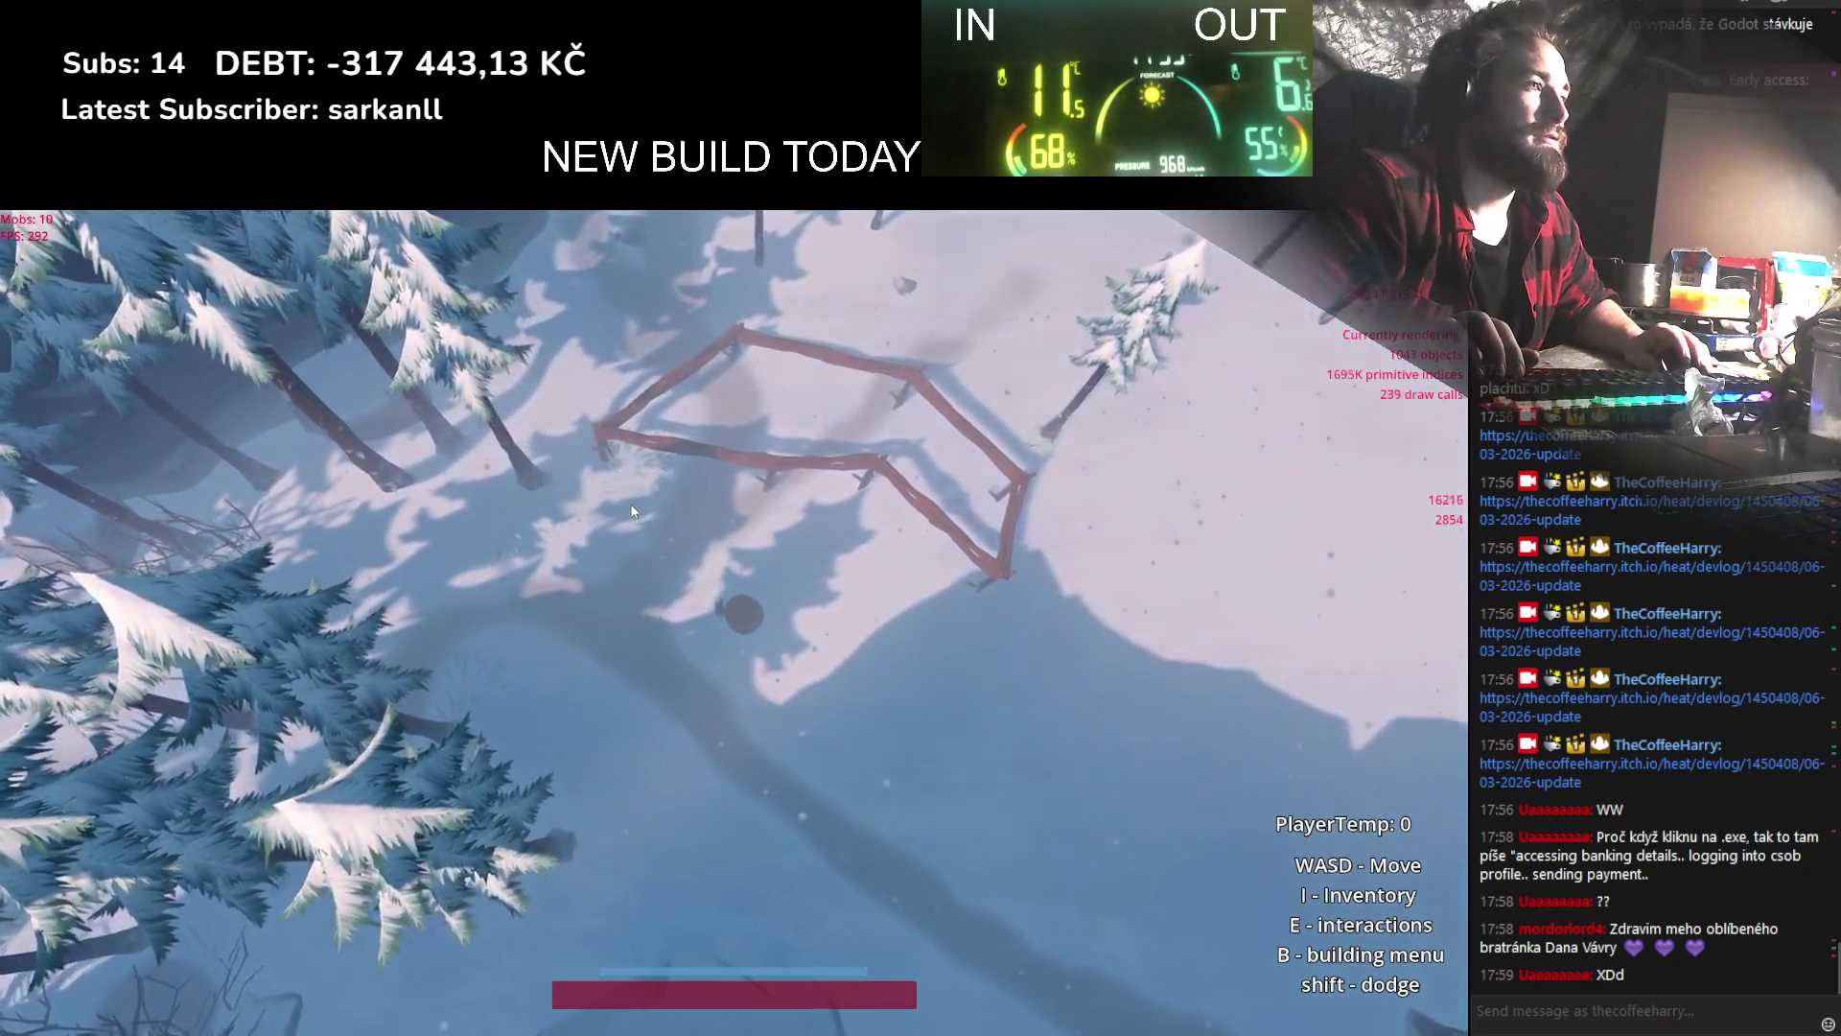
Place and construct wooden stairs beside the fence, then quit the game with F8
key("b")
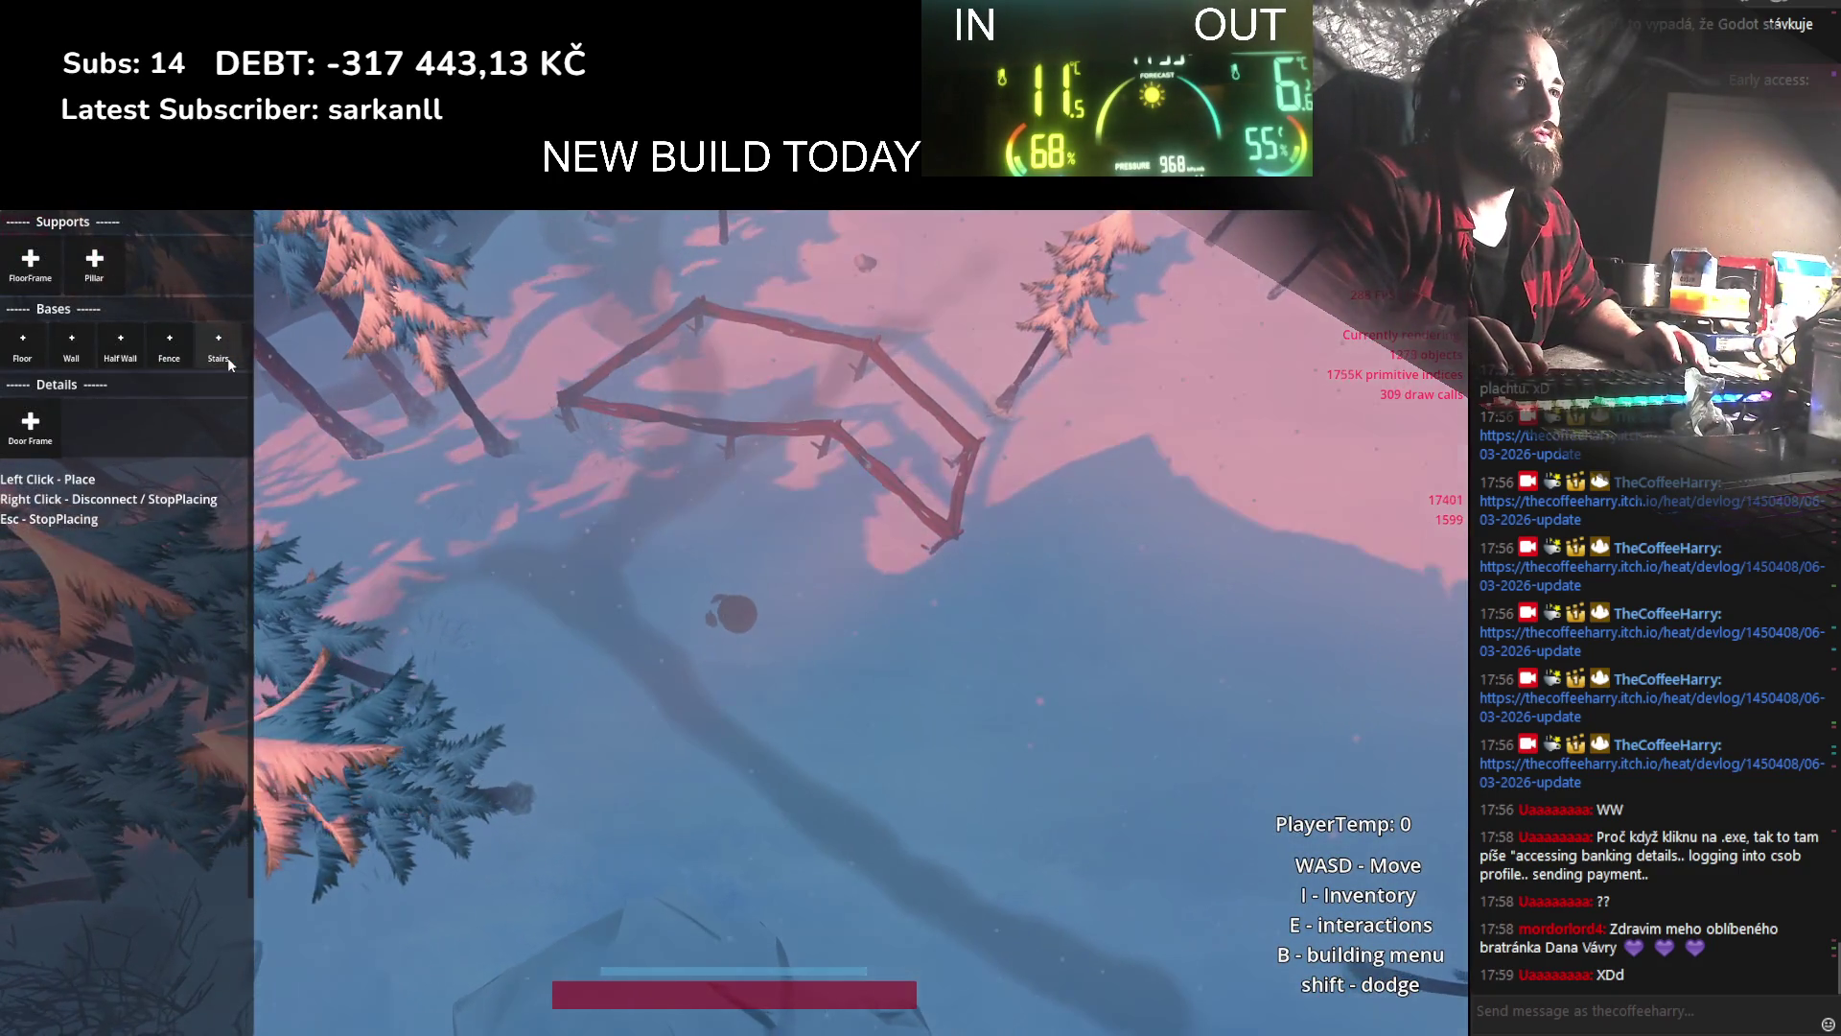
left_click(231, 359)
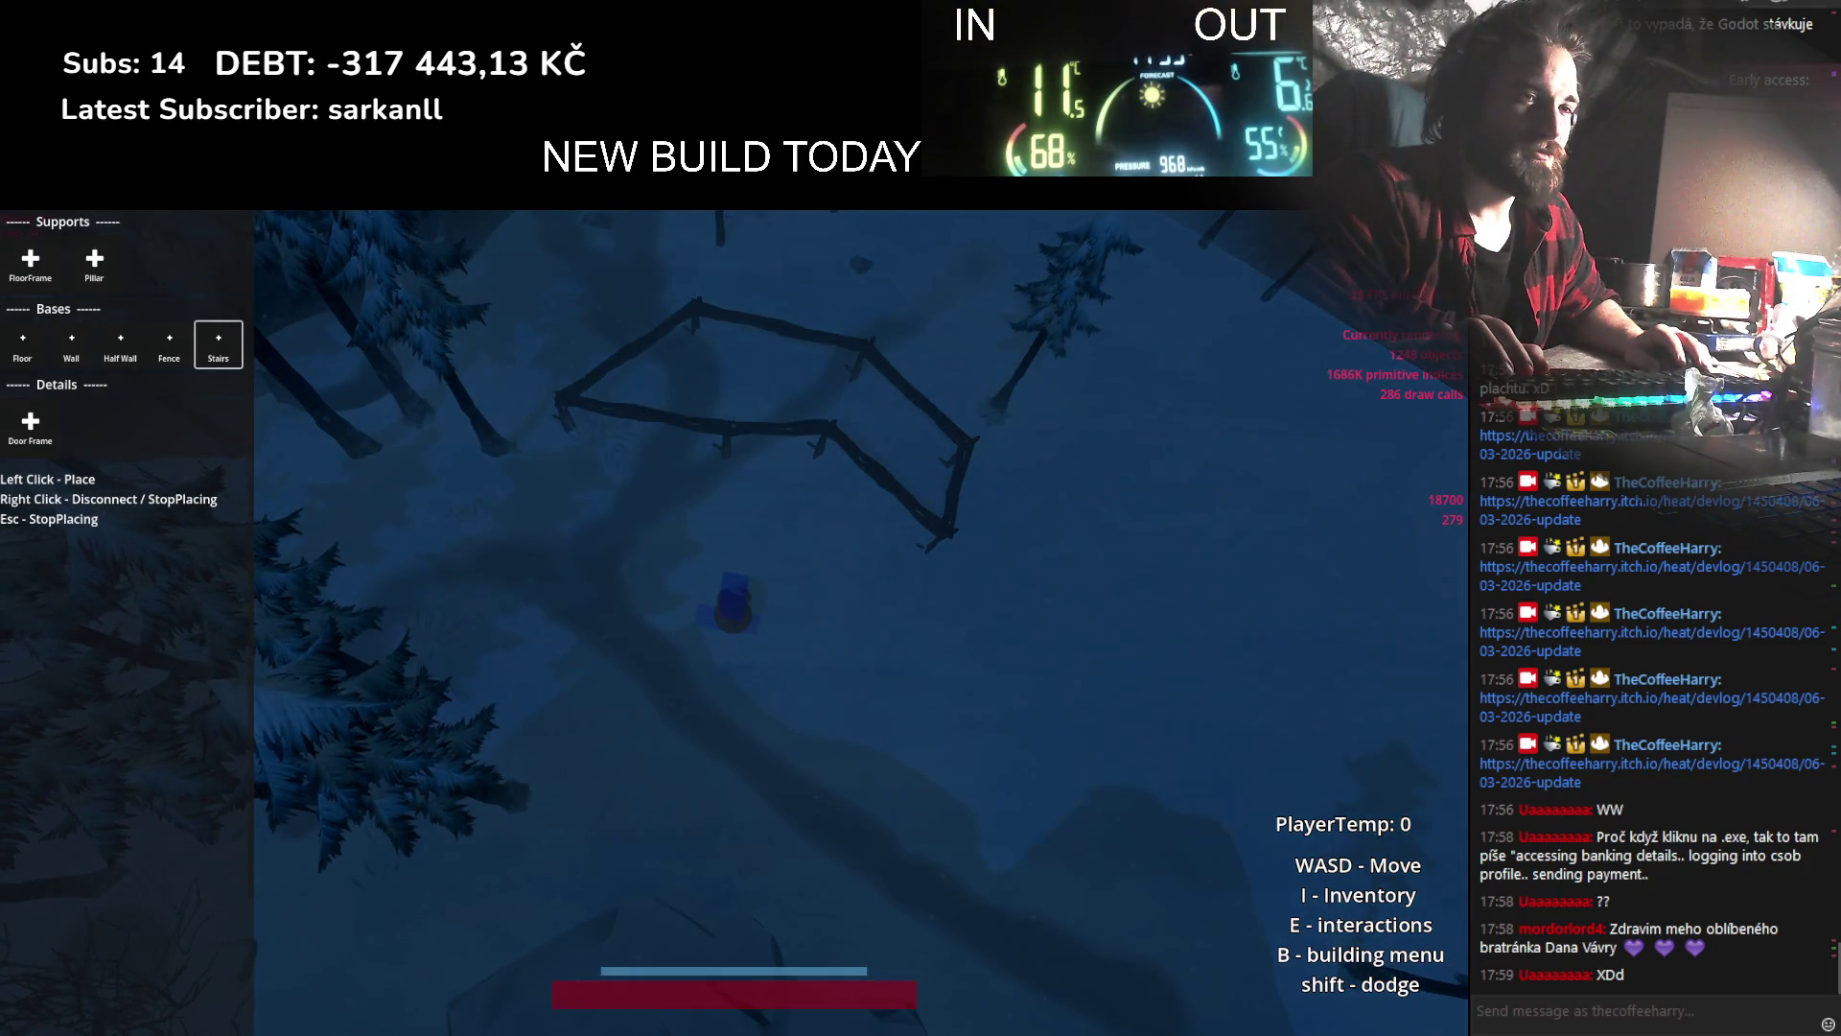
left_click(679, 430)
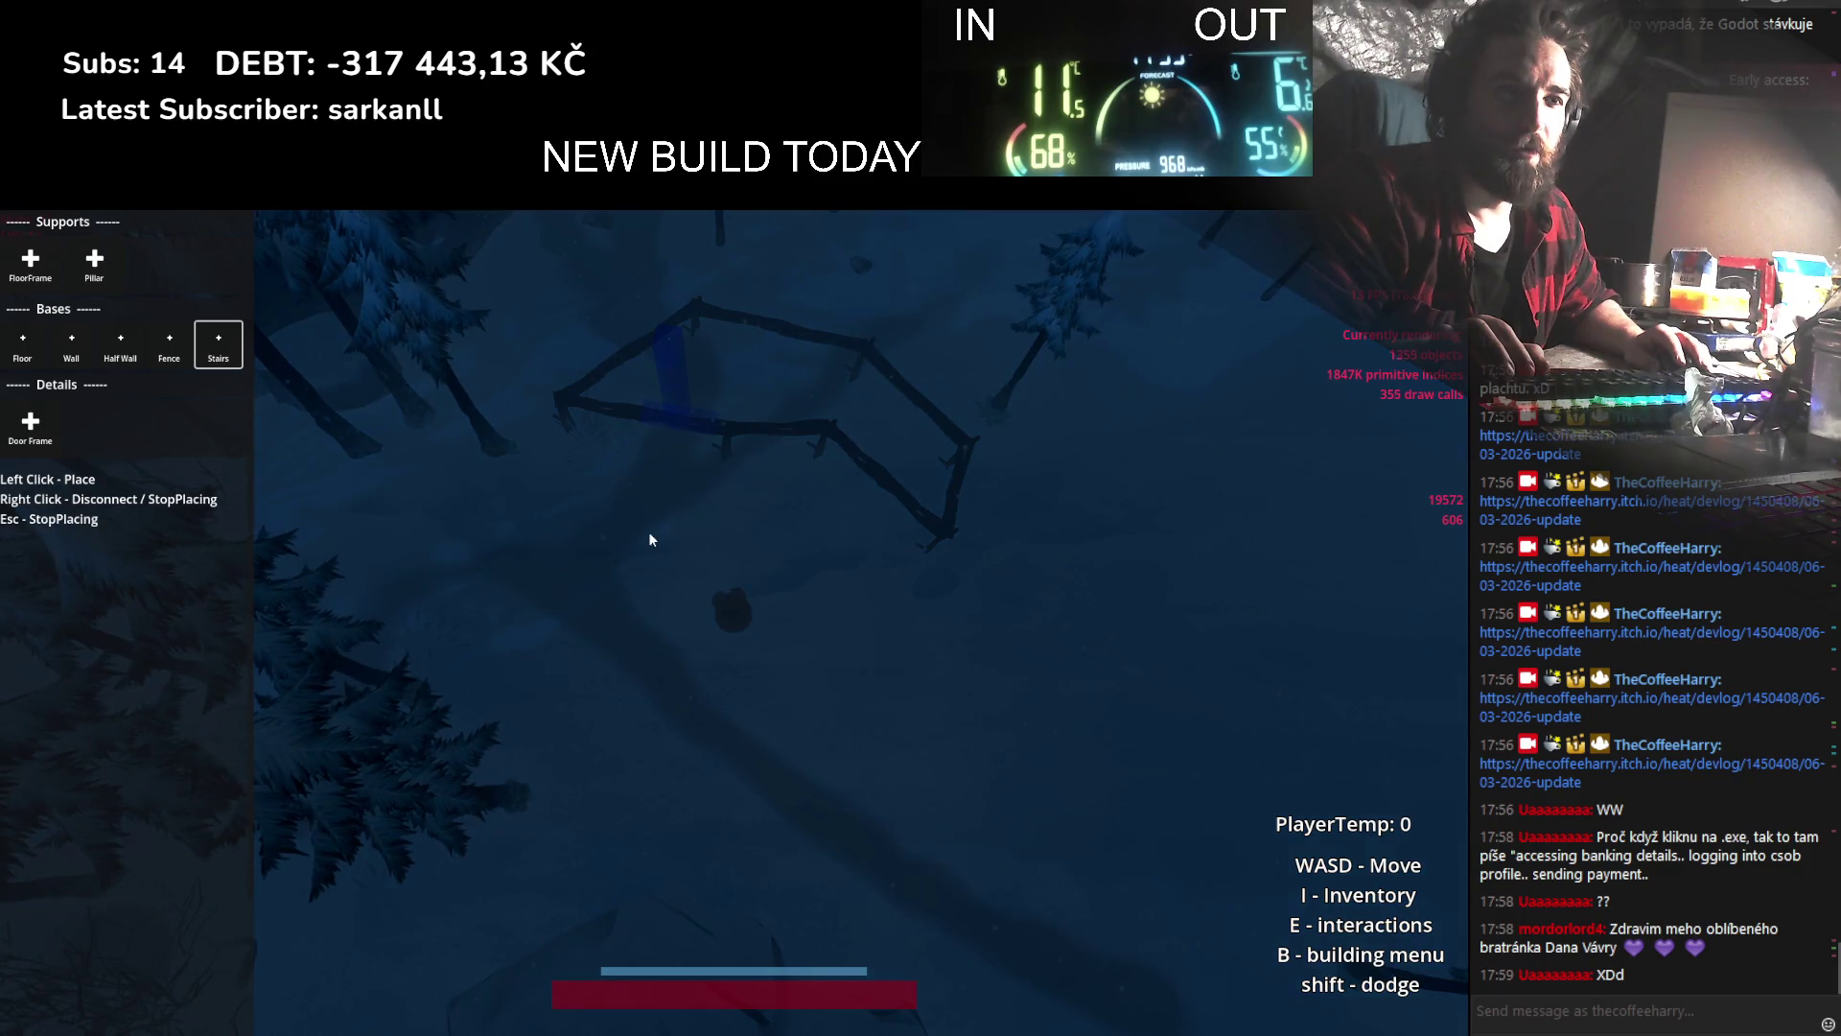
key("e")
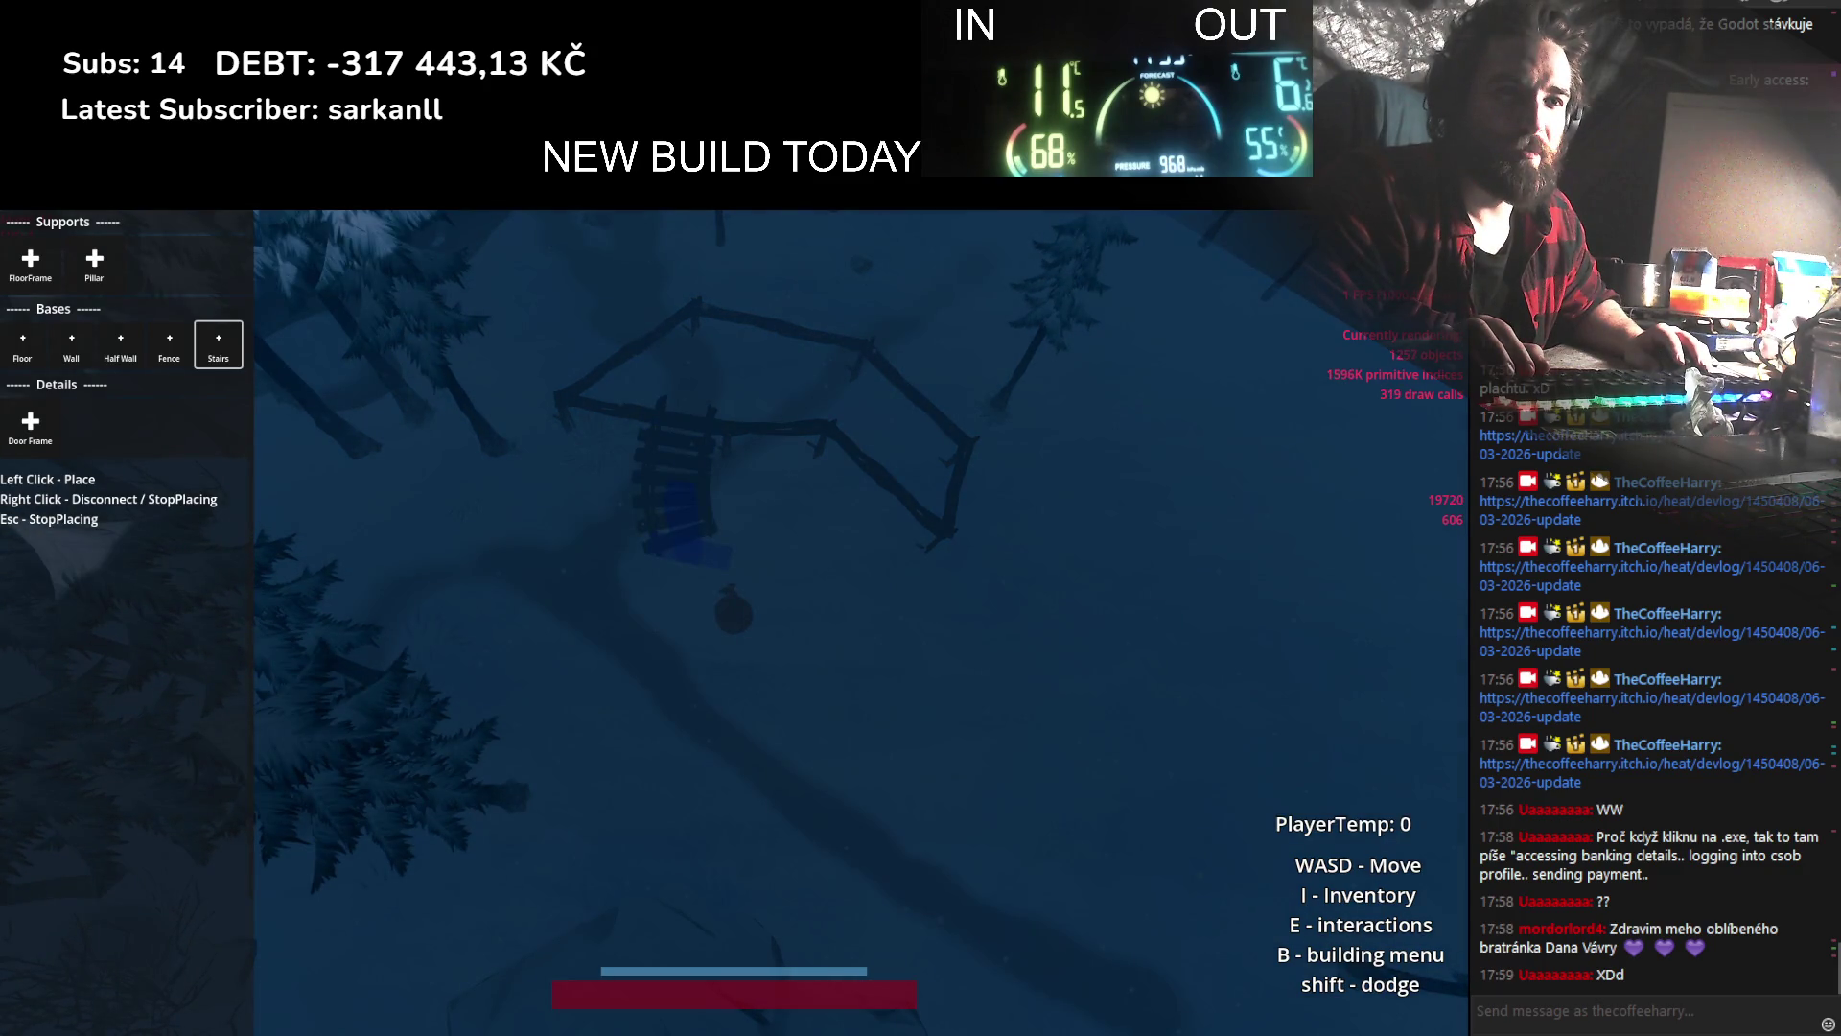
key("F8")
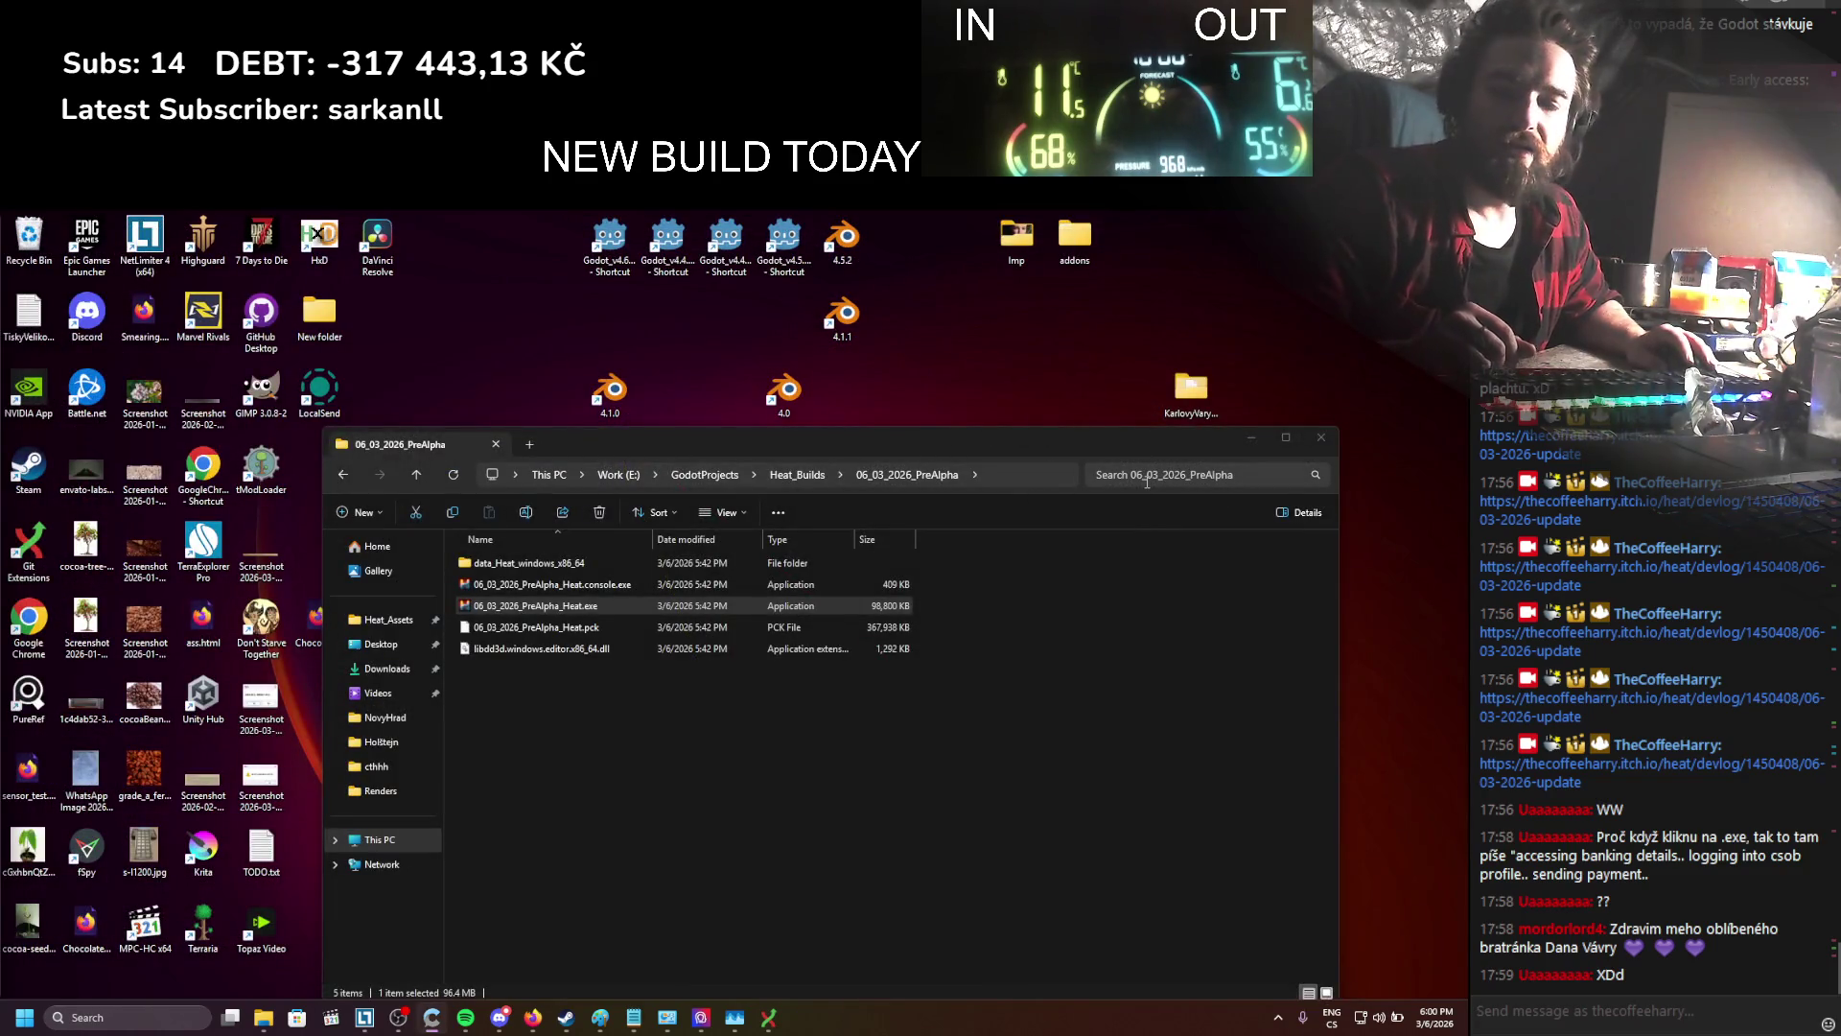
left_click(1478, 1010)
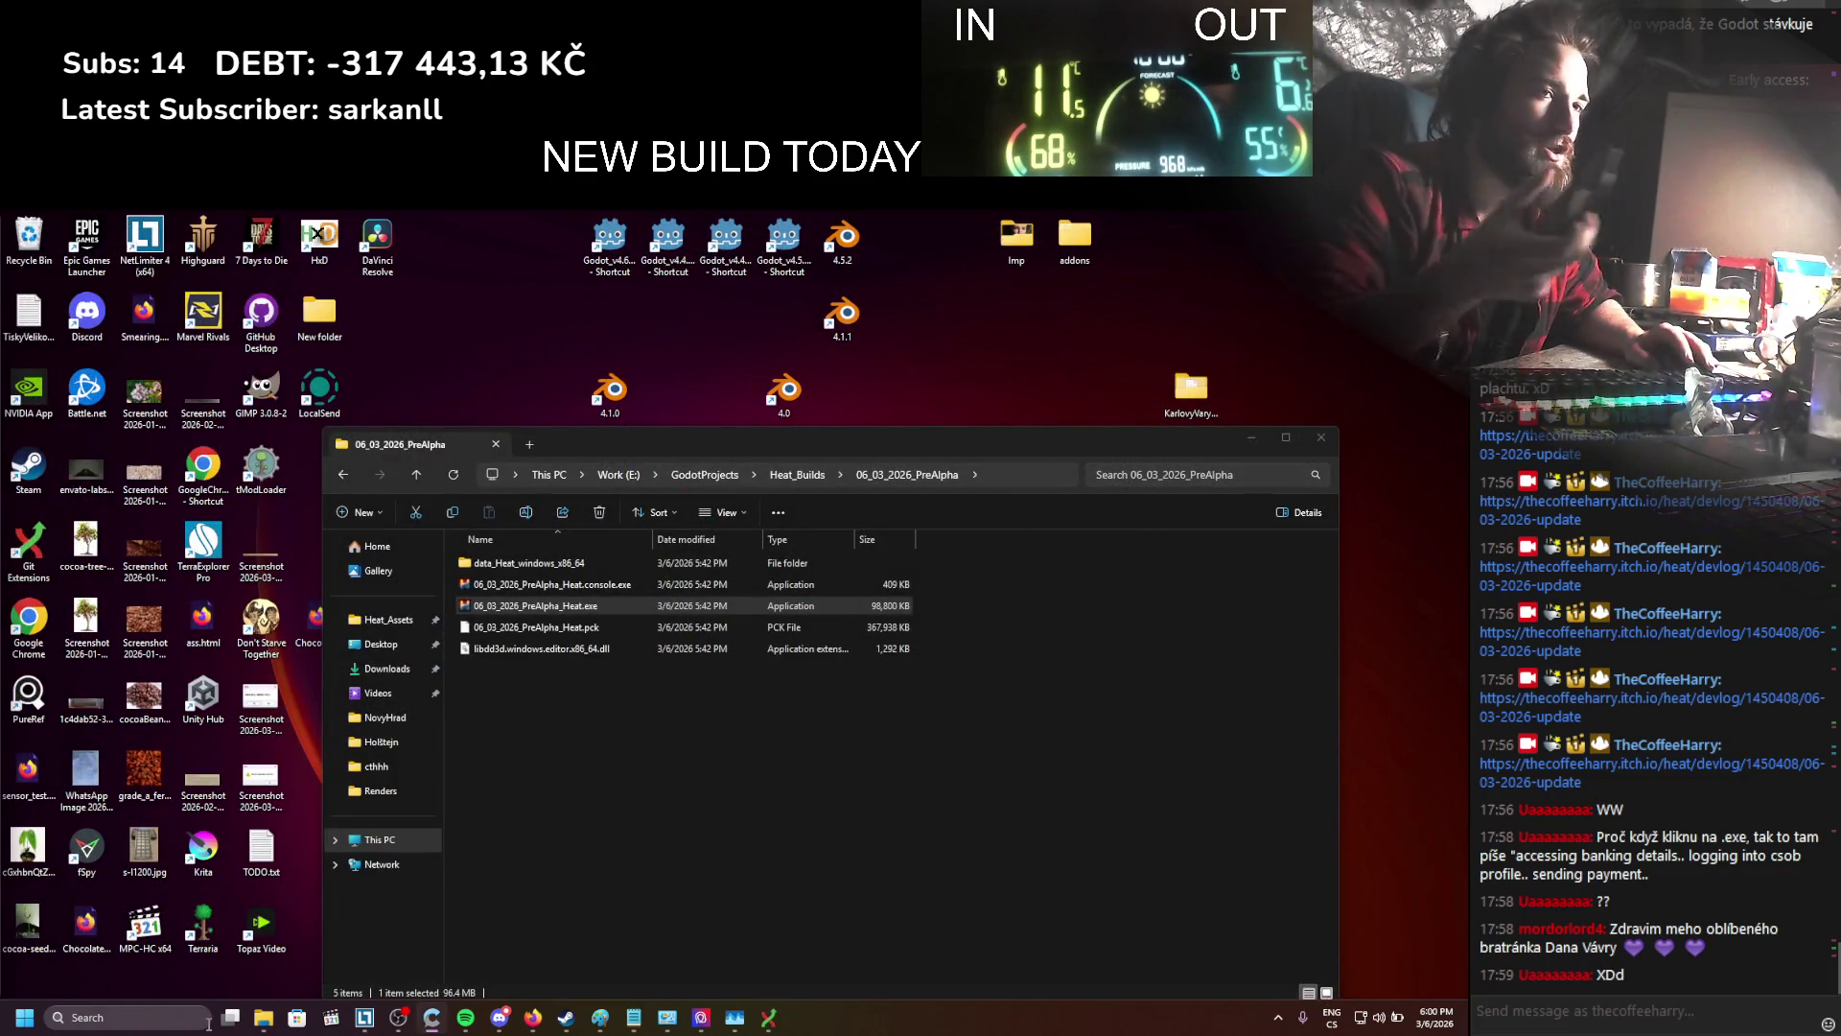